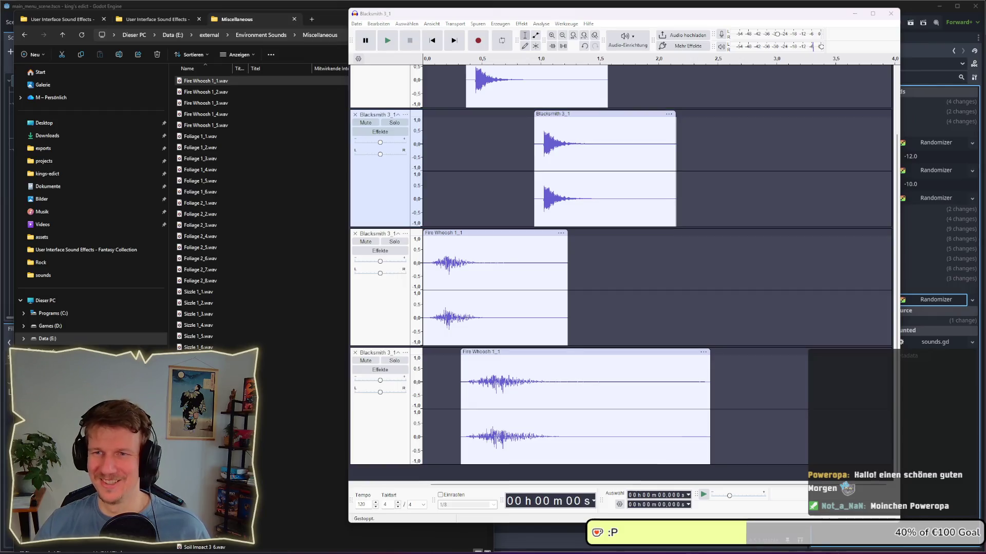
Shift the bottom Fire Whoosh clip earlier in two nudges, auditioning the layered mix each time
click(420, 204)
key(space)
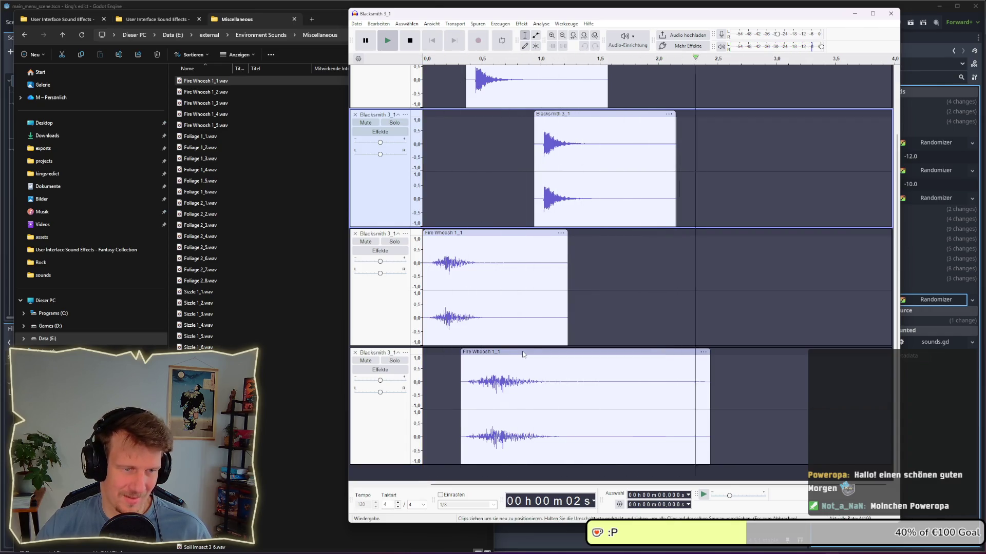
drag(521, 352, 501, 351)
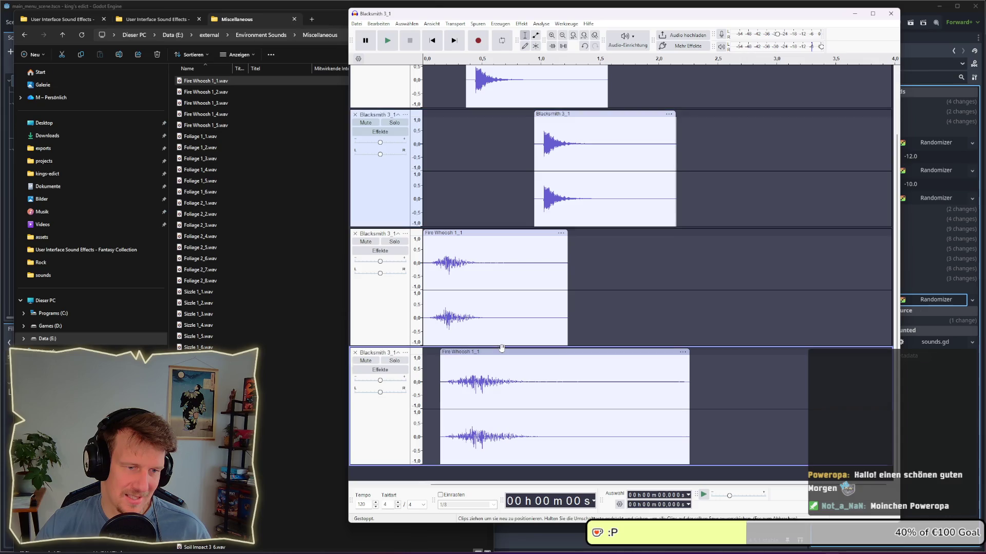
click(422, 200)
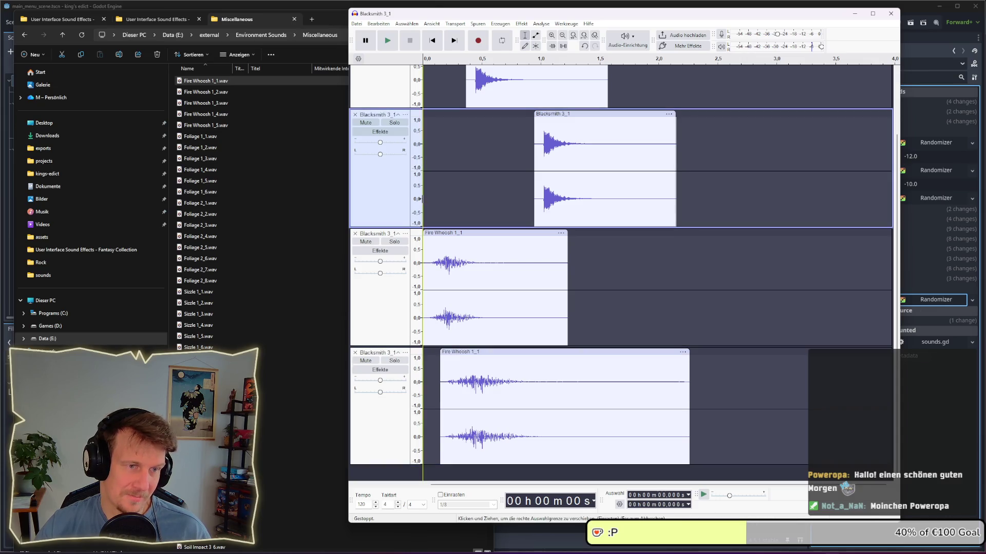
key(space)
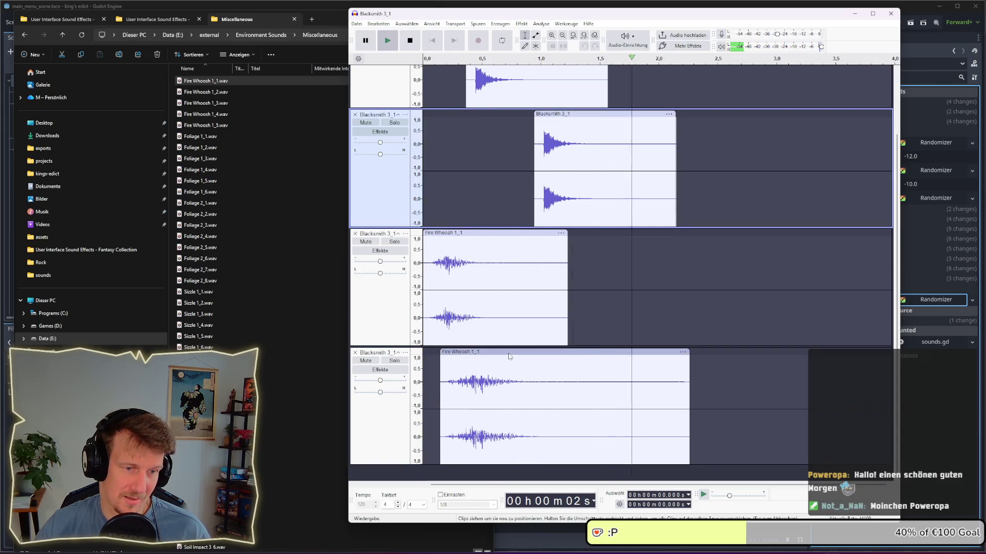
click(501, 351)
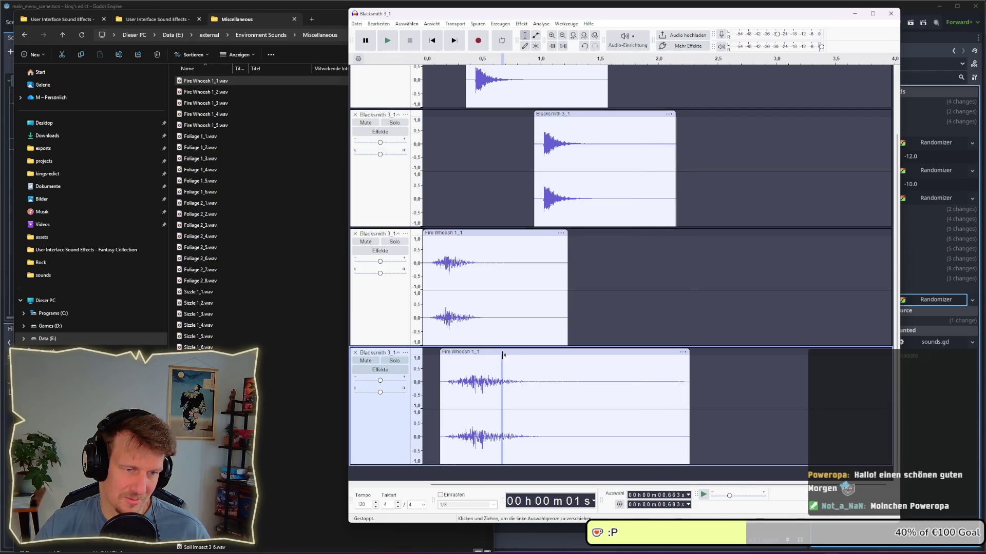
drag(501, 351, 492, 352)
click(420, 220)
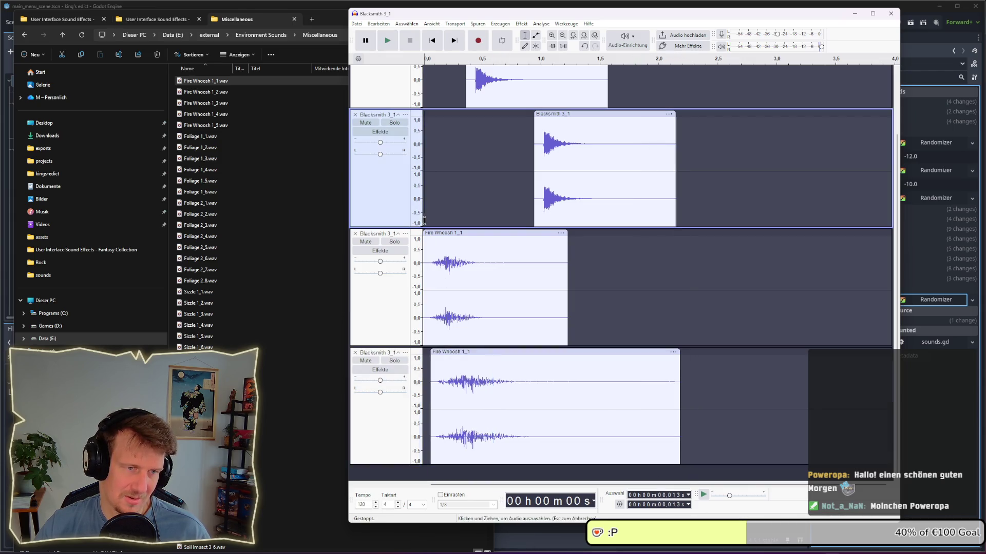
key(space)
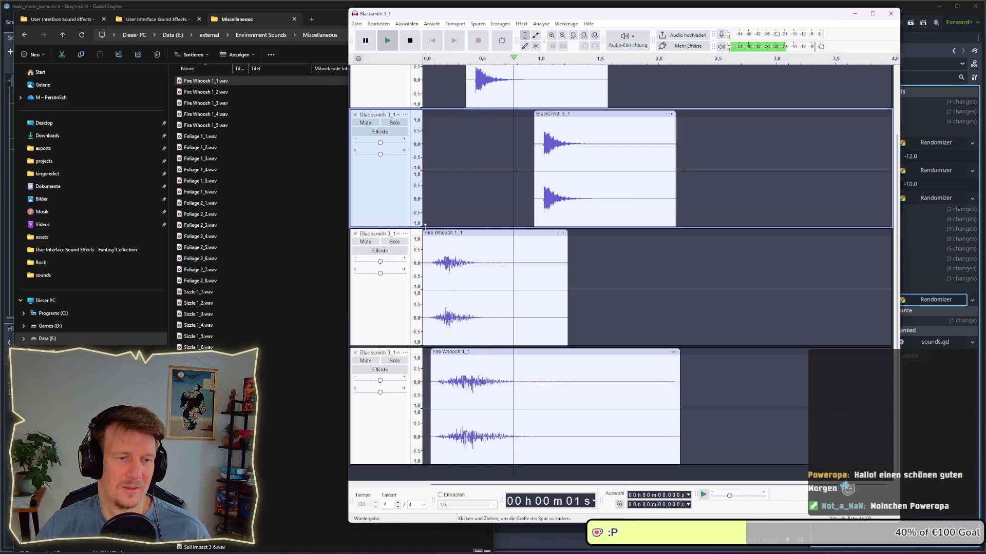
Move the first and second Blacksmith 3_1 clips slightly earlier on the timeline
scroll(498, 154, up, 2)
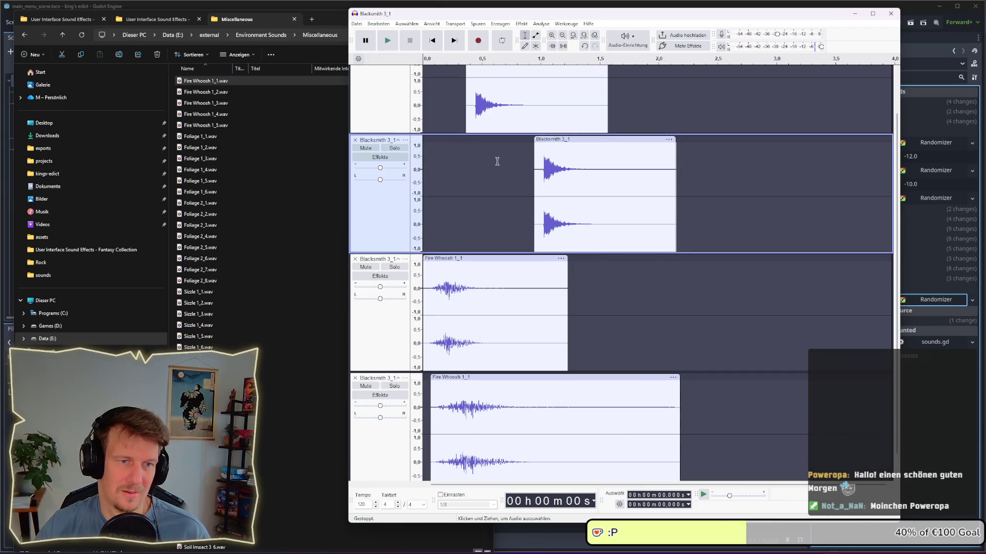
drag(496, 77, 483, 77)
drag(558, 191, 522, 191)
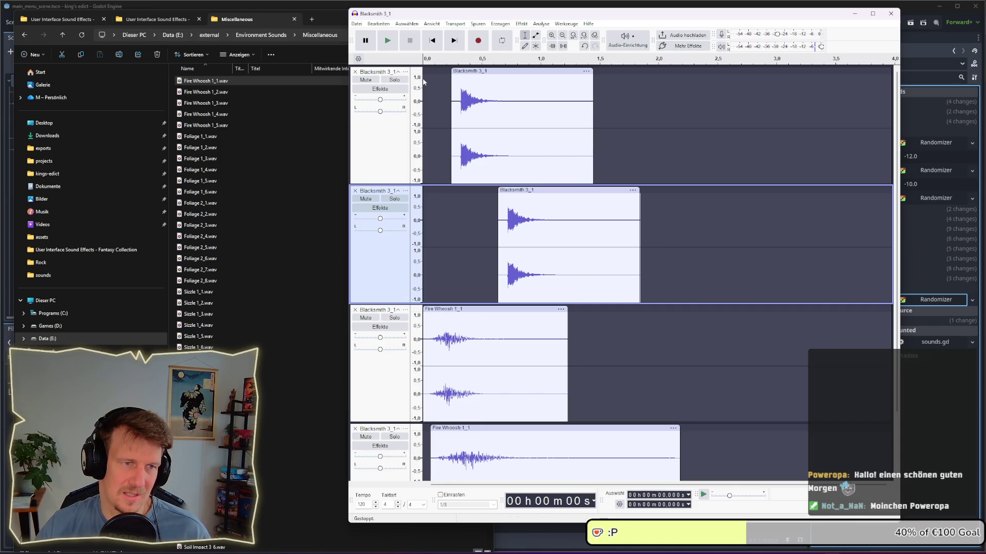
Shift both Blacksmith clips further left and listen to the adjusted mix from the start
click(423, 78)
key(space)
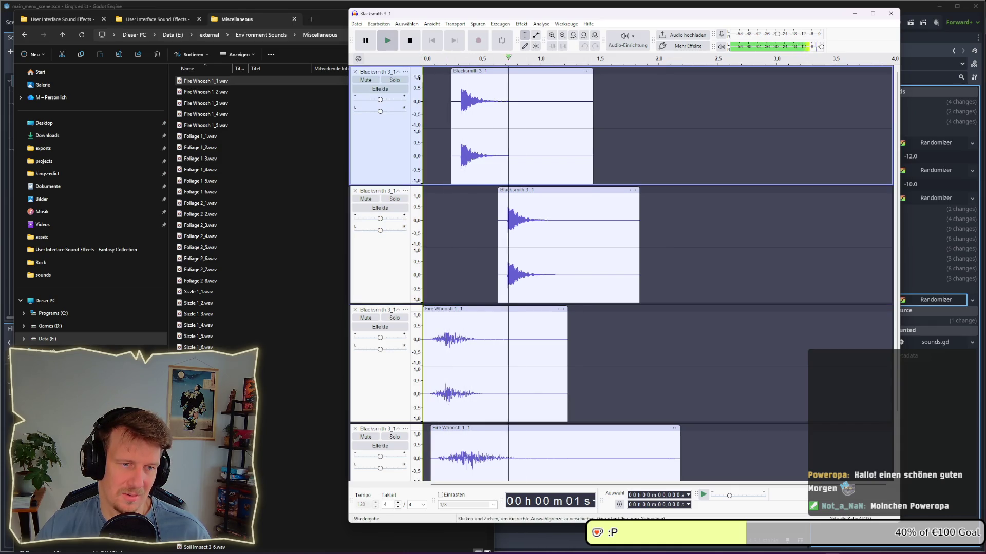
drag(484, 72, 470, 72)
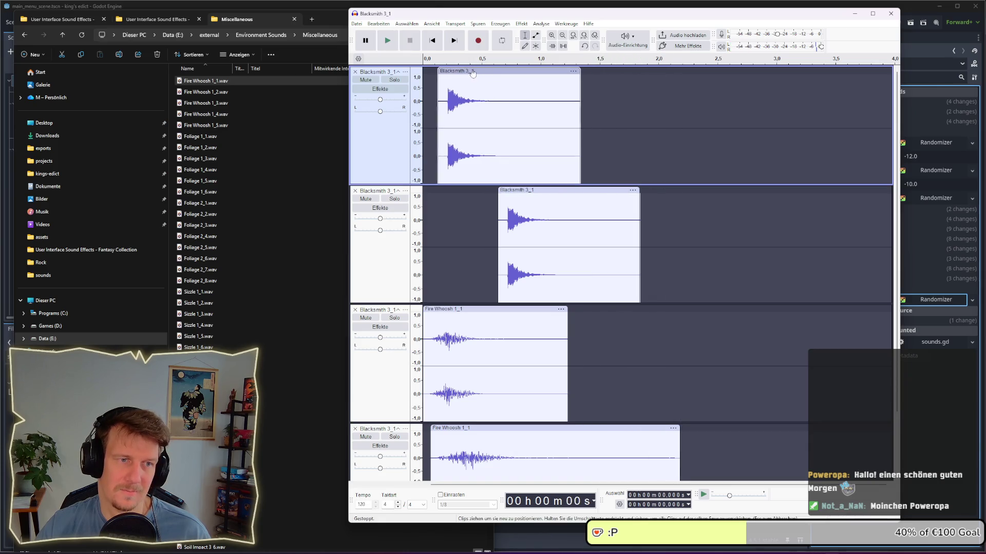
drag(532, 191, 509, 191)
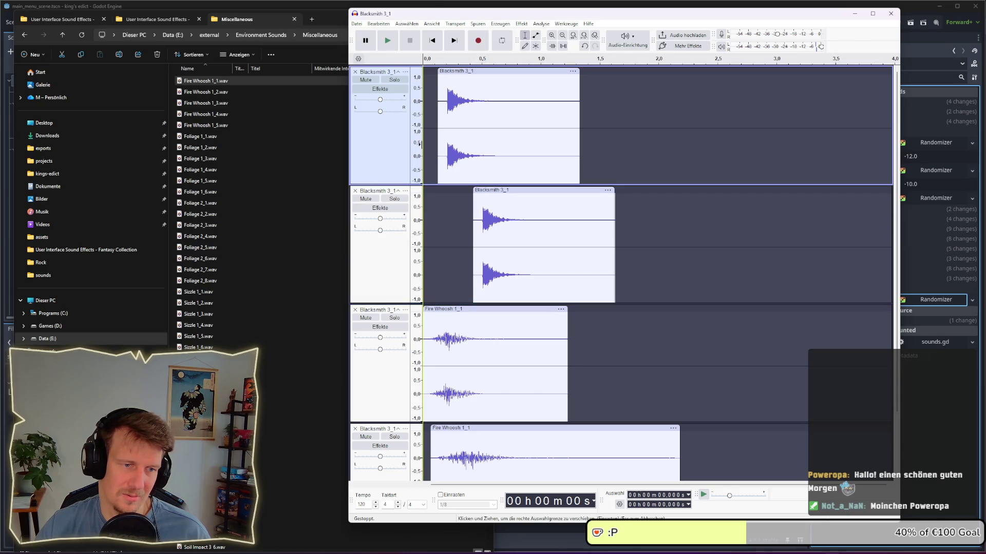
click(420, 145)
key(space)
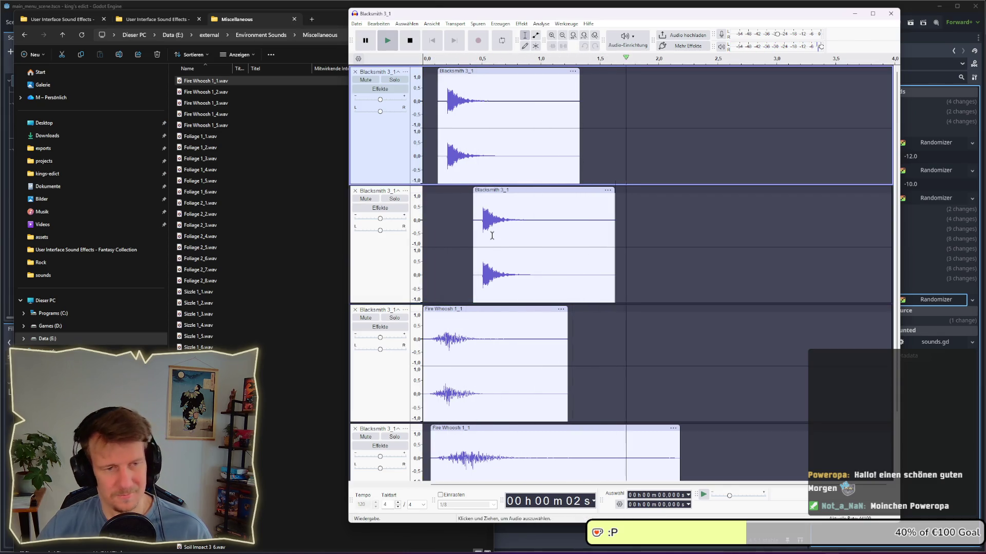
Mute the third track's Fire Whoosh and play the mix without it
click(488, 314)
click(366, 317)
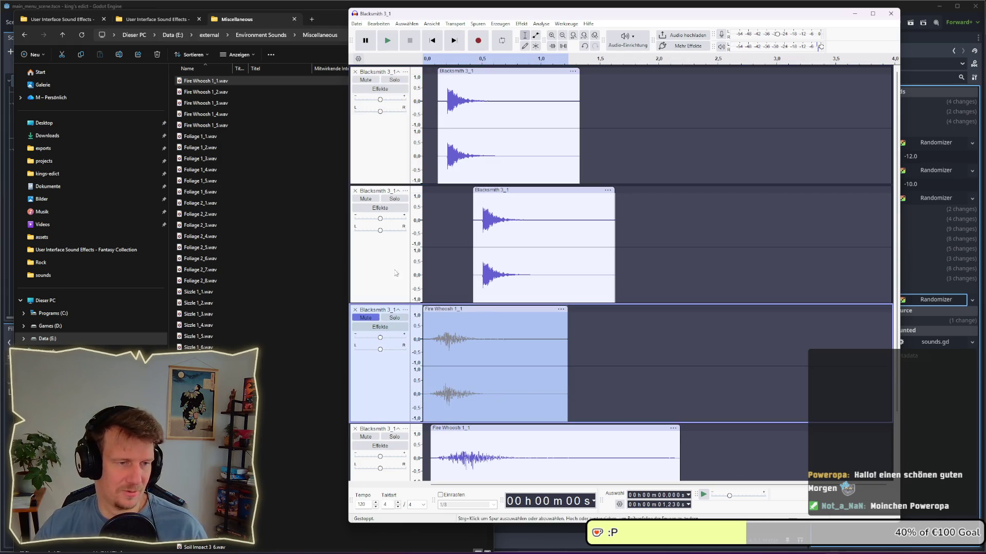
click(420, 181)
key(space)
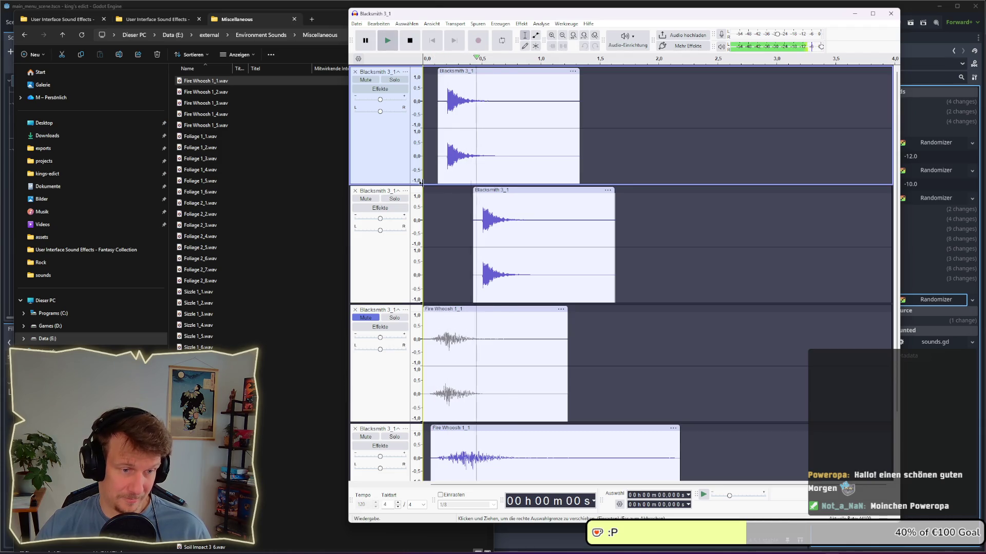
Slide the bottom Fire Whoosh clip to the timeline start, replay, and select the whole clip
scroll(459, 431, down, 2)
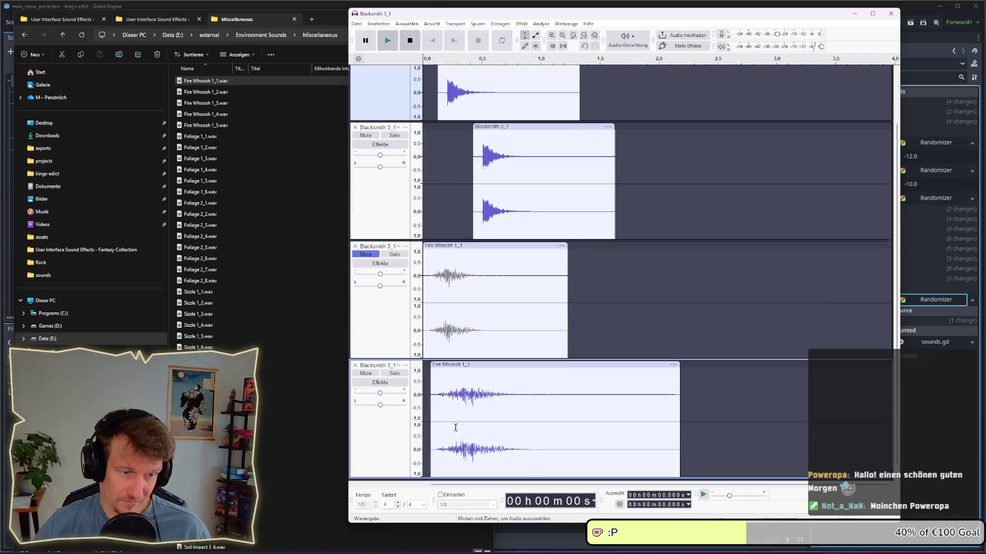
drag(492, 365, 485, 365)
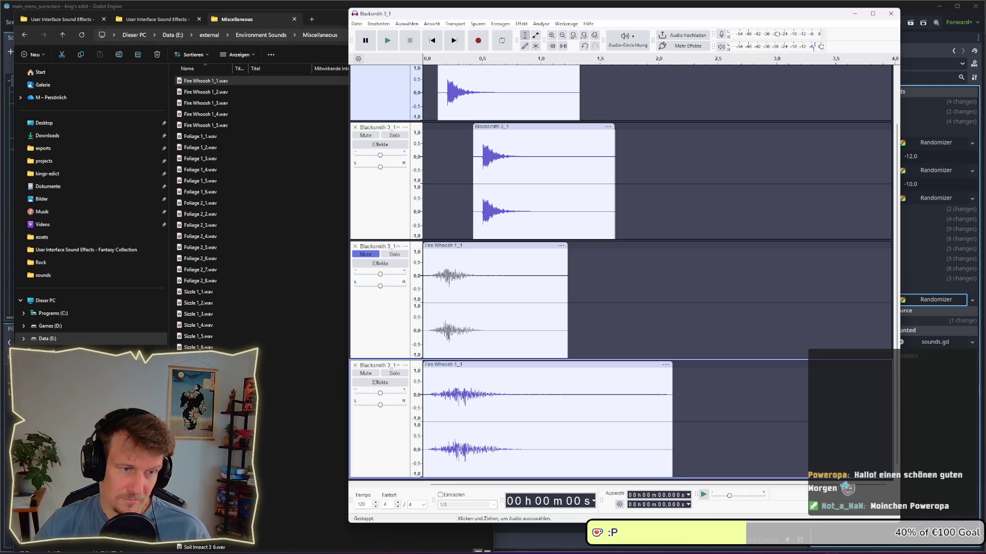
click(427, 204)
key(space)
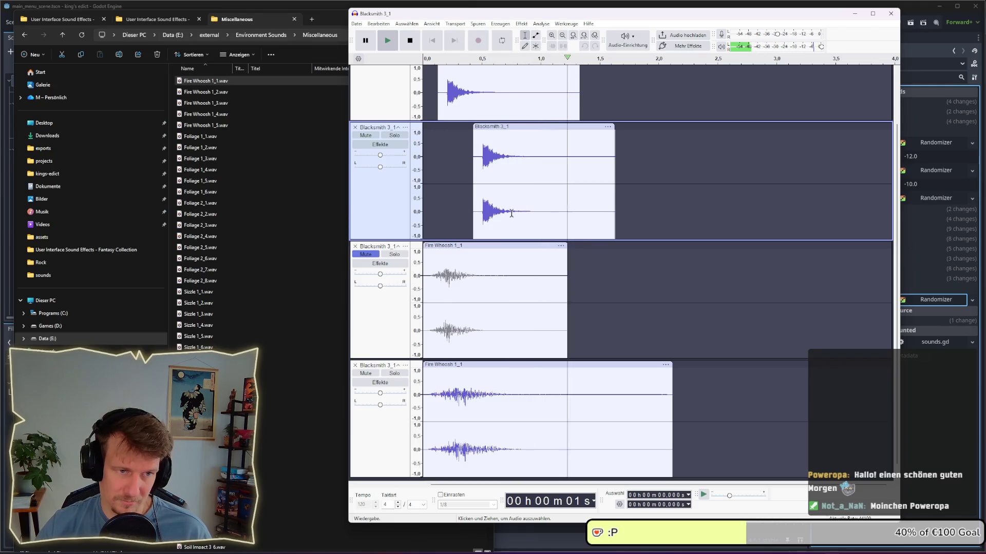
scroll(493, 208, up, 2)
scroll(486, 406, down, 2)
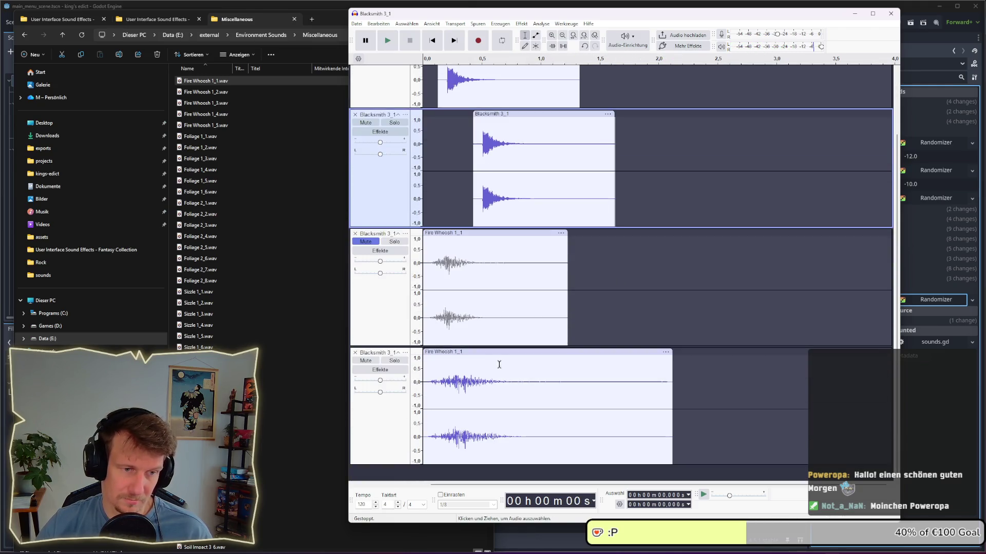
right_click(499, 357)
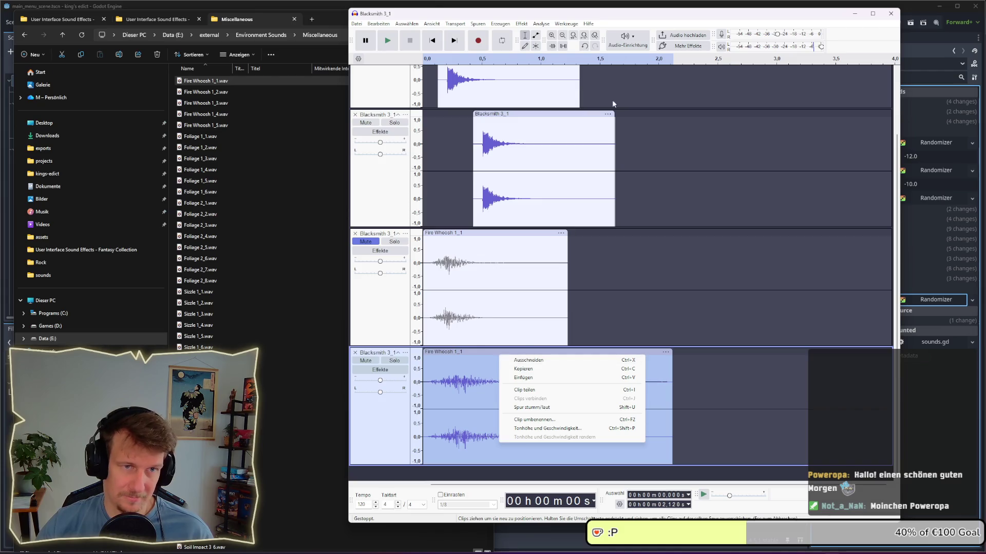
Apply Tempo ändern to the lower Fire Whoosh at about -45 percent and preview it twice
click(521, 24)
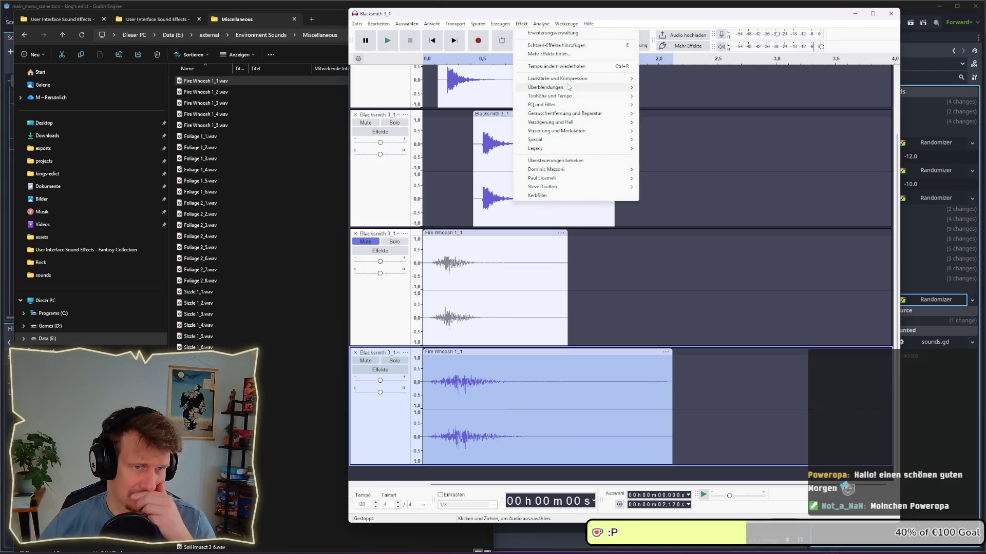
mouse_move(591, 96)
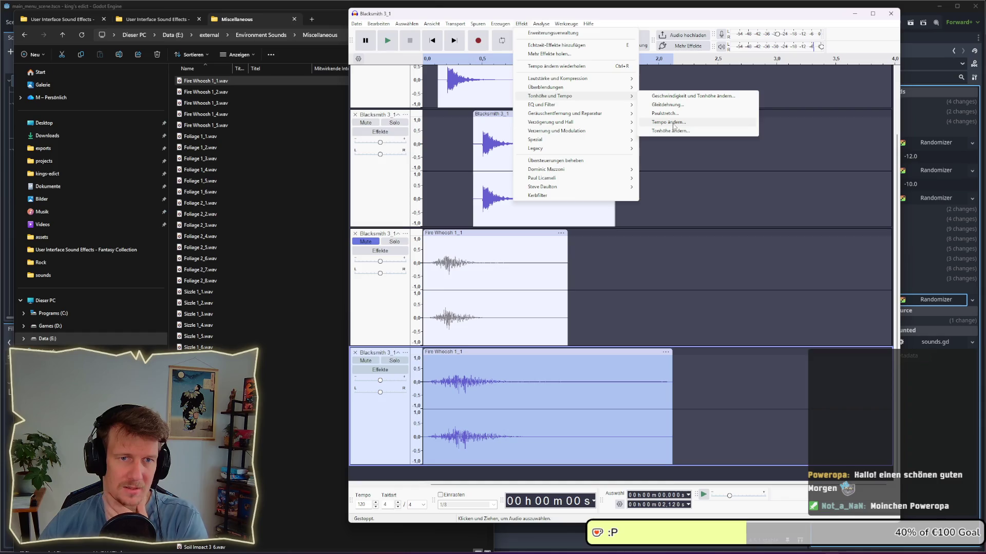
click(673, 122)
drag(598, 251, 595, 252)
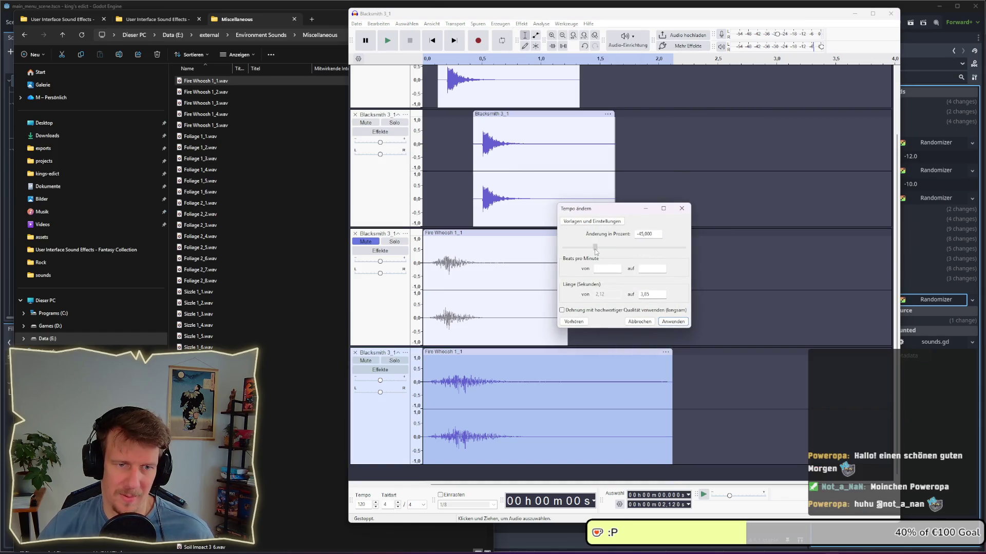
click(574, 322)
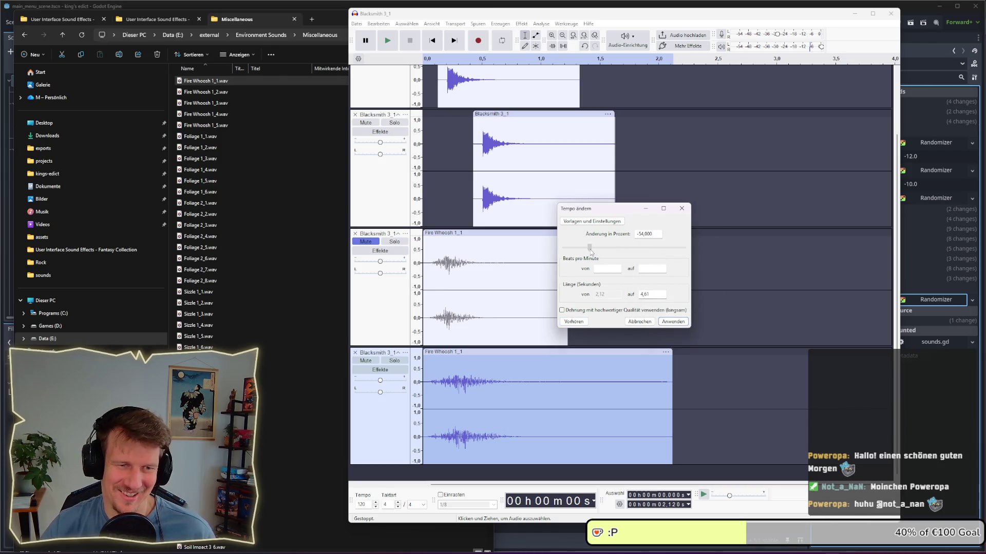
click(576, 321)
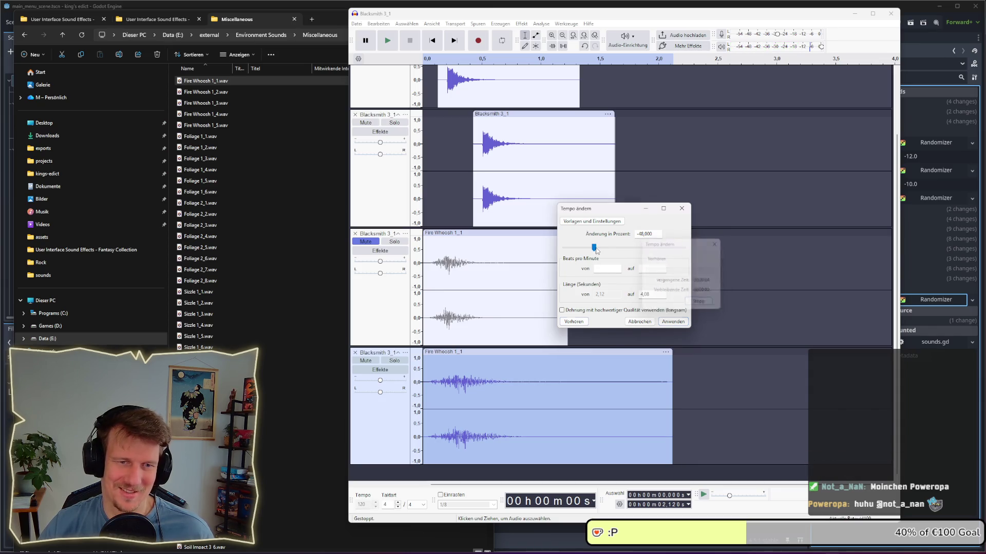
Preview the tempo at about -42 percent, then a tiny slowdown, and close the dialog
drag(597, 250, 600, 251)
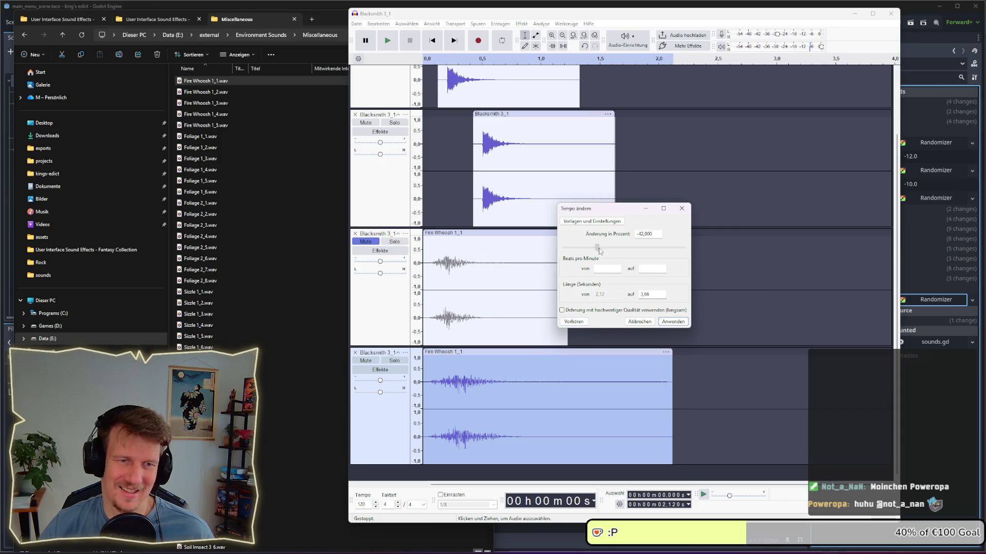
click(578, 324)
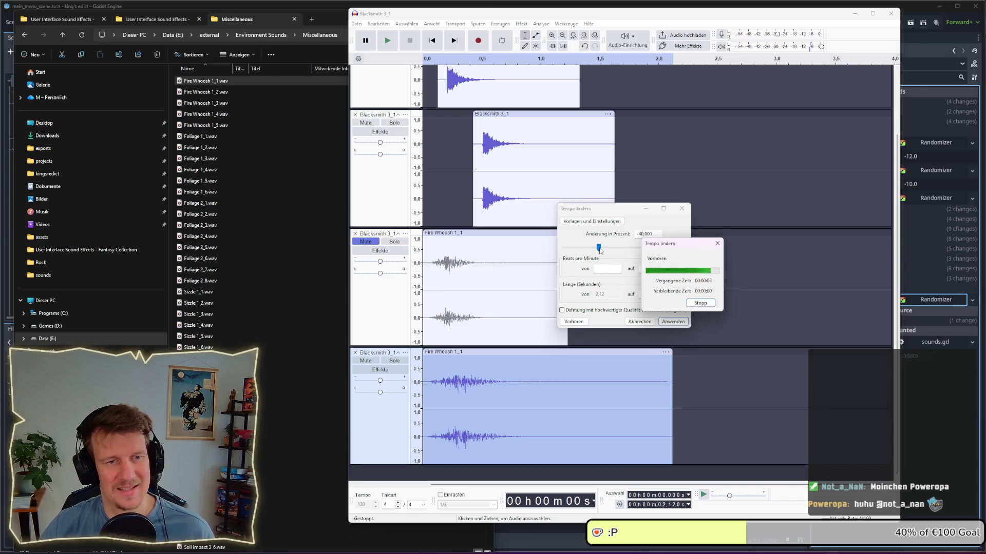
drag(599, 251, 613, 251)
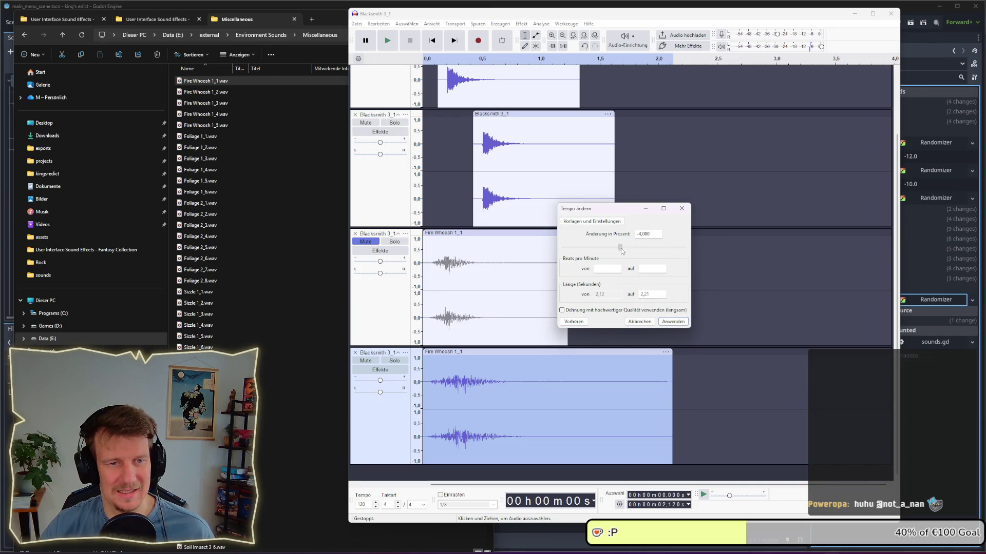
click(574, 322)
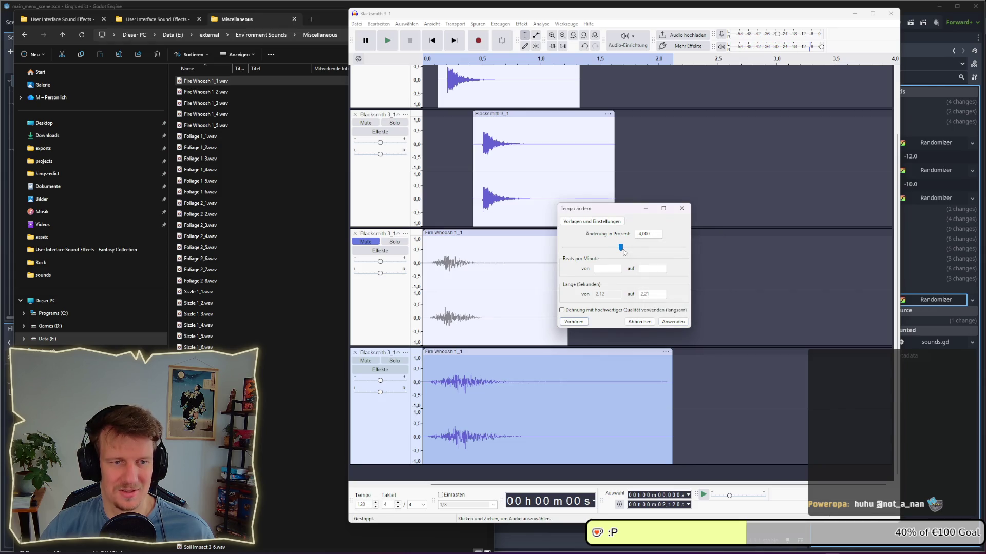
click(574, 322)
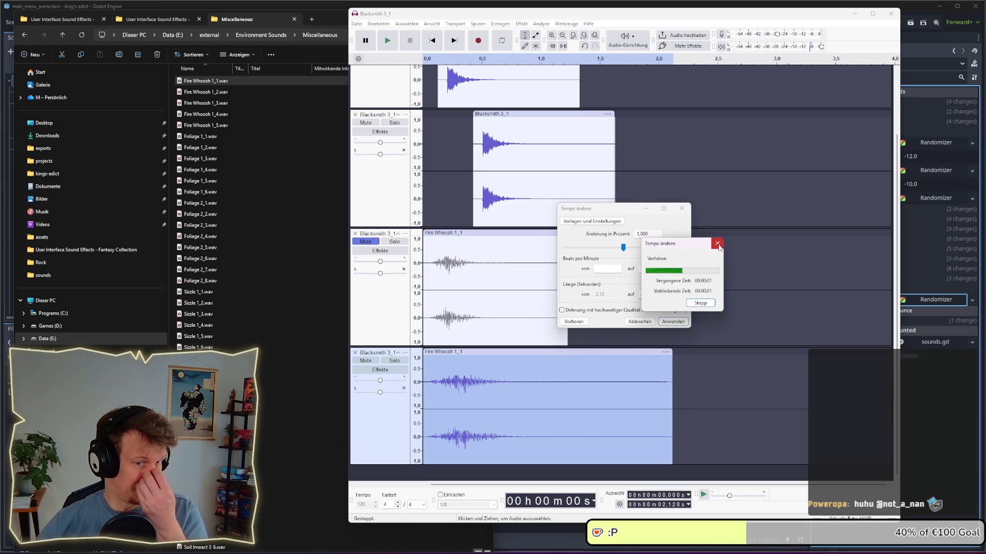
click(682, 208)
scroll(520, 167, up, 3)
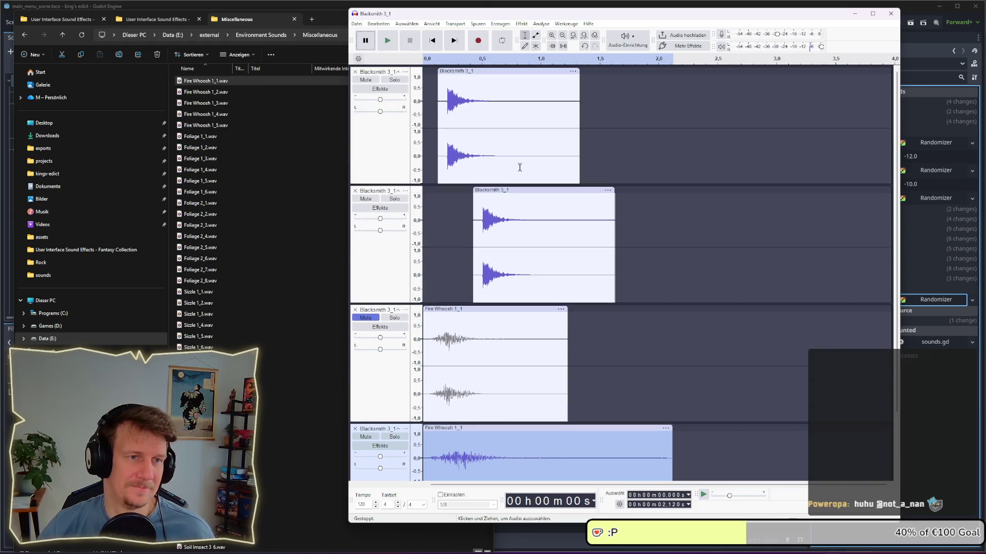
Nudge both Blacksmith clips slightly earlier and play the layered sounds to check the timing
drag(493, 190, 491, 190)
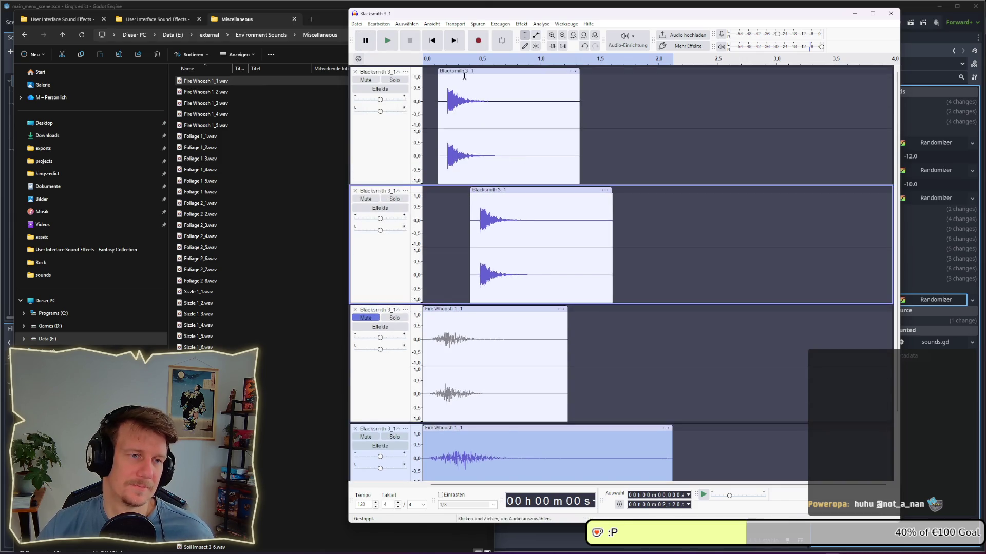
drag(465, 71, 461, 71)
drag(495, 190, 493, 190)
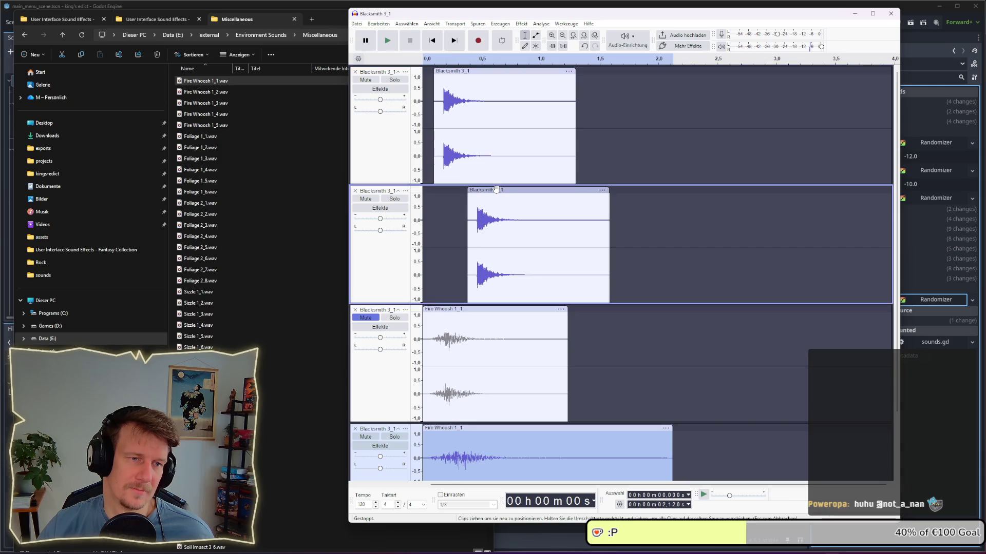
click(421, 103)
key(space)
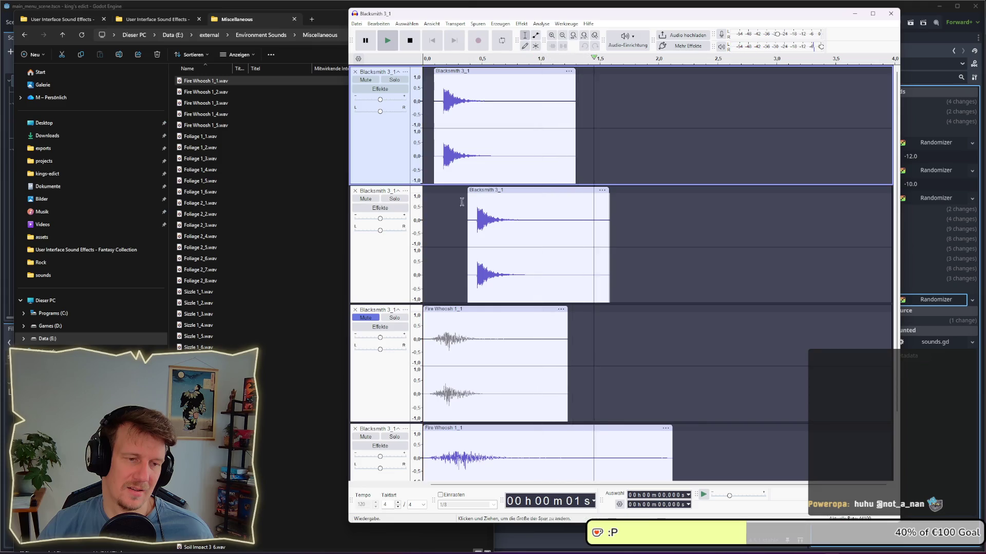
scroll(479, 244, down, 2)
key(space)
scroll(479, 244, up, 2)
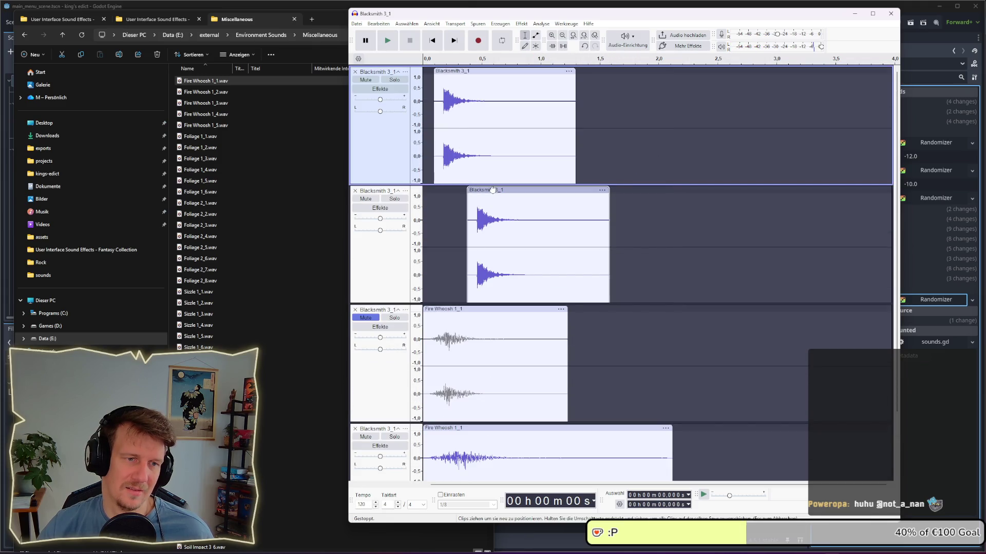
Move the second Blacksmith clip earlier, replay, mute the second Fire Whoosh track, and set the edit point near 2.27 s
drag(493, 190, 486, 190)
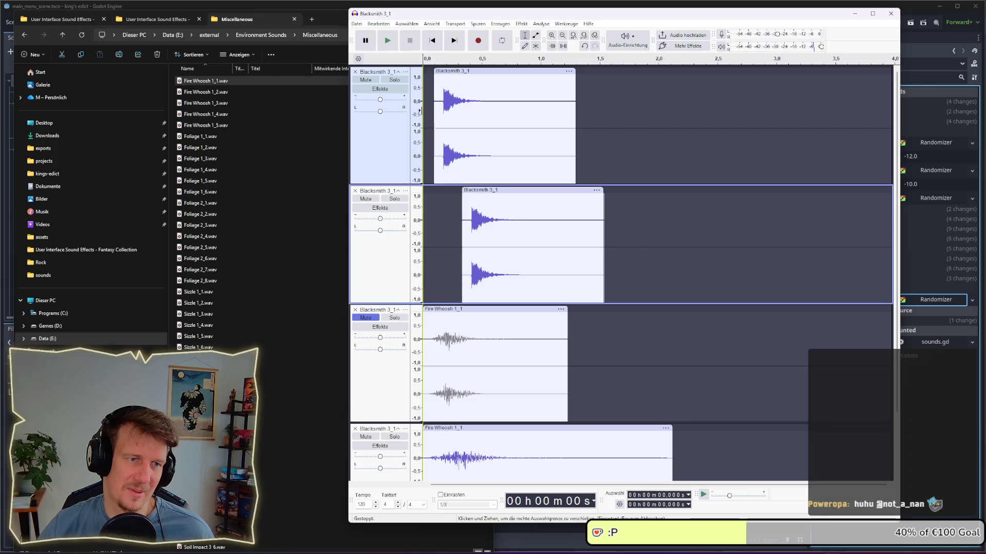
click(422, 110)
key(space)
scroll(474, 242, down, 3)
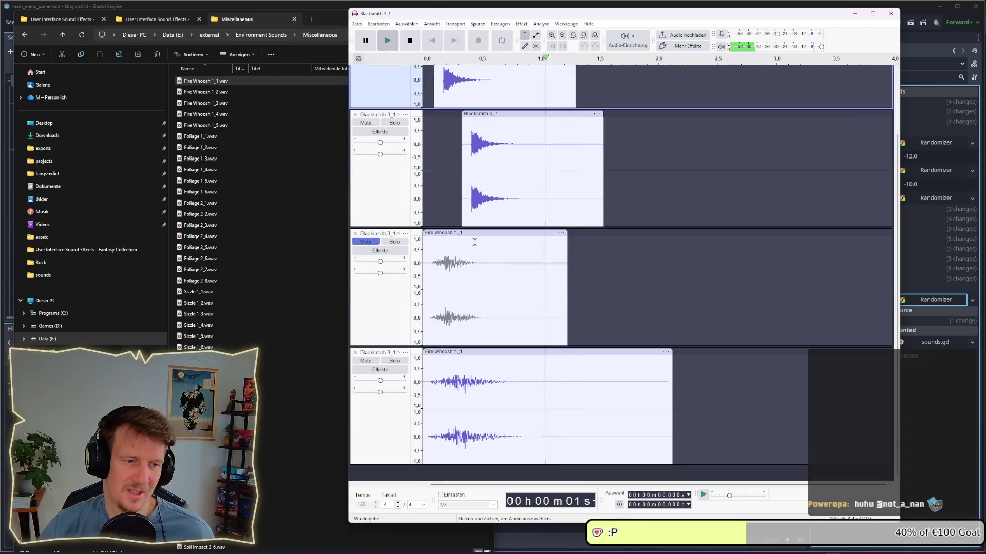
click(365, 361)
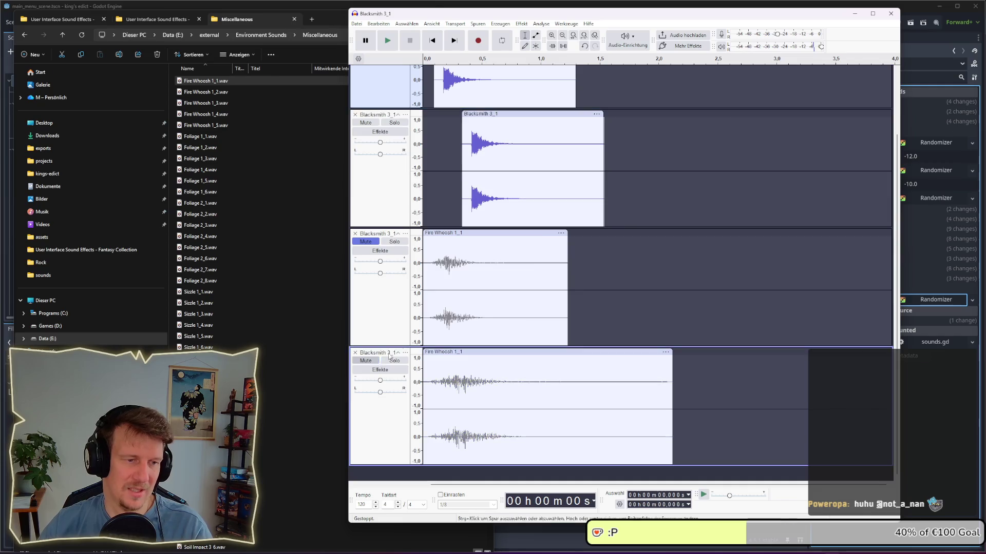
scroll(541, 213, up, 3)
click(690, 212)
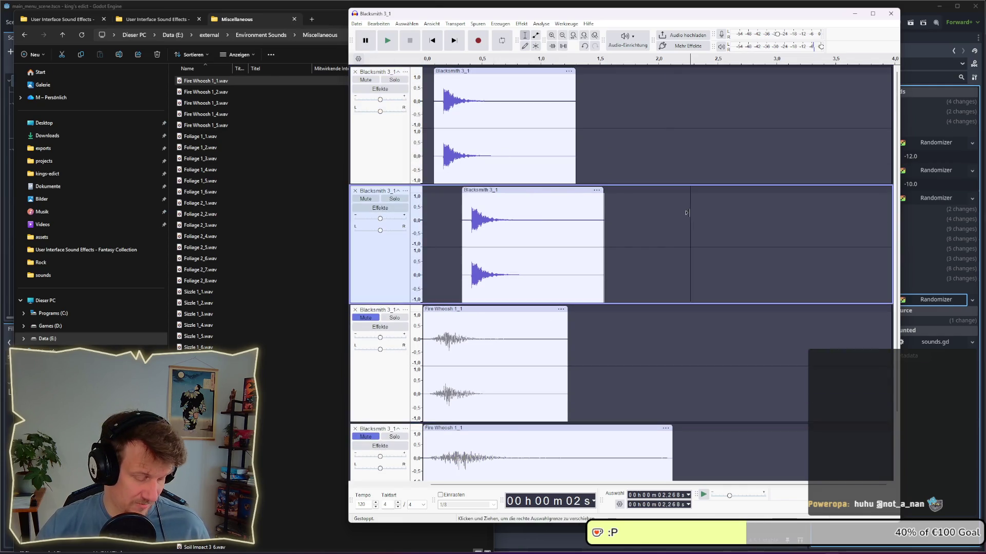
Export the mix as a 16-bit stereo blacksmith_01.wav into E:\exports\sounds
key(ctrl+shift+e)
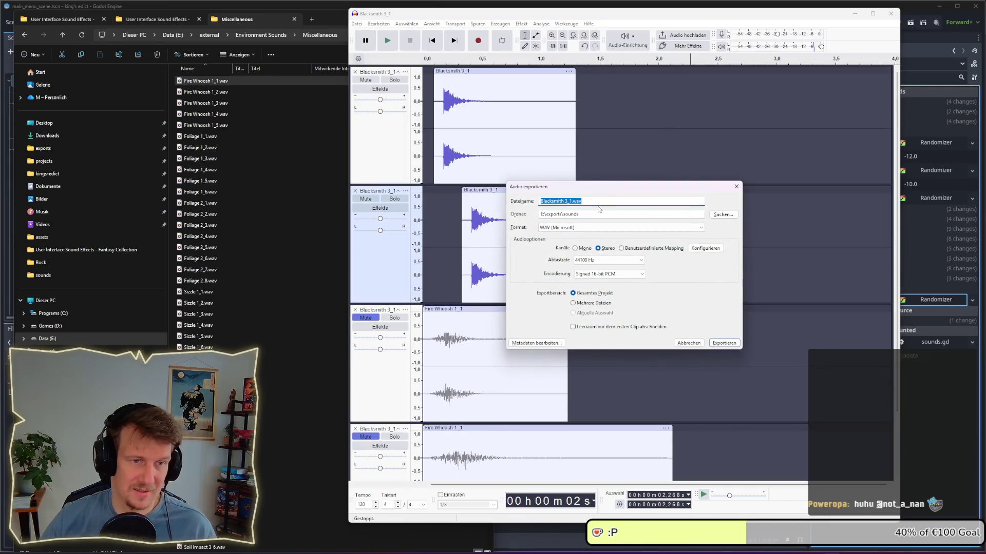
key(Home)
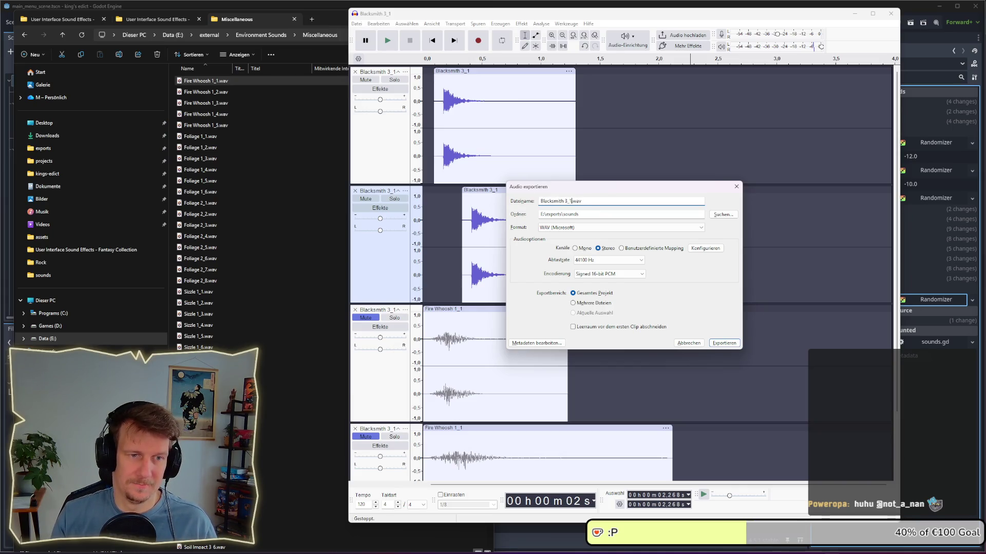
key(BackSpace)
key(BackSpace)
key(BackSpace)
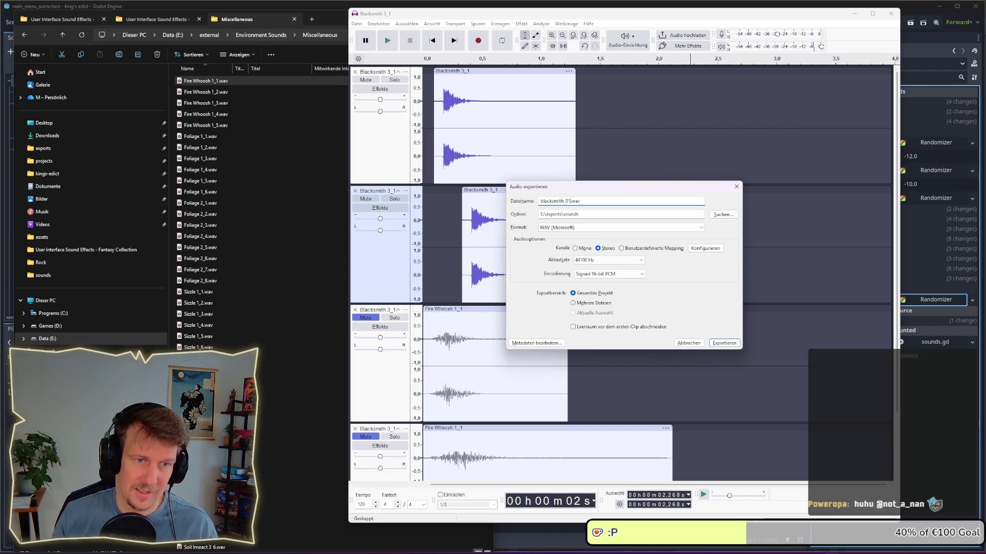
click(719, 343)
key(alt+Tab)
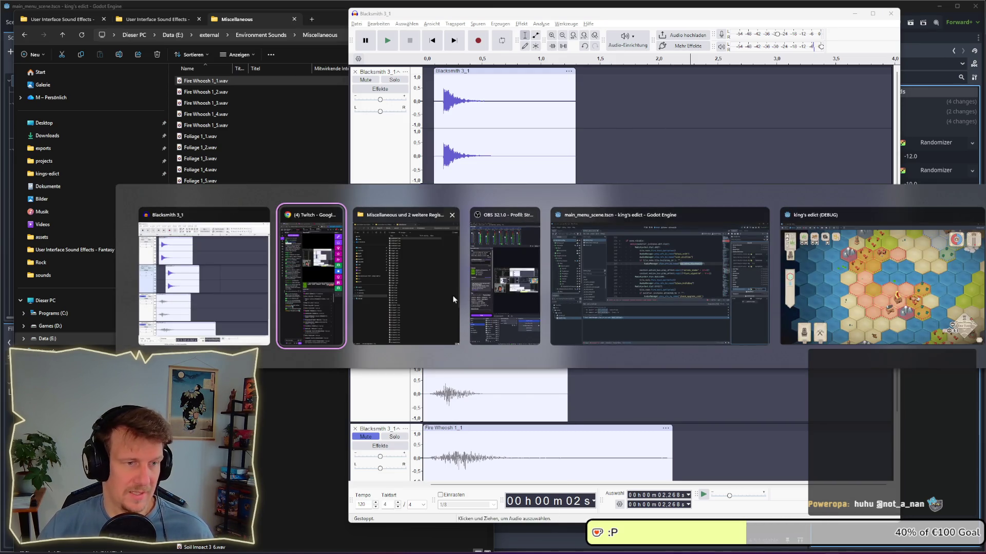
Confirm blacksmith_01.wav is in E:\exports\sounds via a new Explorer tab, then return to Godot
click(430, 296)
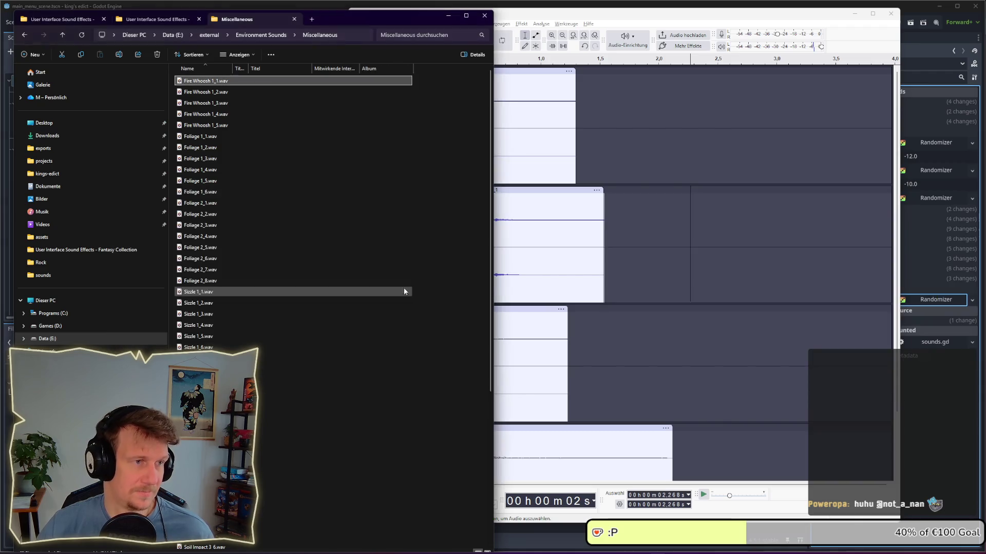
click(311, 20)
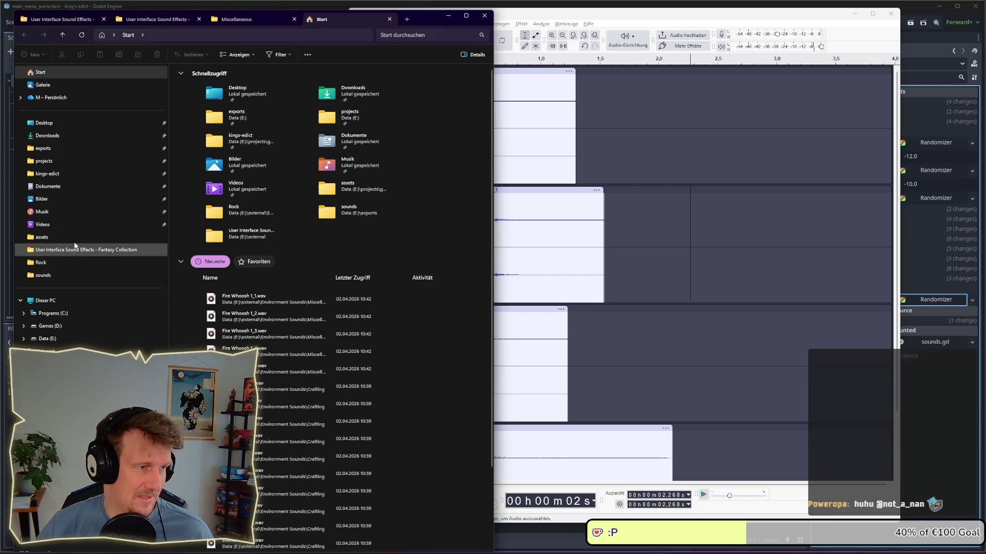
click(77, 163)
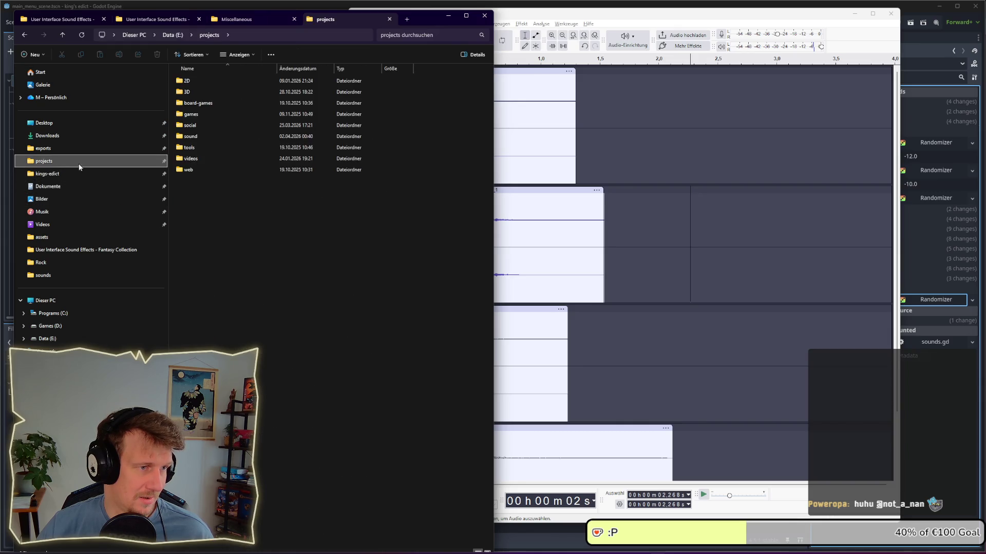
double_click(200, 135)
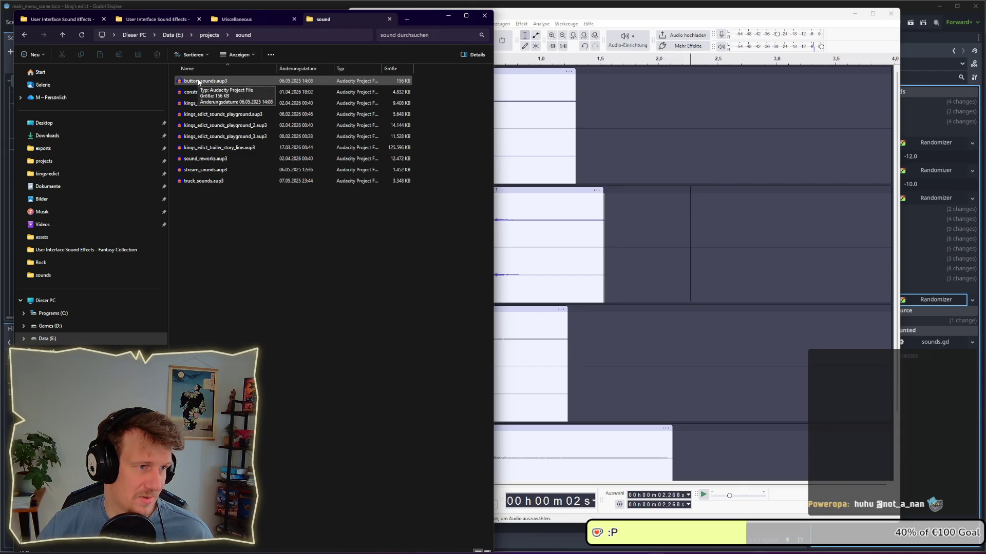
click(209, 34)
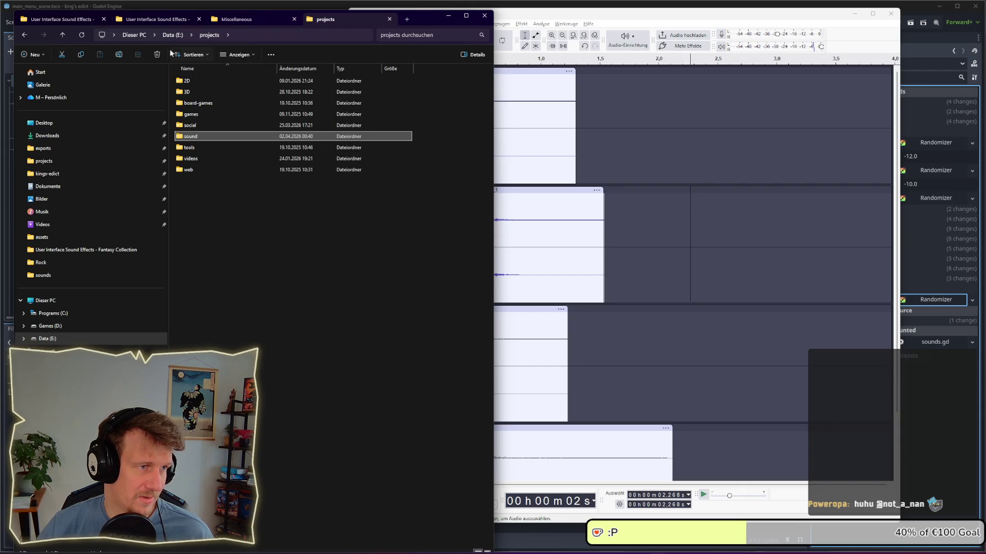
click(171, 35)
click(193, 103)
double_click(193, 103)
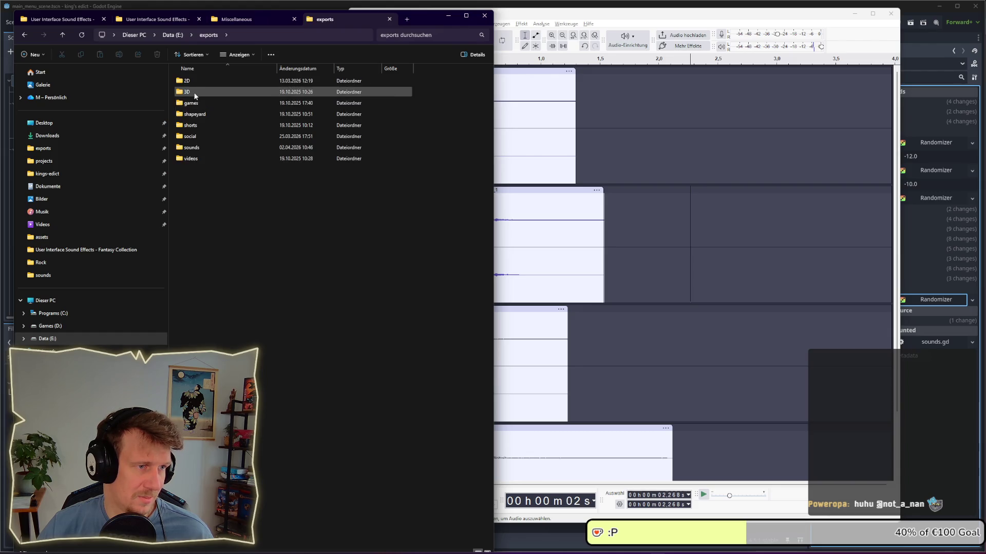
double_click(191, 148)
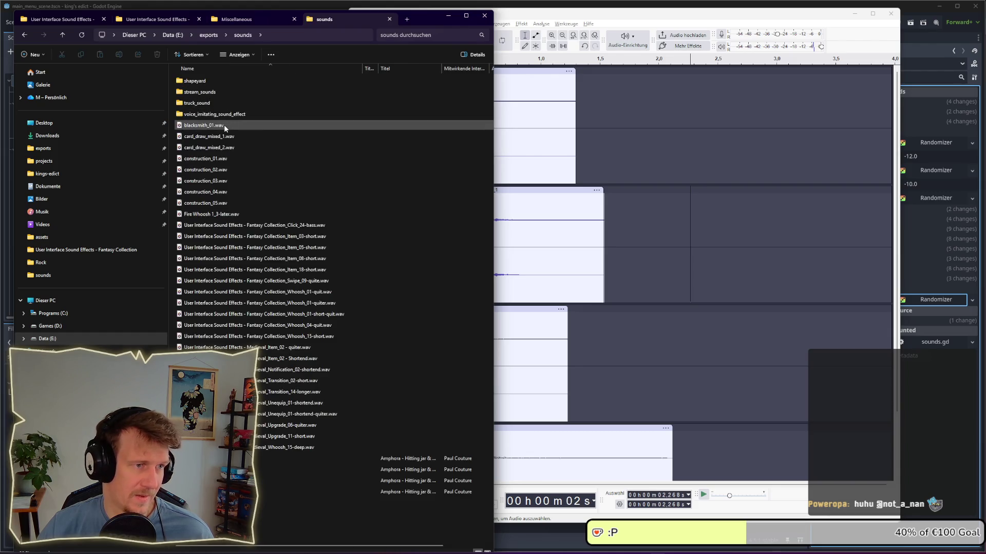
click(919, 11)
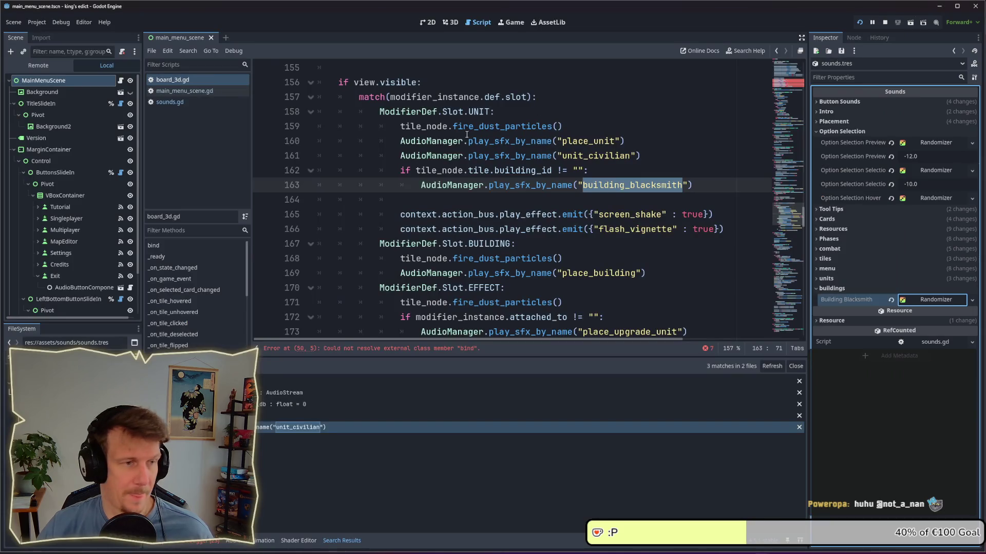
Assign blacksmith_01.wav as the Building Blacksmith randomizer stream in the Inspector
click(51, 359)
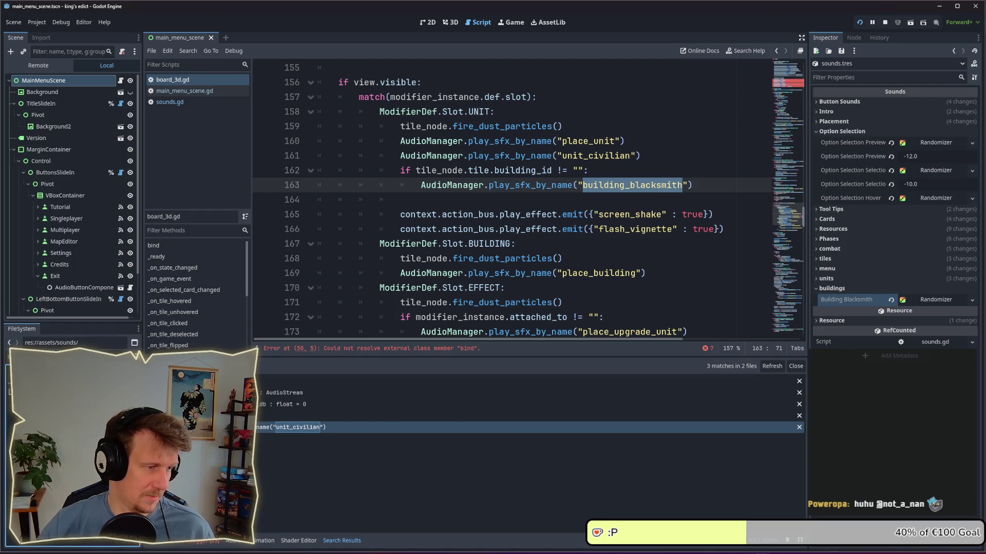
key(alt+Tab)
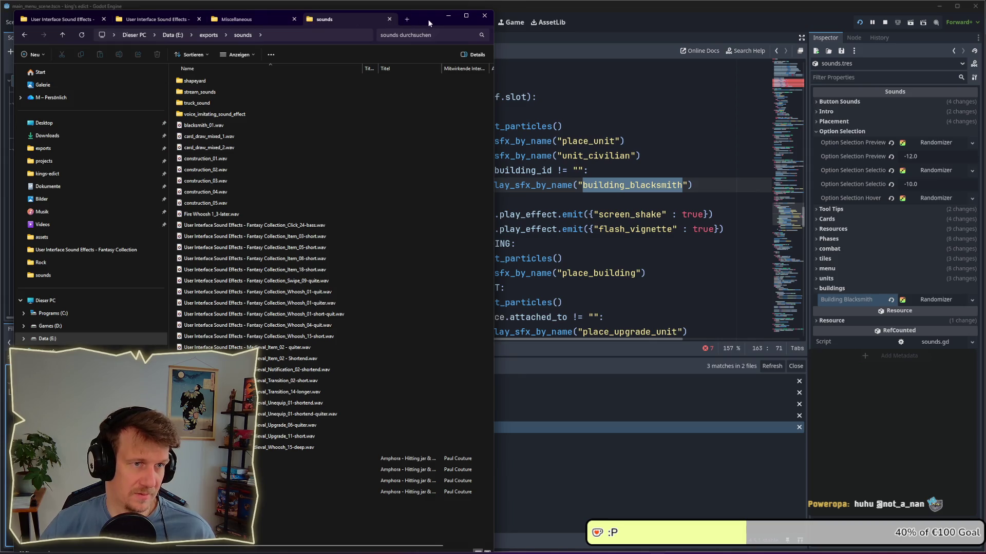
click(448, 16)
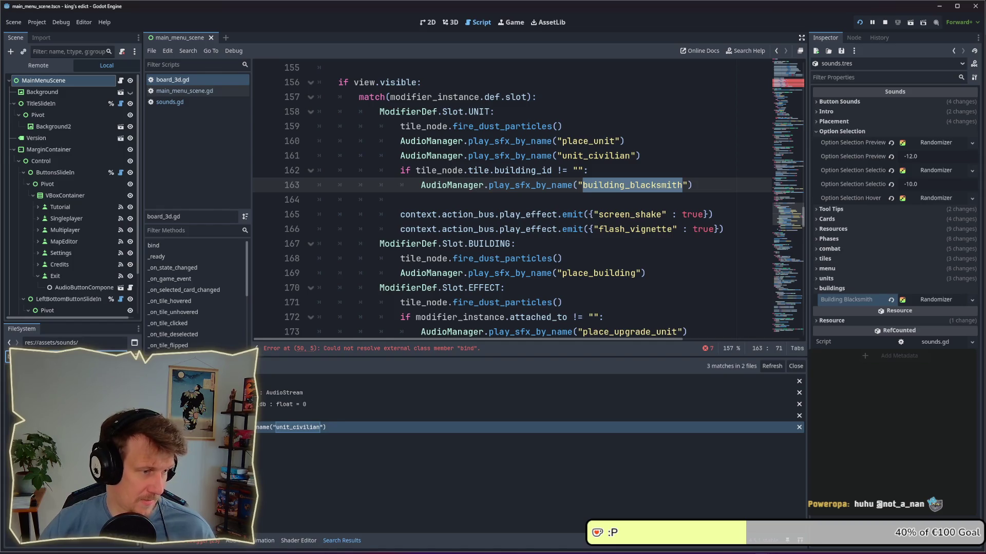
mouse_move(51, 359)
mouse_down()
mouse_move(911, 267)
mouse_move(932, 302)
mouse_up()
click(935, 299)
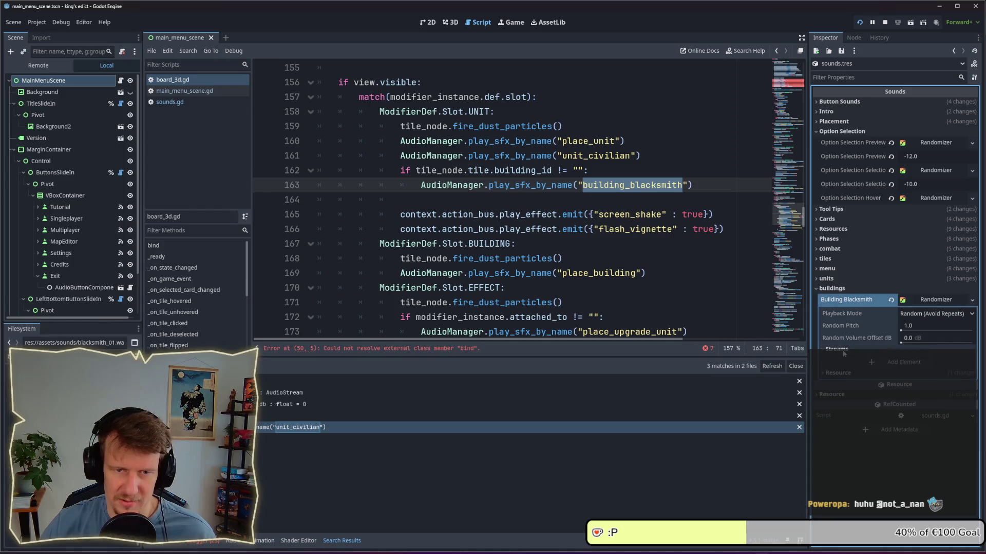
mouse_move(844, 354)
mouse_down()
mouse_move(852, 371)
mouse_move(893, 366)
mouse_move(932, 403)
mouse_up()
drag(928, 368, 928, 369)
Set the Random Pitch to 1.1, go back to the script at line 164, and save
click(916, 327)
text(1.1)
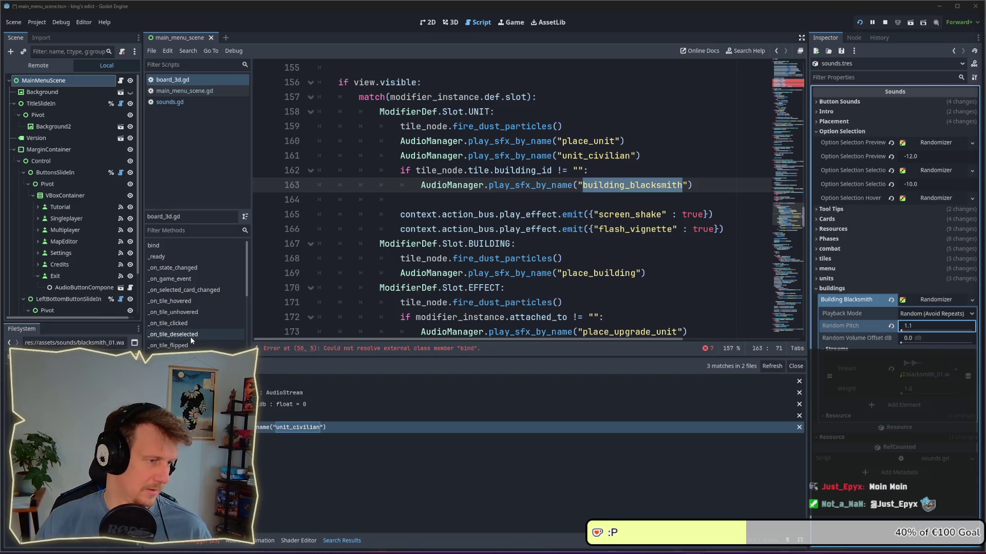
click(638, 195)
key(ctrl+s)
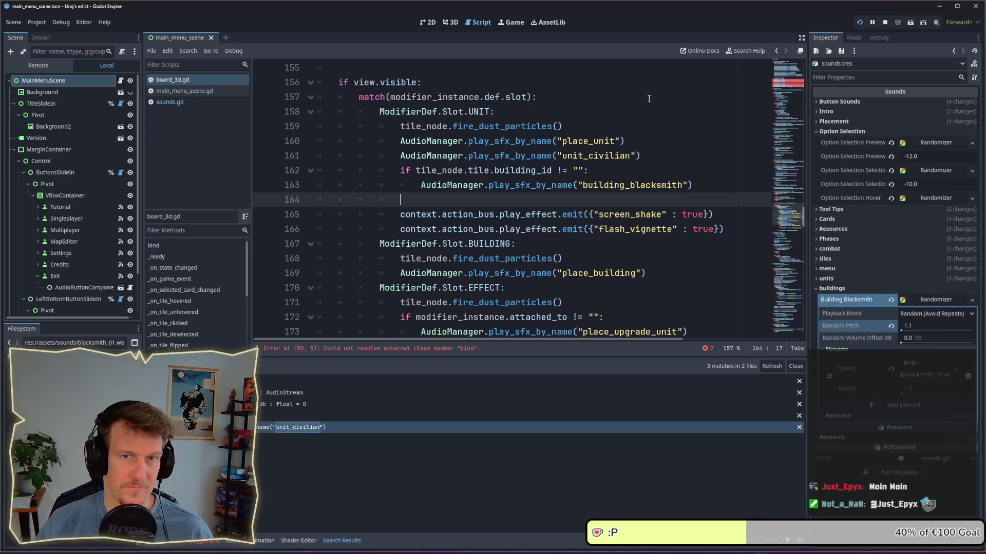
Review board_3d.gd's bind() calls, including power_view on line 52 and the regions_view declaration
scroll(487, 274, up, 20)
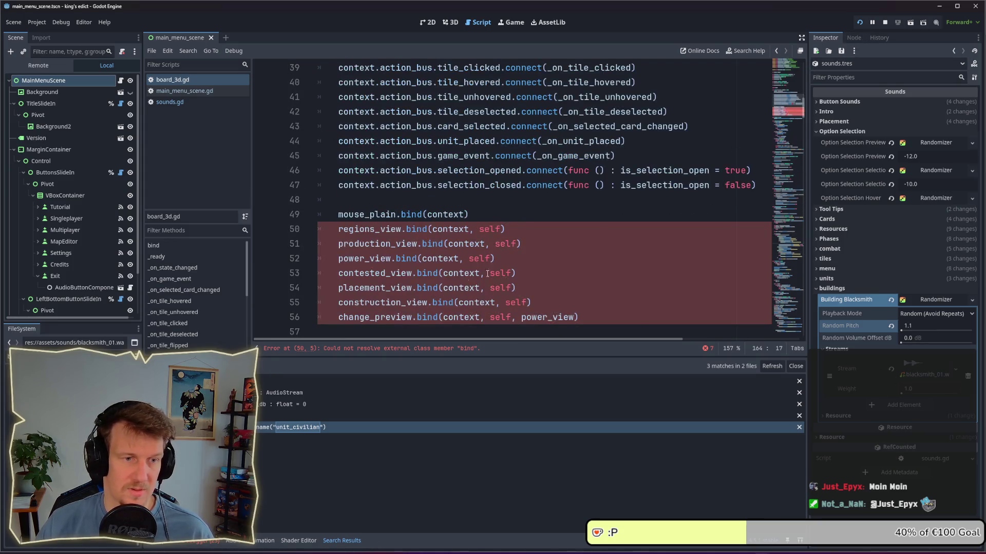
mouse_move(461, 277)
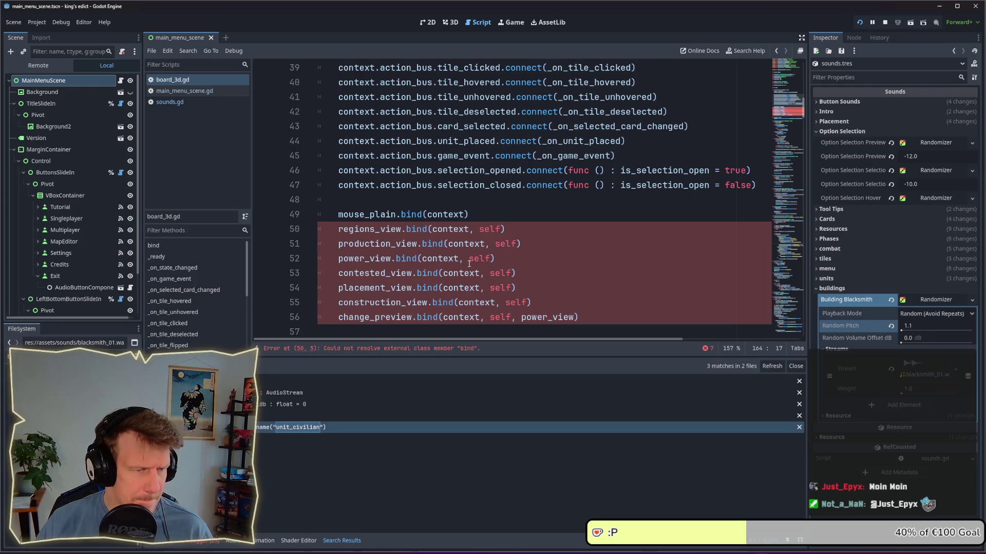
scroll(469, 263, up, 4)
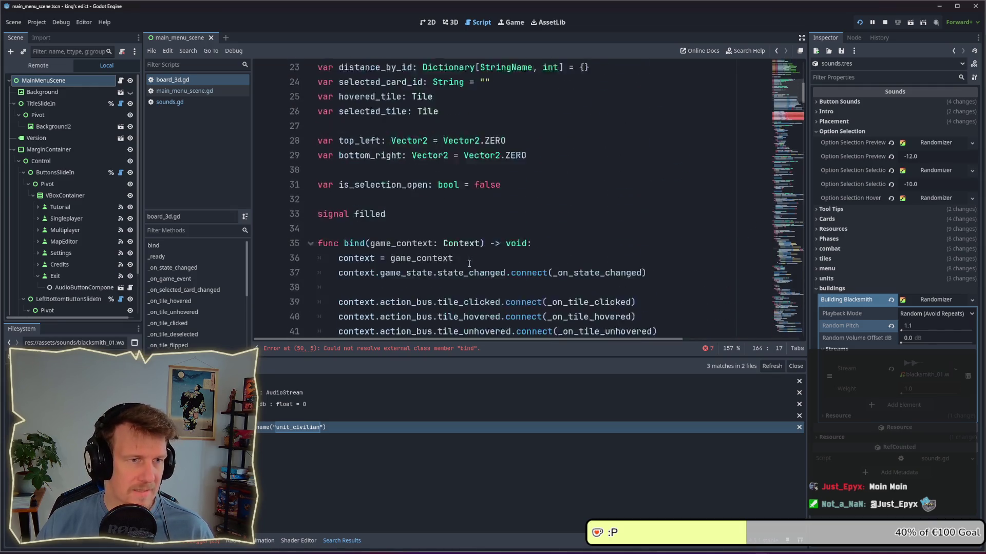
scroll(468, 263, down, 5)
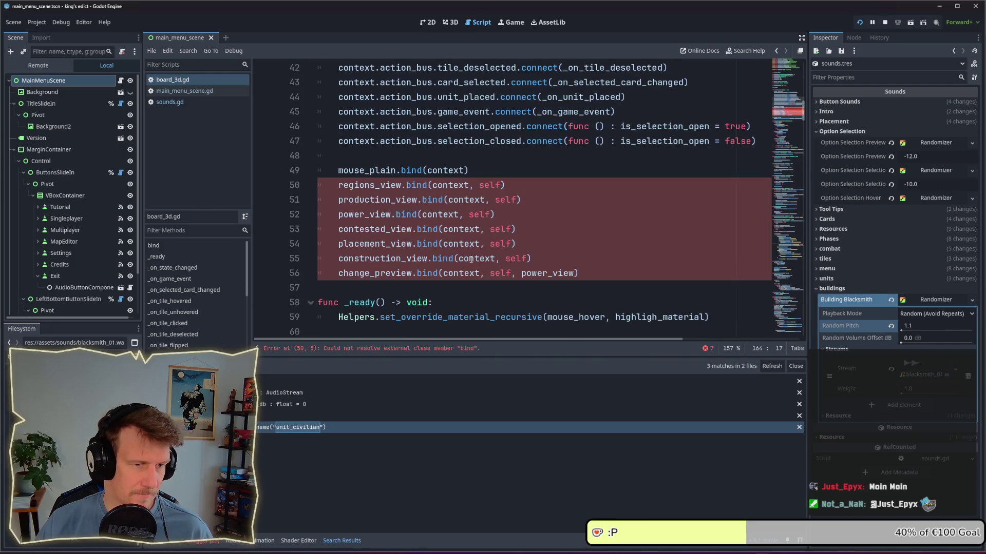
click(534, 221)
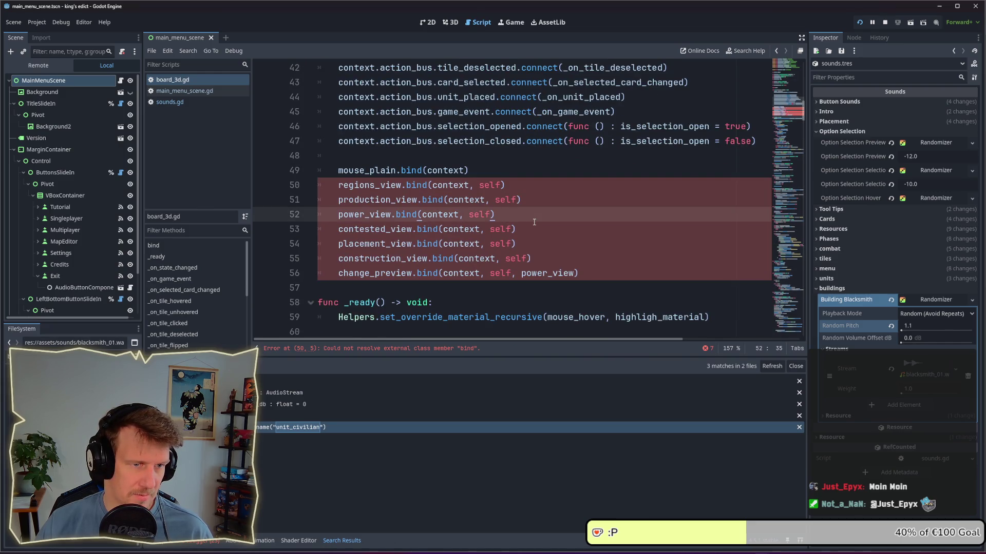
ctrl+click(368, 188)
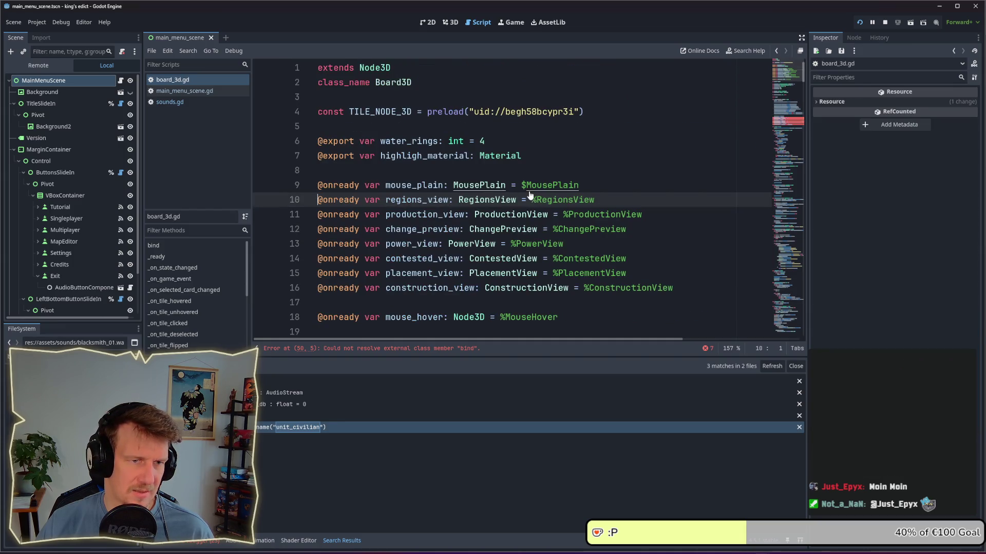
scroll(526, 216, down, 9)
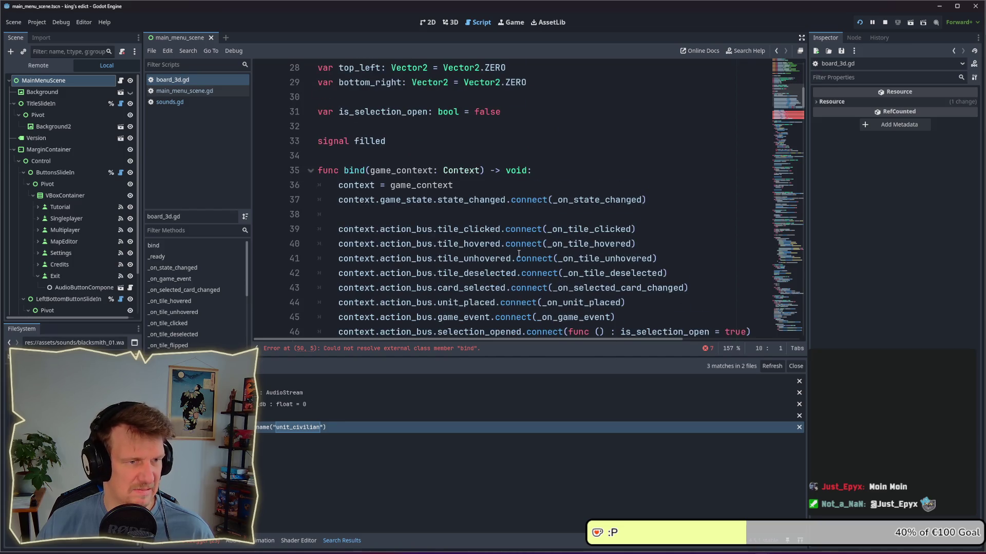
scroll(518, 254, down, 5)
scroll(519, 254, up, 4)
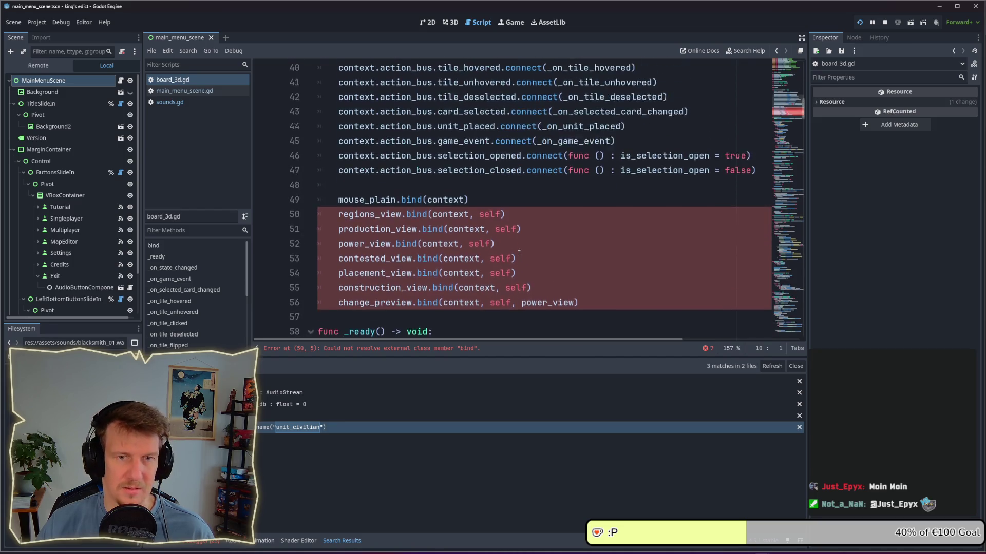
Return to the tile_hovered connection on line 40 and launch the game in a debug run
click(673, 196)
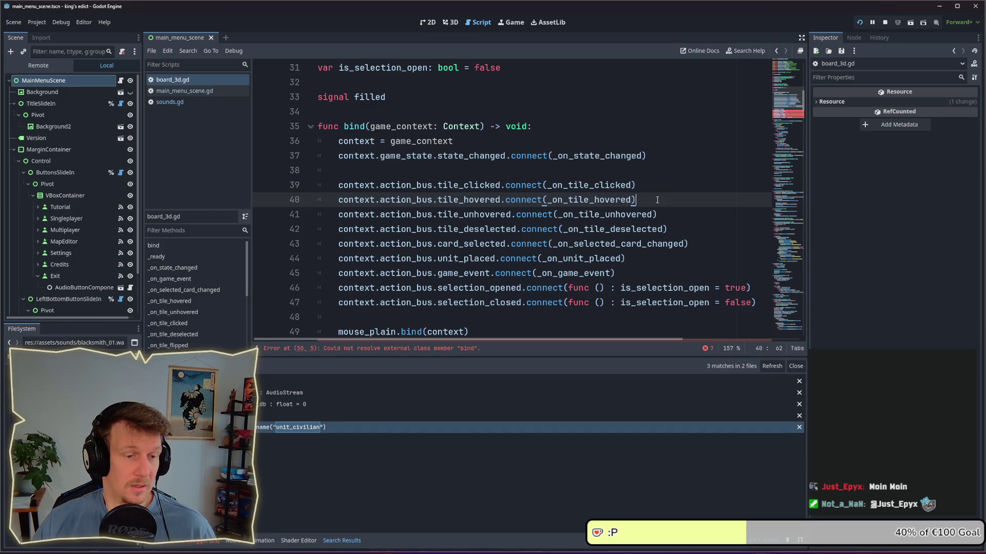
scroll(655, 201, up, 10)
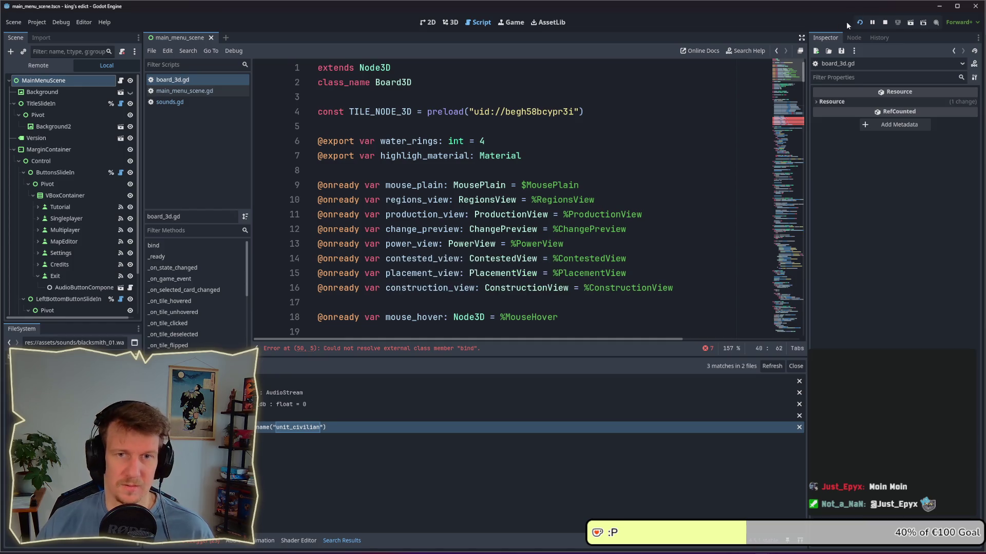
click(885, 24)
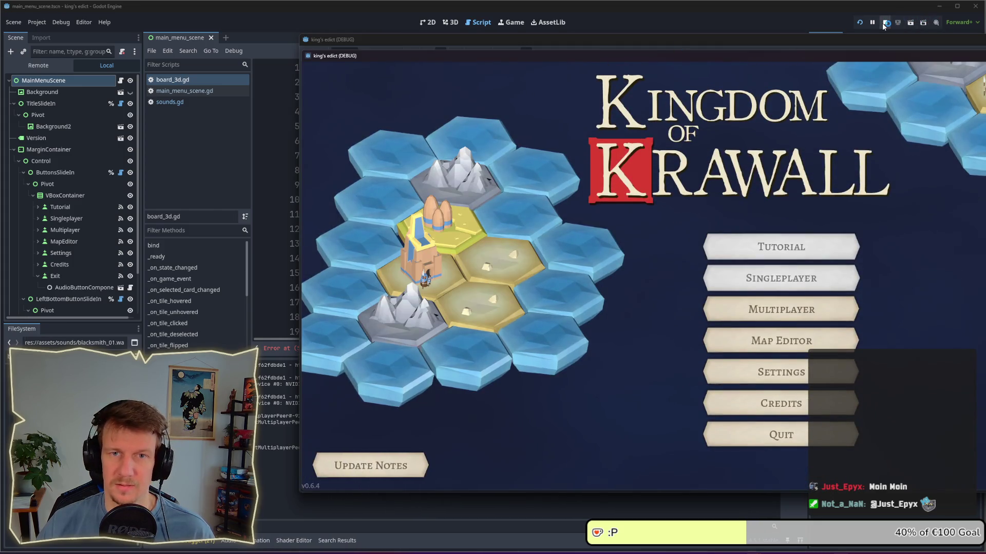
Stop the running game and reload the current project
click(884, 22)
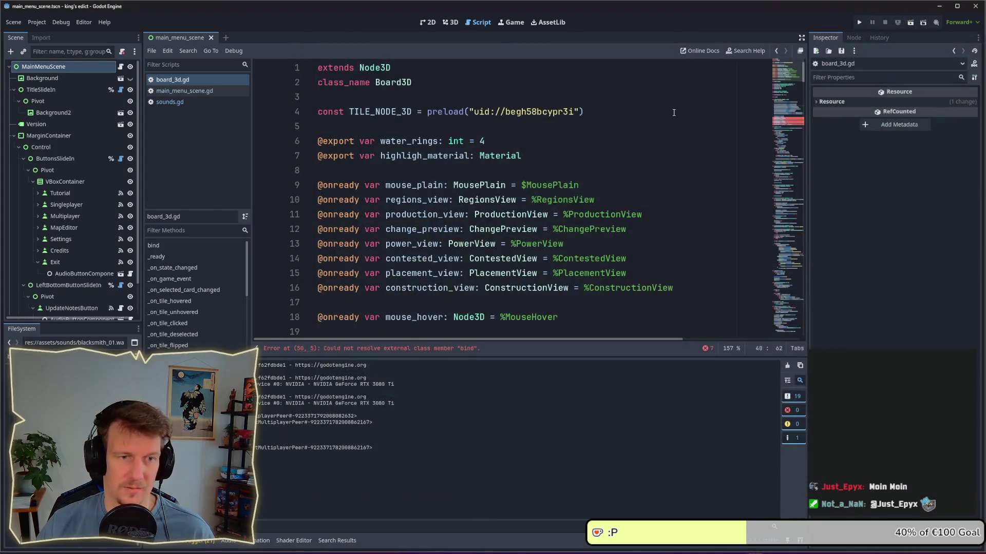
click(34, 23)
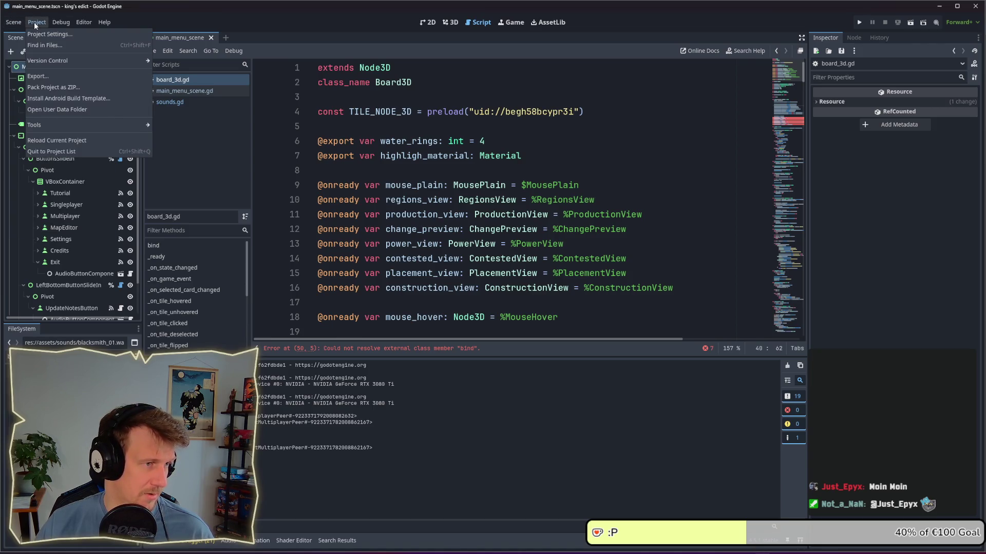
click(61, 139)
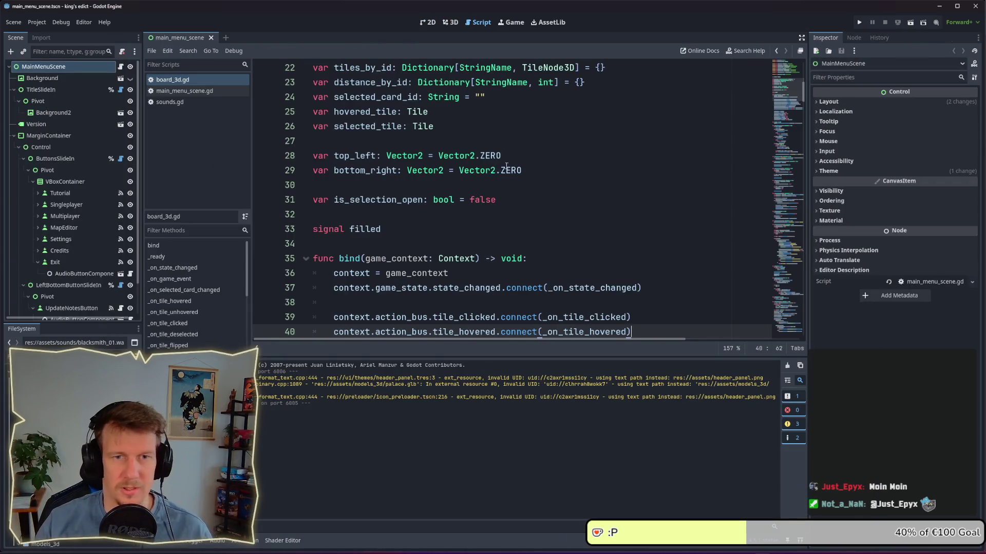
Check the building_blacksmith sound call on line 163 and run the game again
click(784, 202)
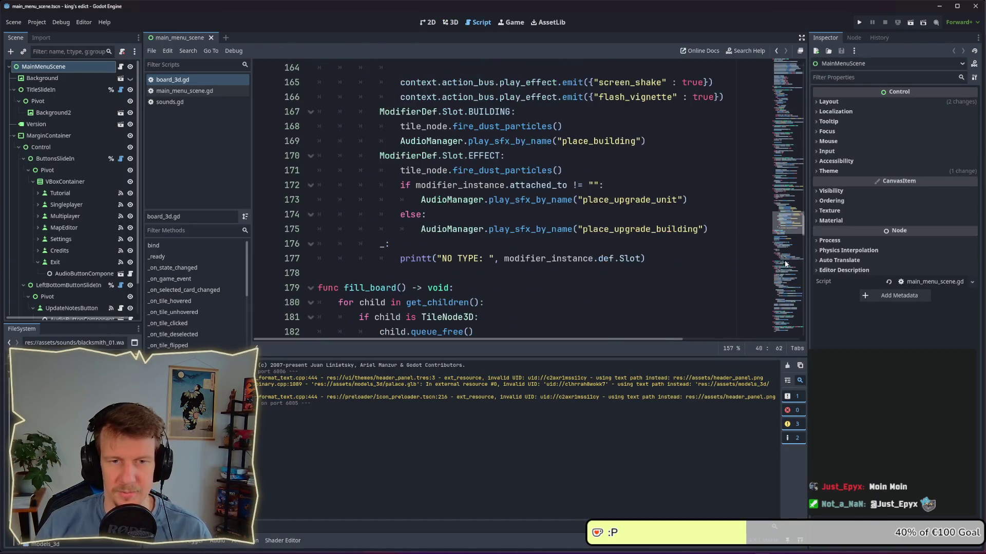
scroll(594, 233, up, 6)
scroll(594, 233, down, 2)
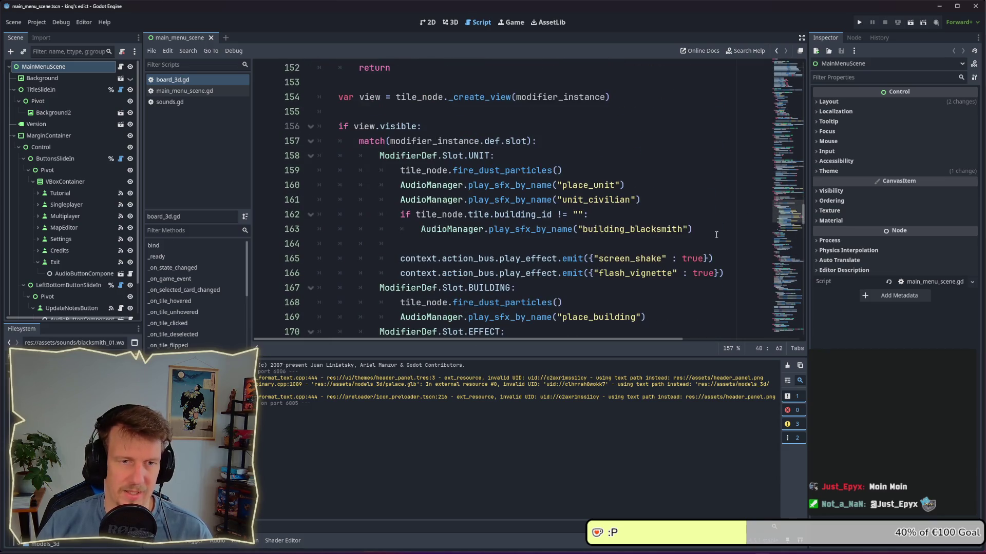
drag(693, 229, 421, 228)
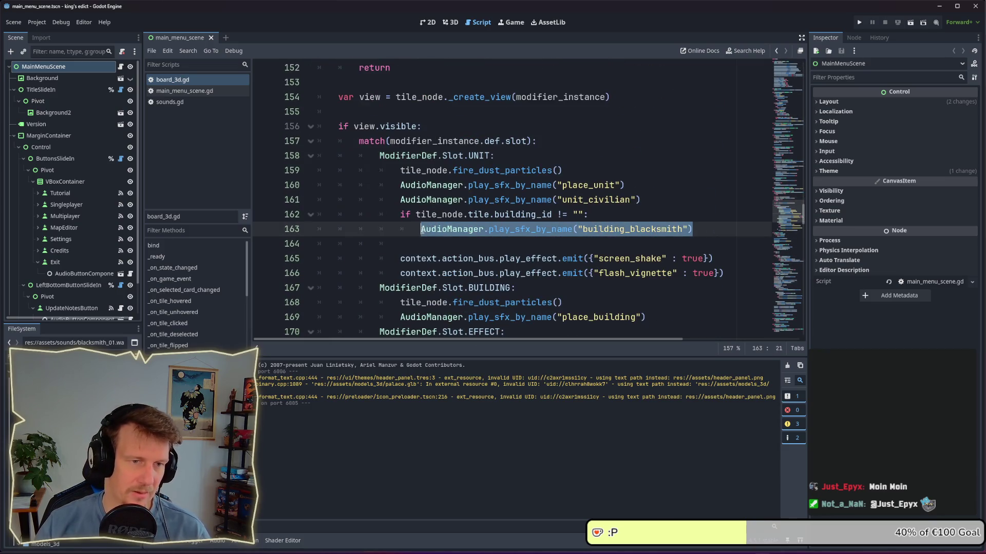
click(501, 237)
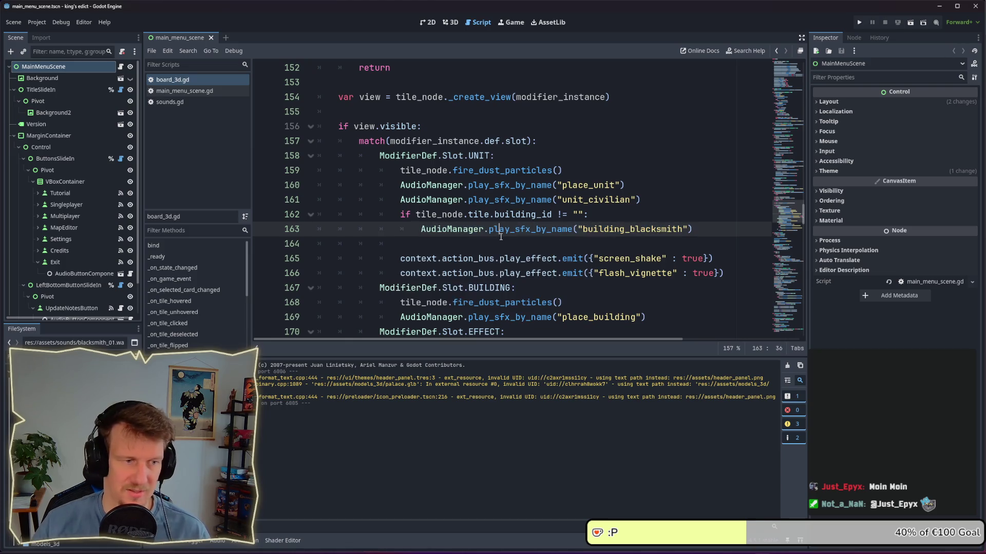
click(859, 23)
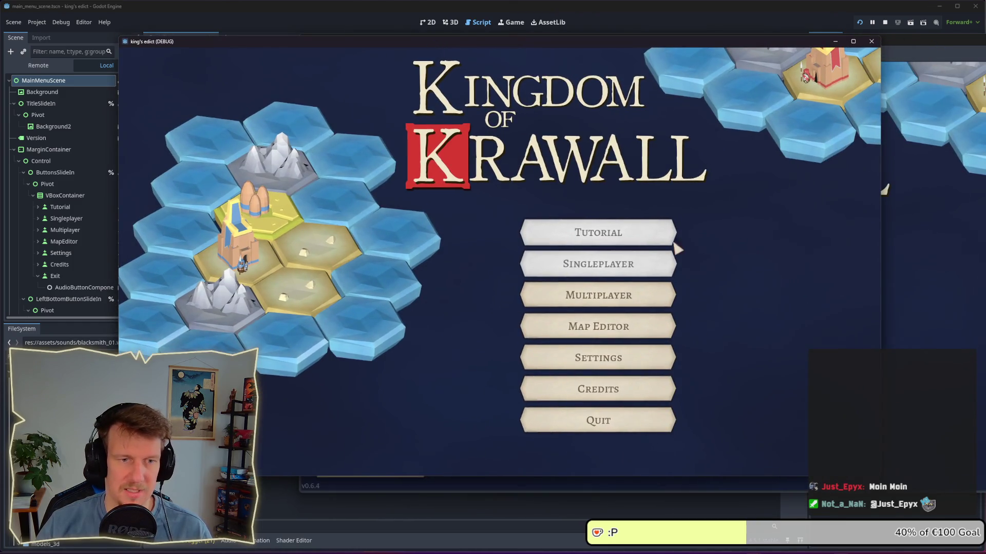
Open the Map Editor and paint a patch of sand hexes
click(627, 336)
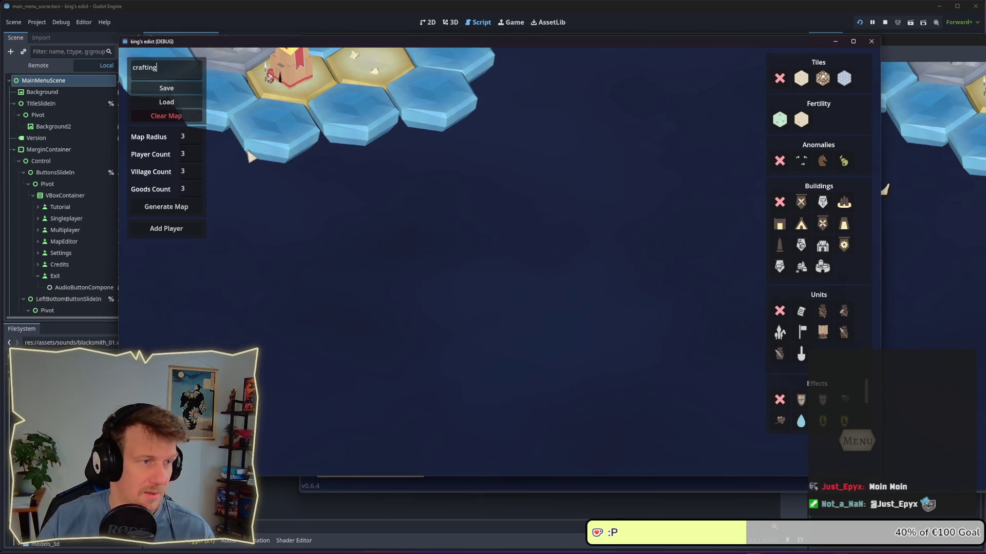
click(800, 78)
mouse_move(414, 263)
mouse_down()
mouse_move(531, 266)
mouse_move(428, 286)
mouse_move(488, 311)
mouse_move(498, 285)
mouse_move(440, 262)
mouse_up()
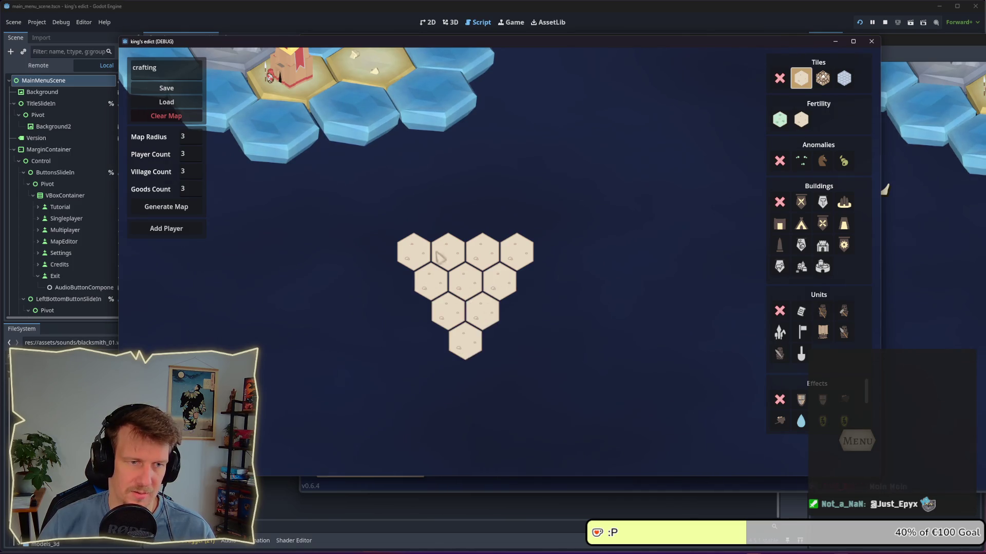
Place crossed-tools, gear, castle and round-tower buildings on the hexes of the sand patch
click(780, 119)
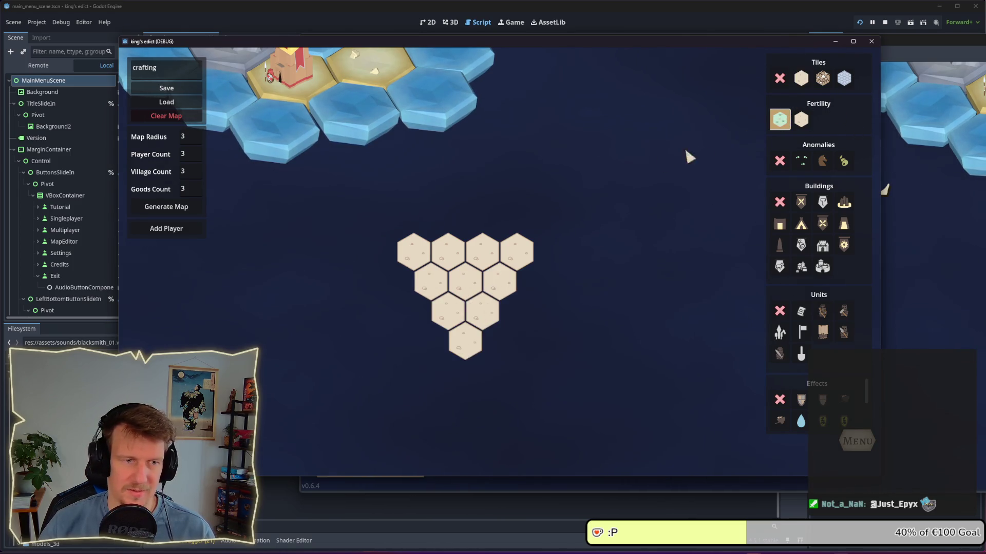
click(822, 204)
click(512, 261)
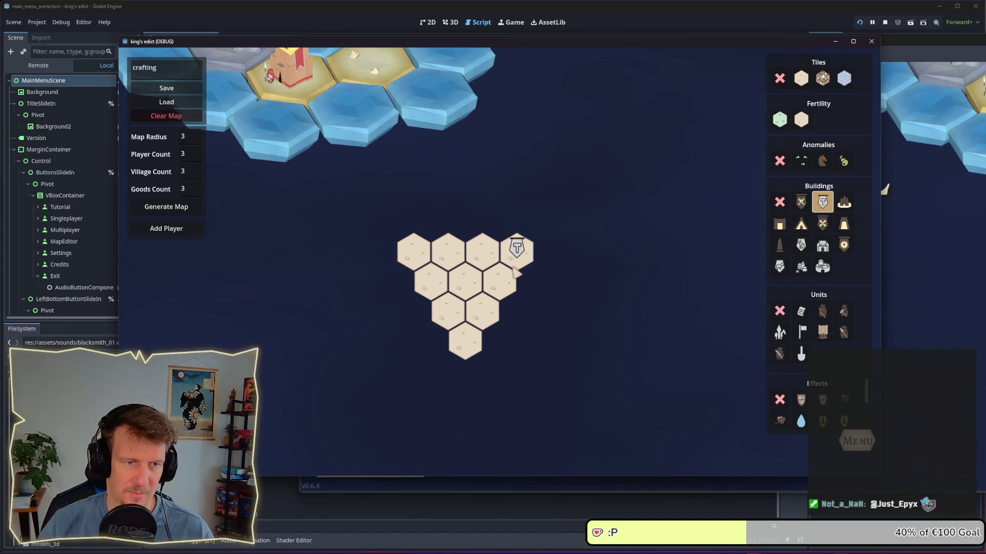
click(822, 223)
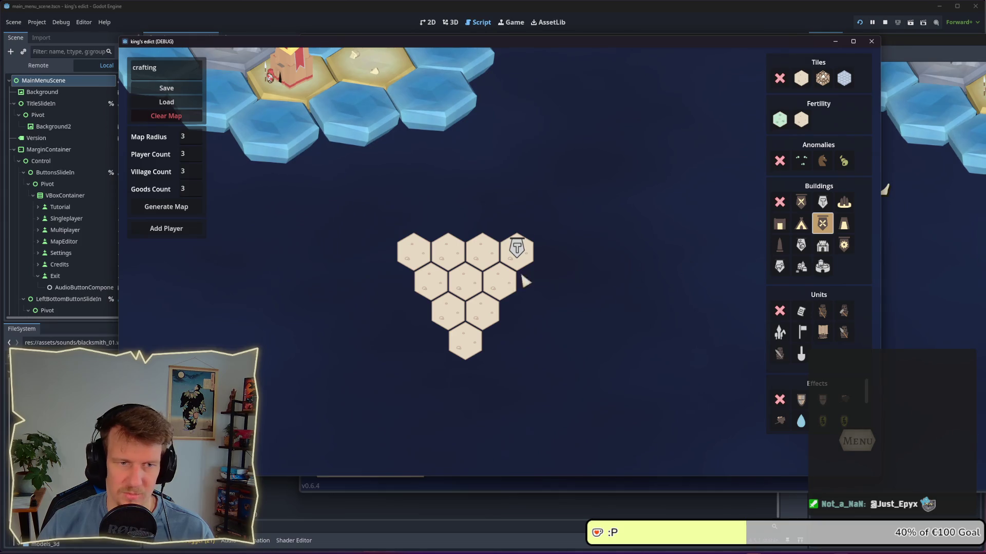
click(498, 281)
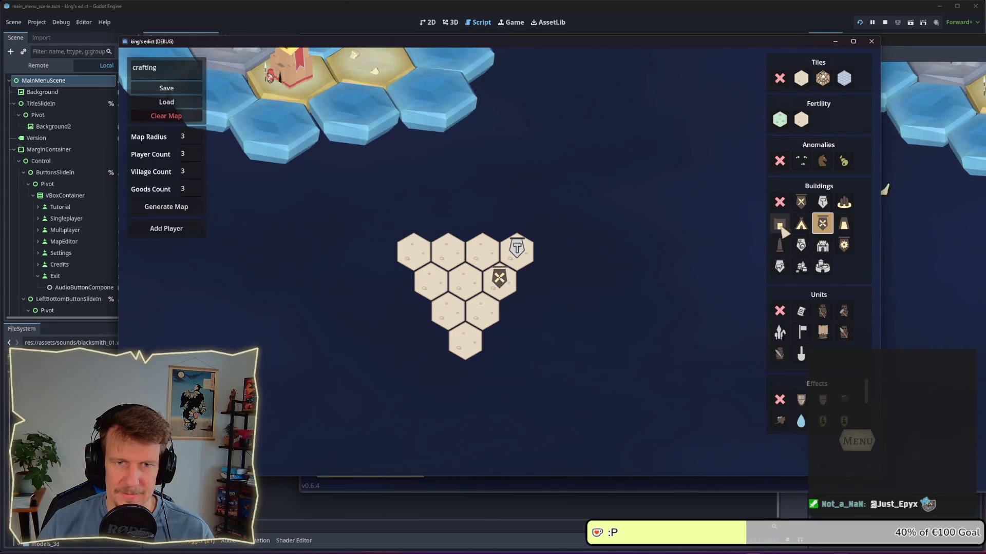
click(843, 246)
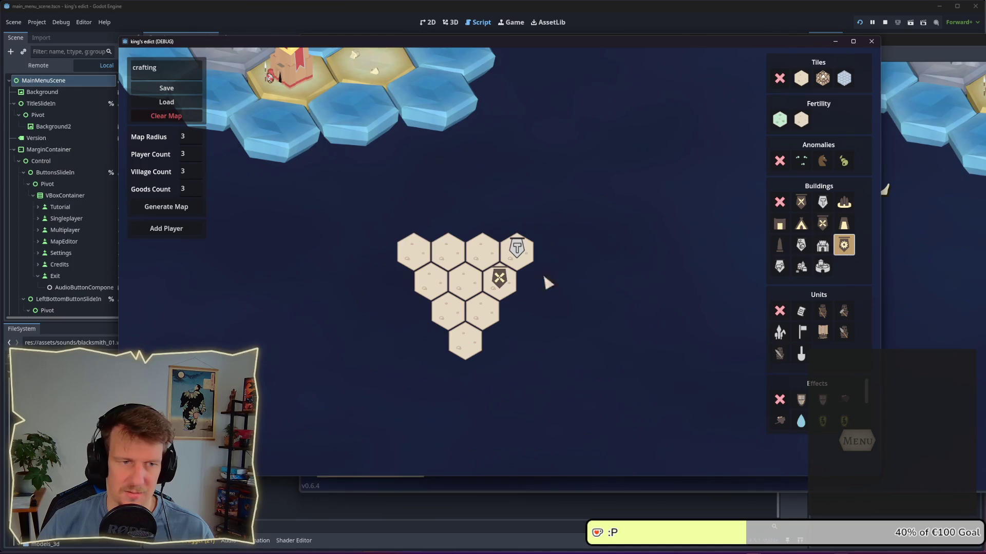
click(482, 309)
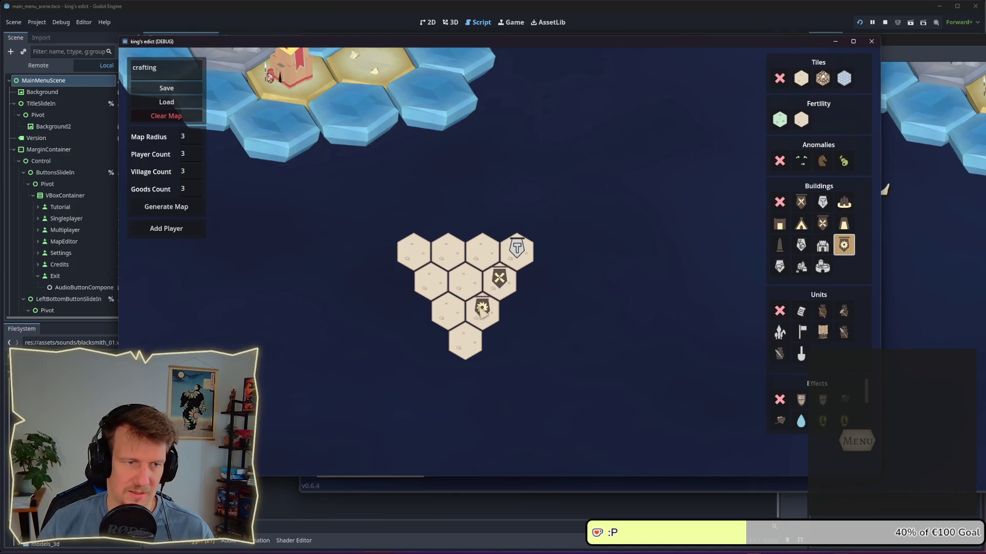
click(823, 246)
click(474, 343)
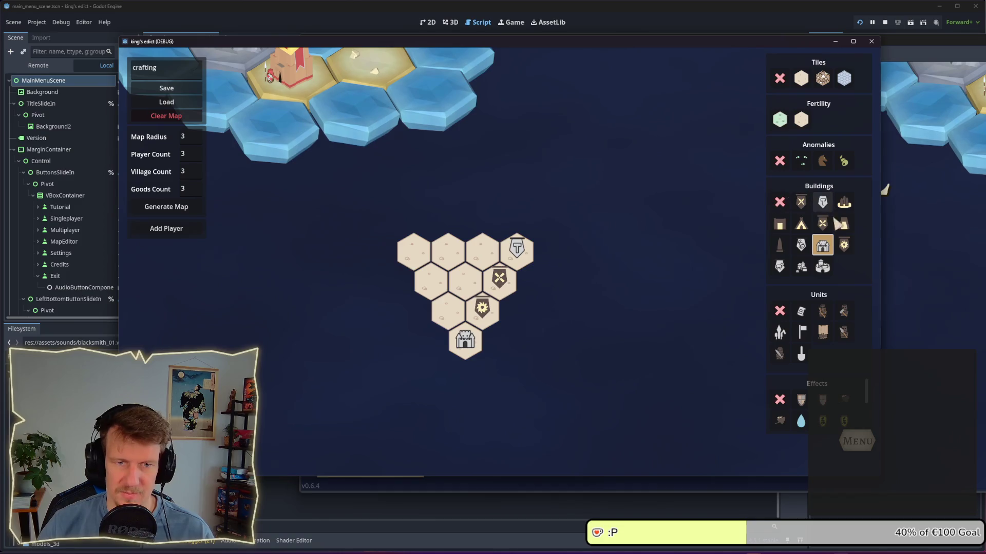
click(818, 272)
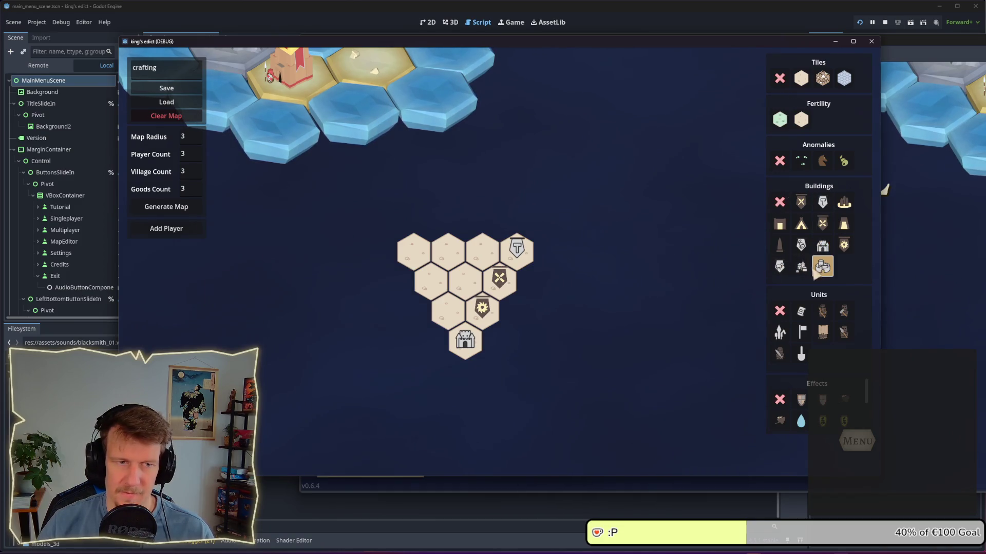
click(455, 318)
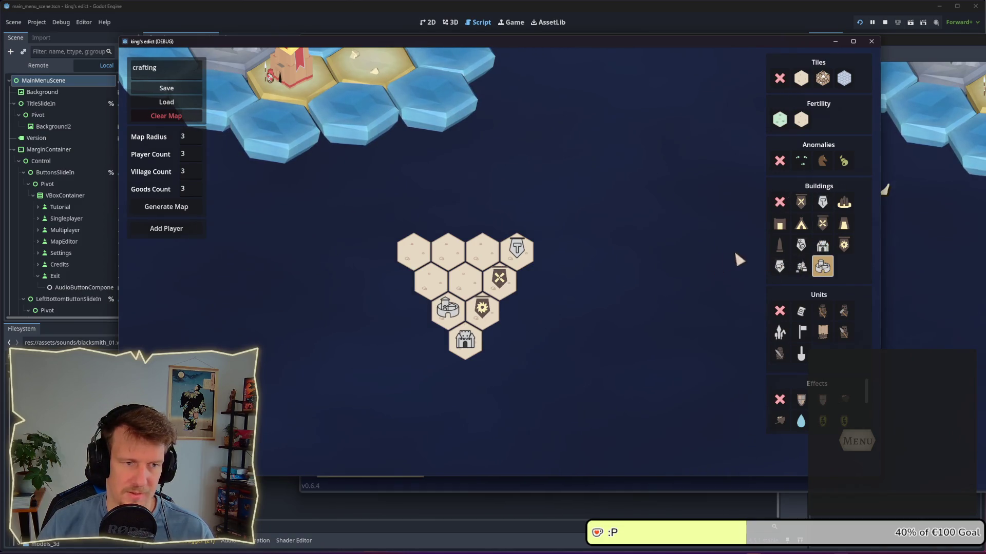
click(802, 202)
click(466, 280)
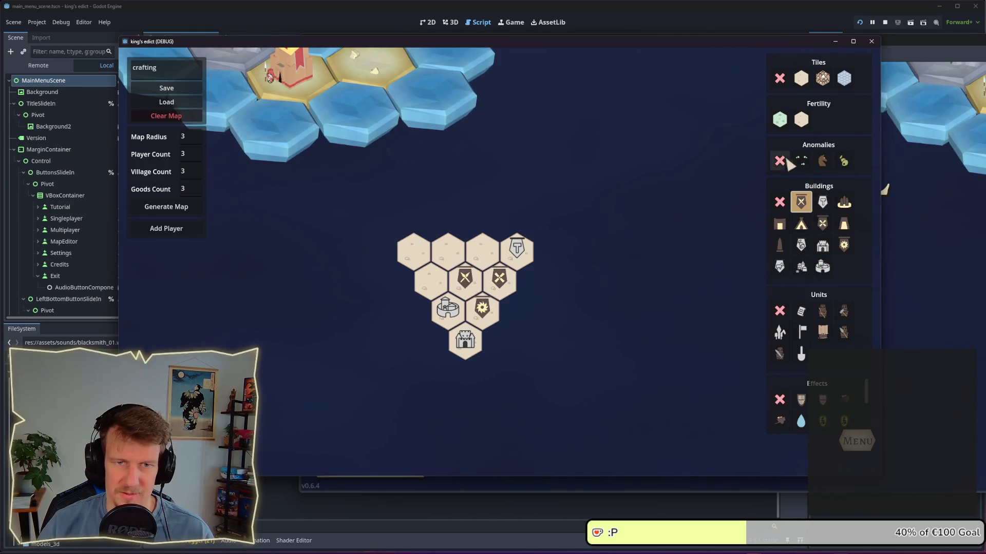
Add sand hexes along the top row, sides and bottom to shape the cluster into an inverted triangle
click(801, 78)
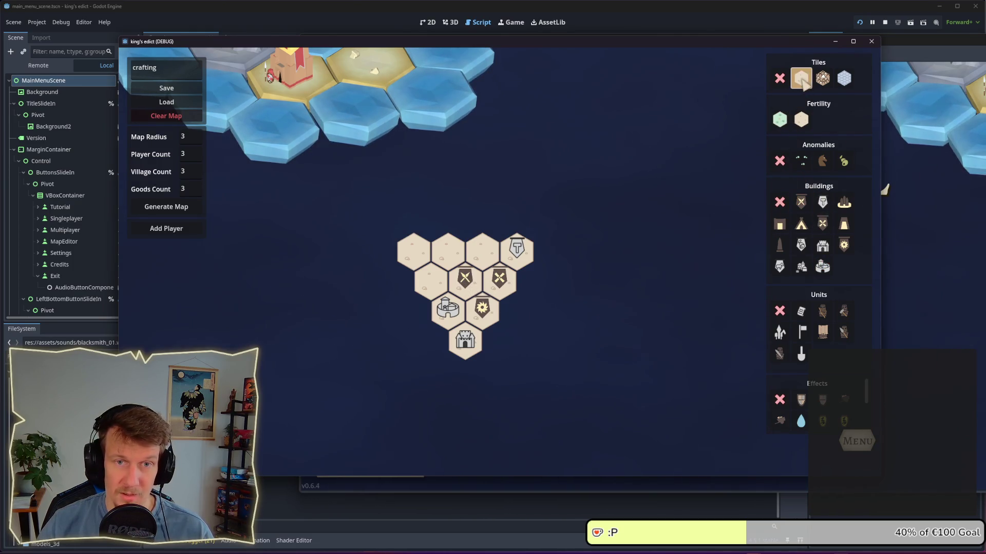
click(500, 347)
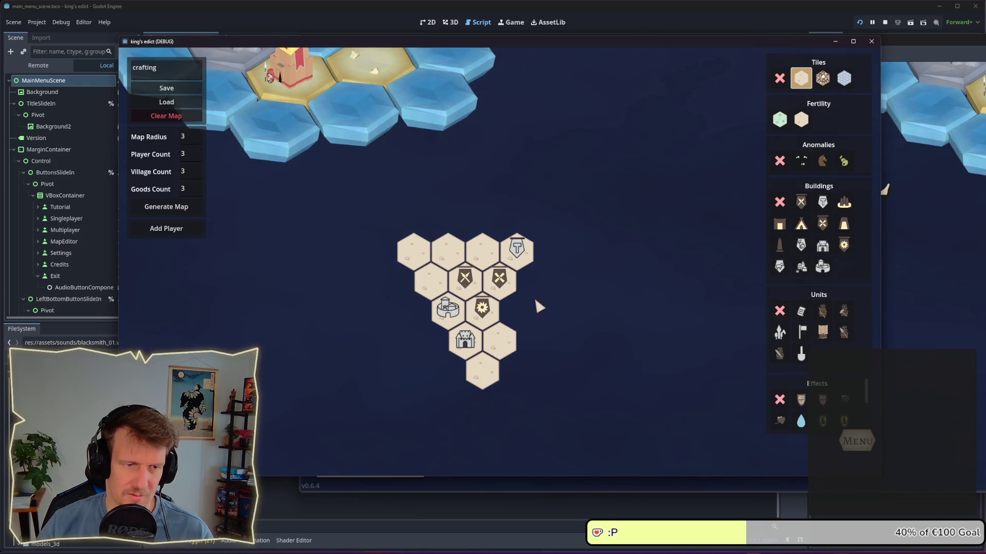
click(465, 221)
click(499, 222)
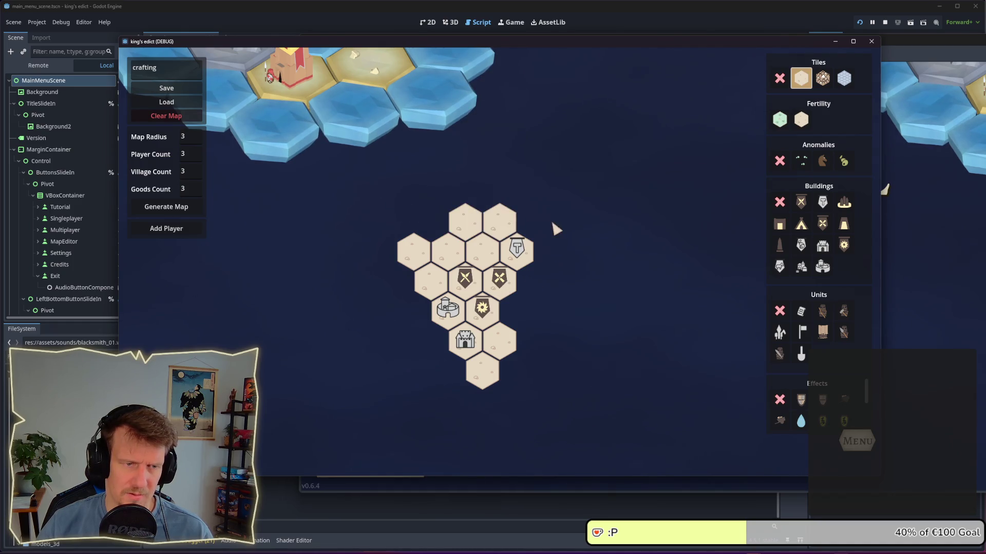
click(560, 226)
click(552, 259)
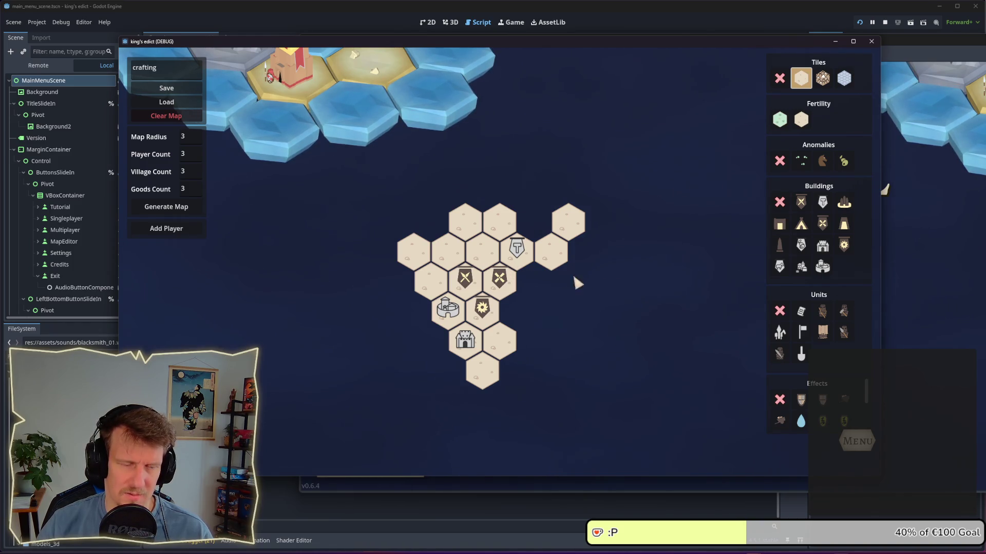
click(534, 222)
click(430, 222)
click(396, 222)
click(397, 281)
click(379, 251)
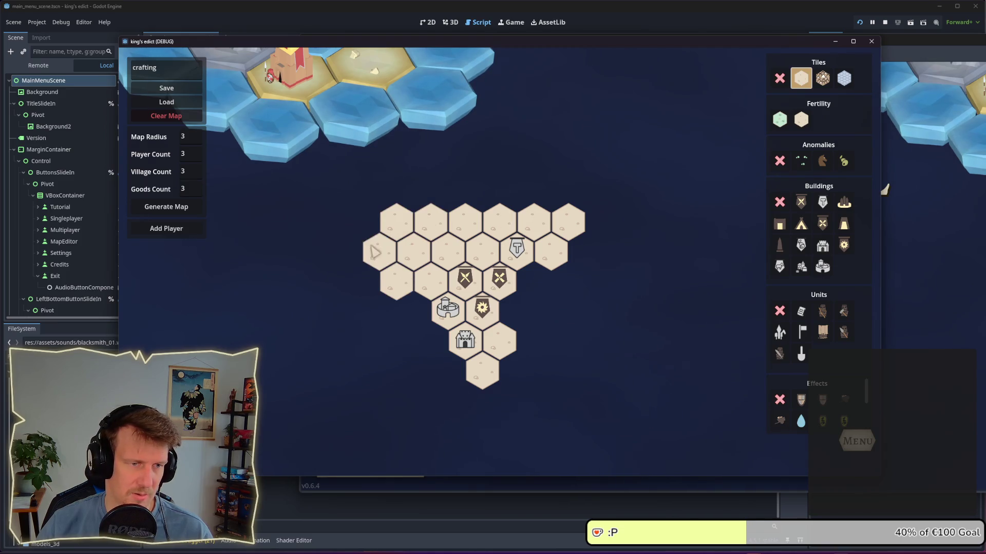
click(361, 223)
click(413, 311)
click(431, 341)
click(447, 371)
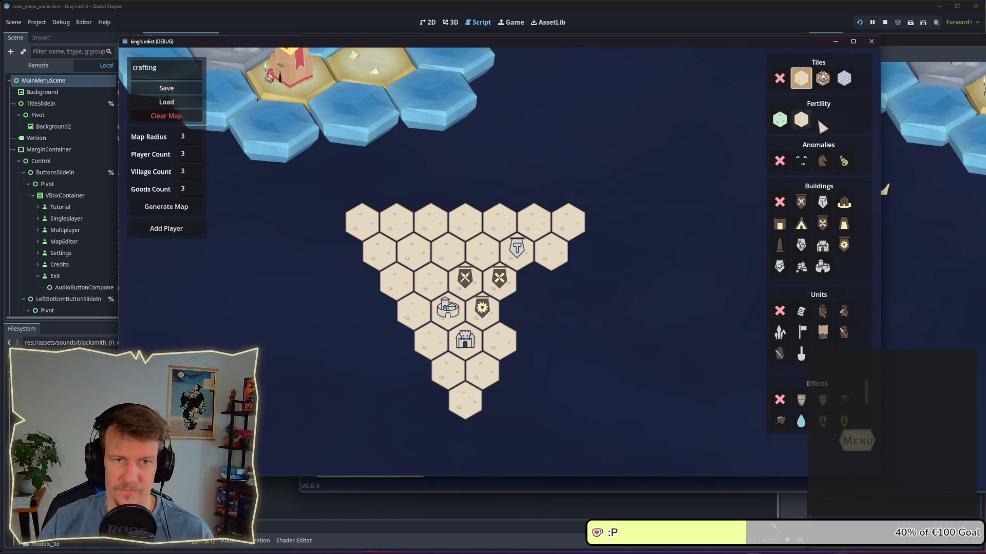
Paint the top-left and left-edge hexes Fertility green and put forests on them
click(780, 119)
mouse_move(378, 229)
mouse_down()
mouse_move(403, 274)
mouse_move(410, 242)
mouse_move(432, 246)
mouse_up()
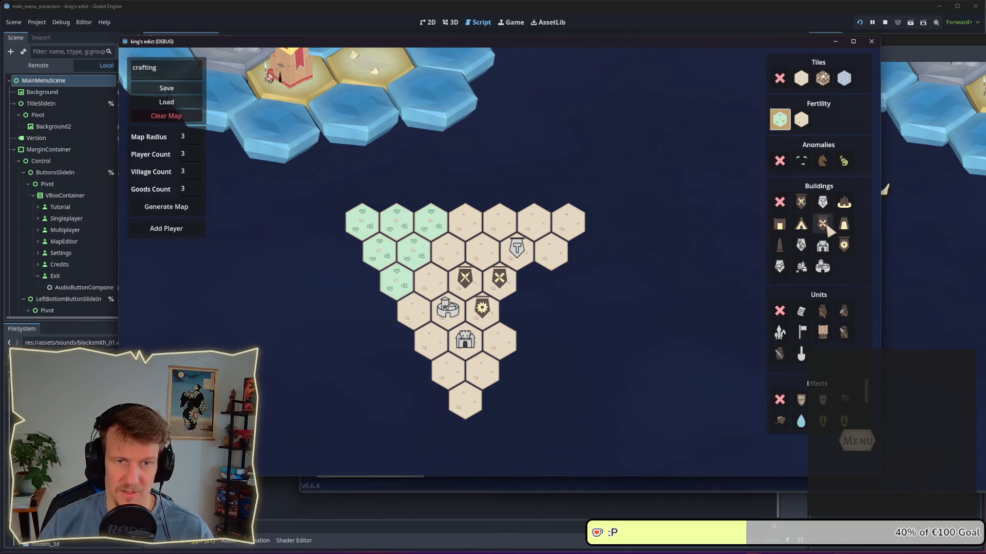
click(844, 201)
mouse_move(395, 281)
mouse_down()
mouse_move(436, 229)
mouse_move(383, 259)
mouse_move(367, 230)
mouse_up()
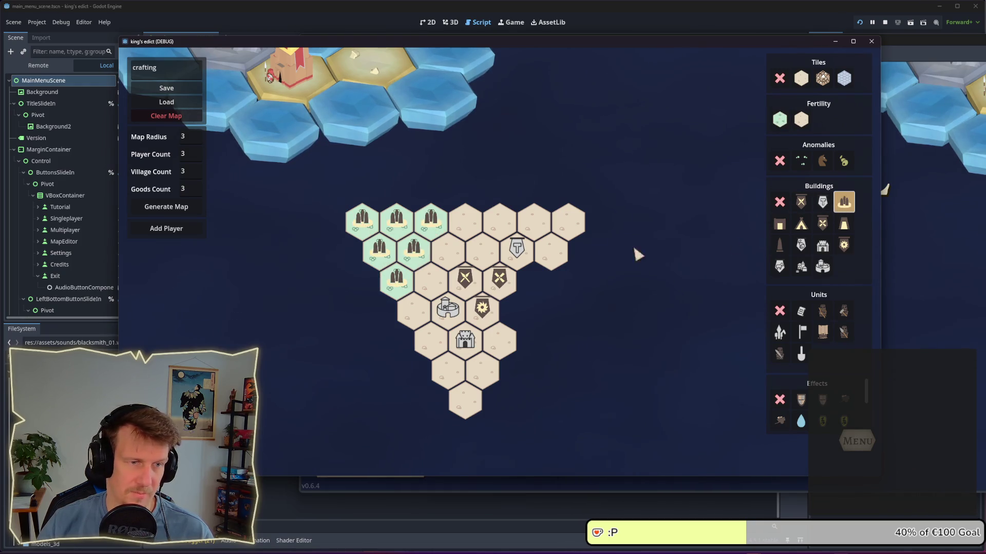
click(780, 120)
click(464, 406)
drag(451, 382, 418, 326)
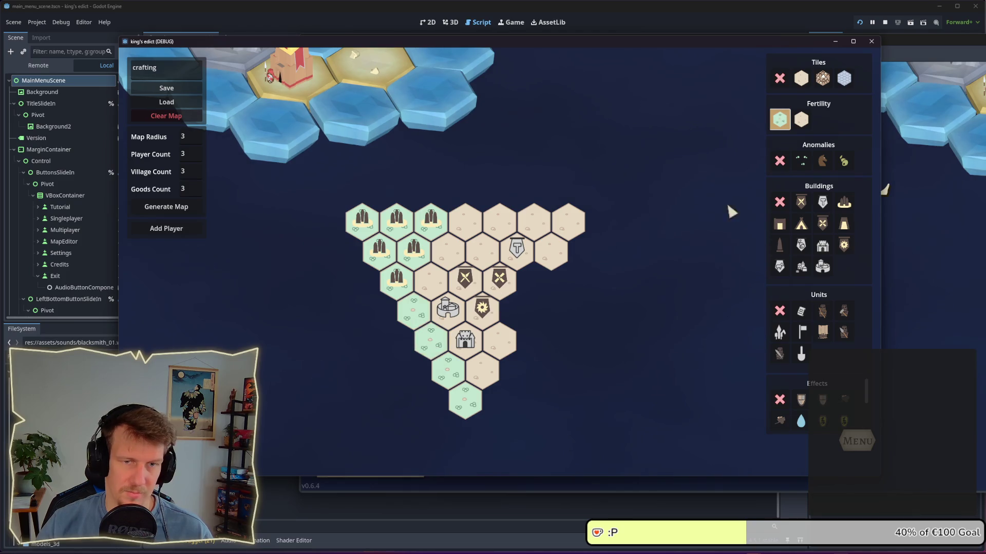
Add forest anomalies and tents to the green left-edge hexes
click(800, 82)
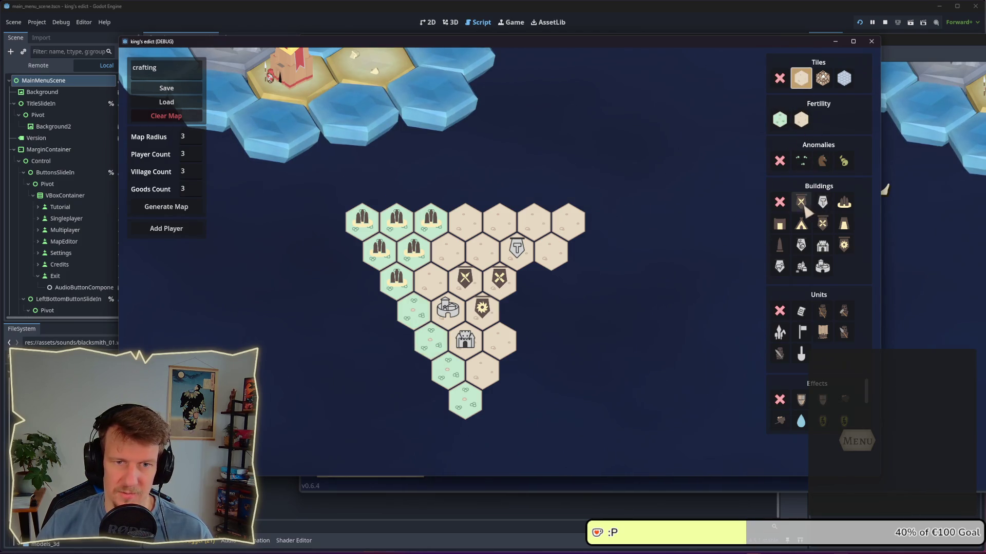
click(801, 160)
drag(419, 325, 467, 406)
click(801, 224)
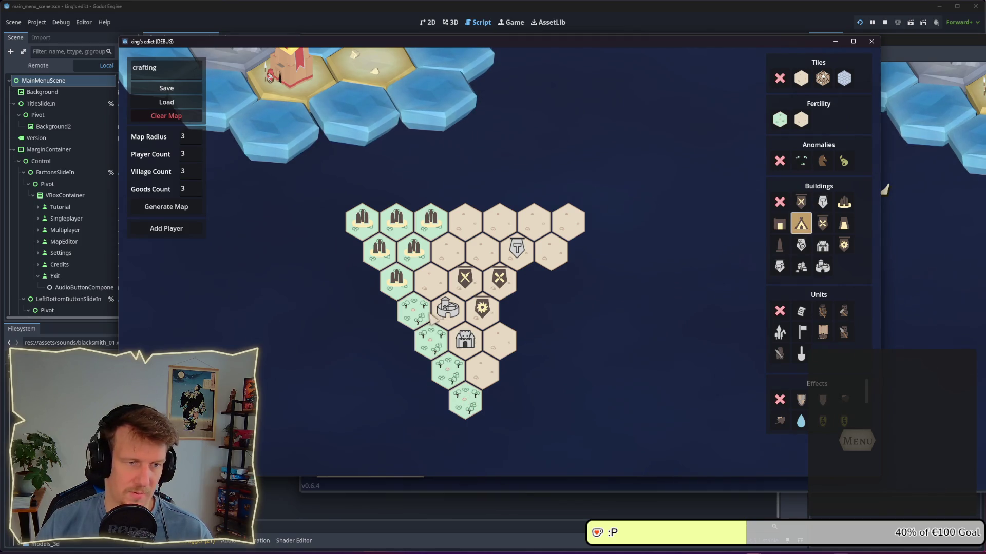
drag(413, 311, 464, 395)
click(464, 395)
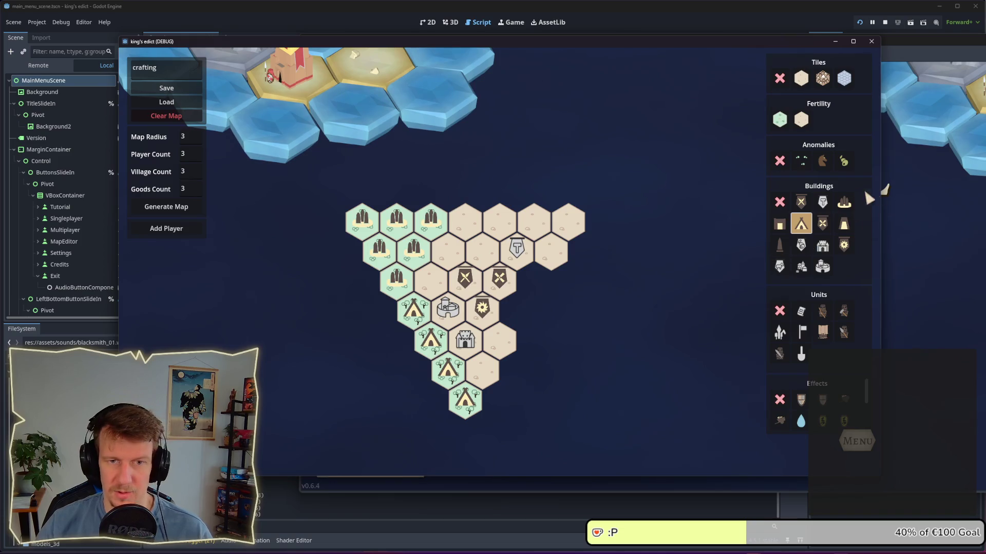
Paint Mountain tiles down the left edge, place buildings on them, and add a first player
click(822, 78)
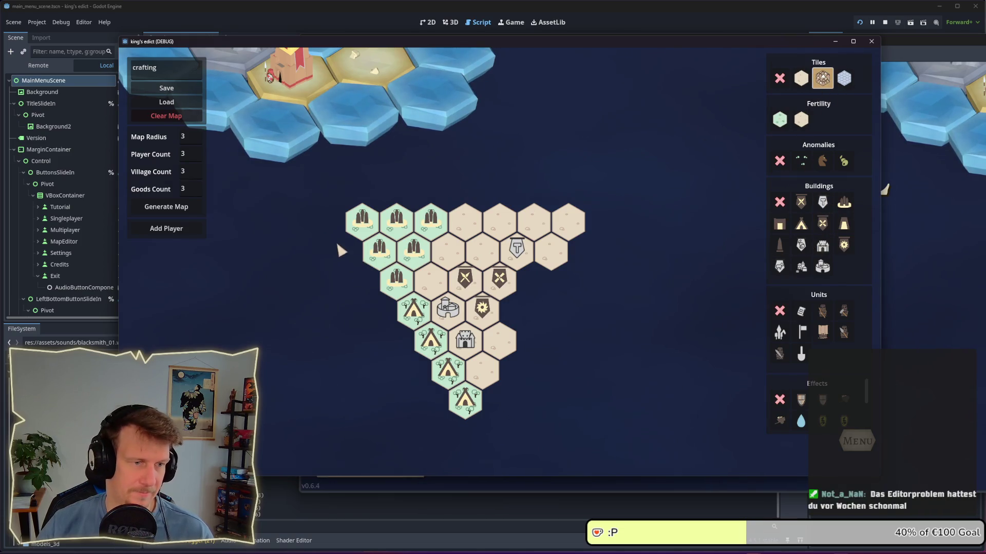
drag(353, 259, 431, 403)
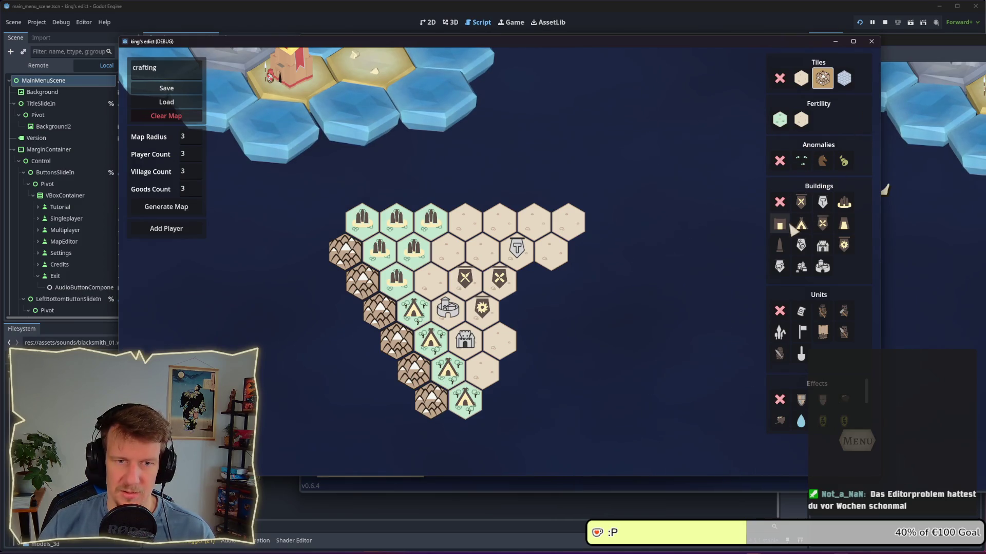
click(843, 224)
drag(343, 252, 430, 401)
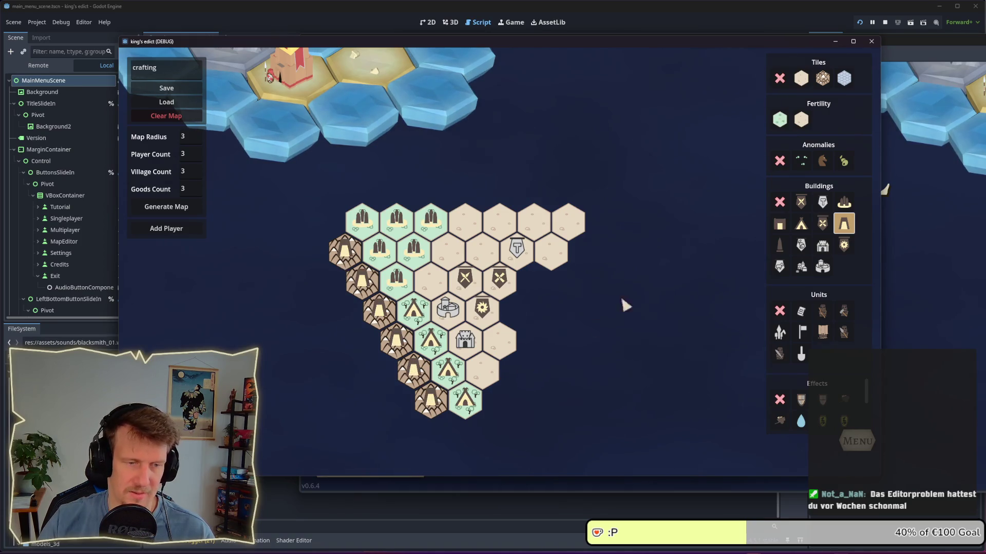
click(166, 229)
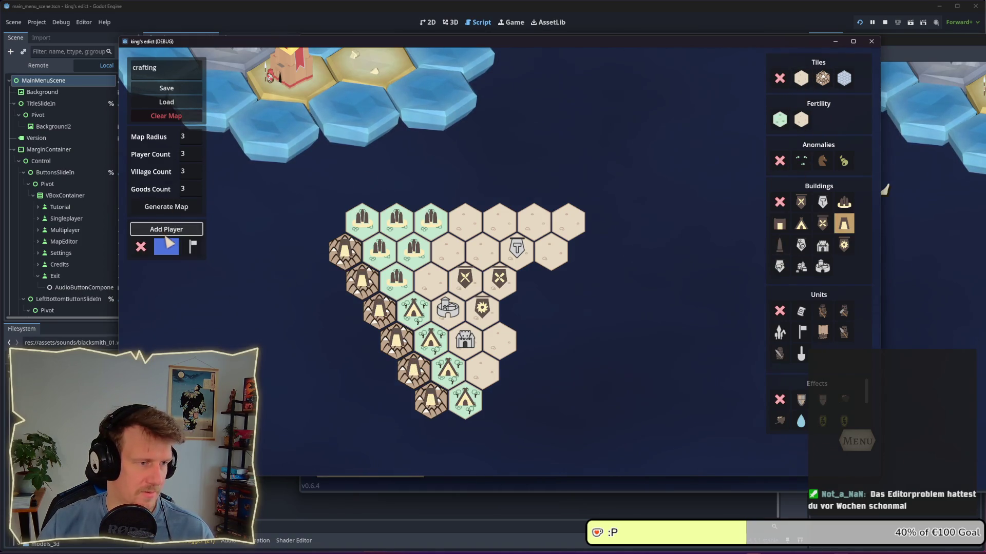
Add a second player and set its colour to orange
click(166, 229)
click(173, 273)
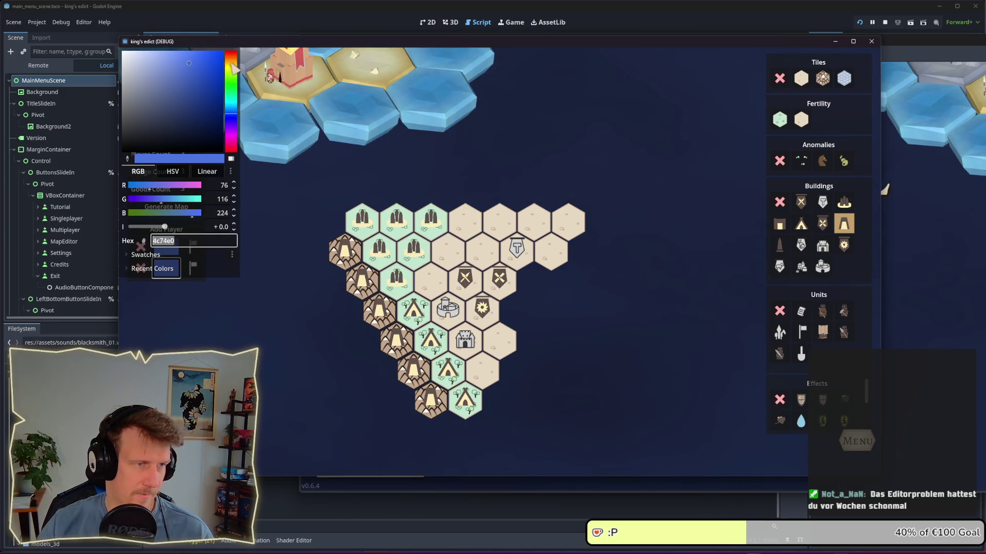
click(235, 68)
click(286, 208)
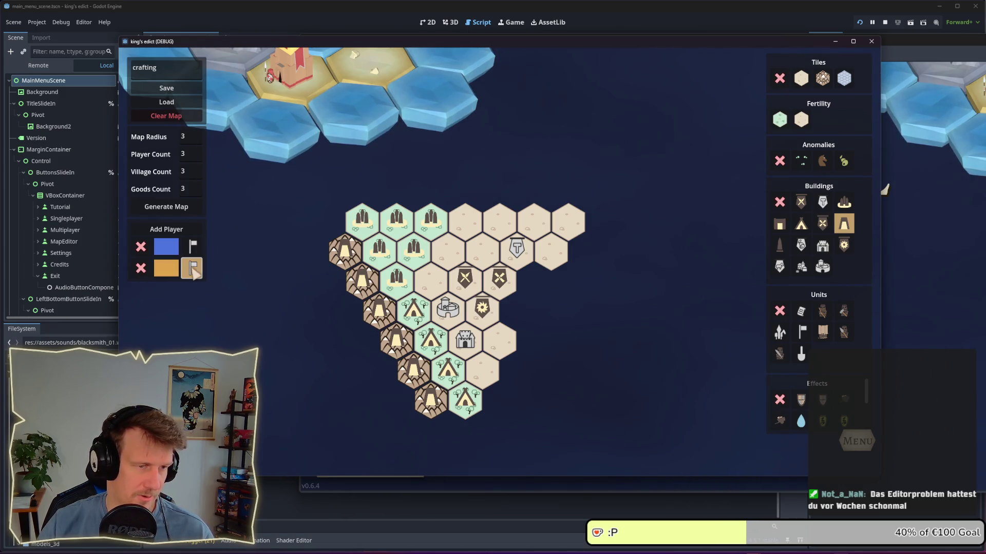
Claim the top-left, left and centre hexes for the blue player with flag 1
click(192, 247)
click(345, 252)
click(362, 219)
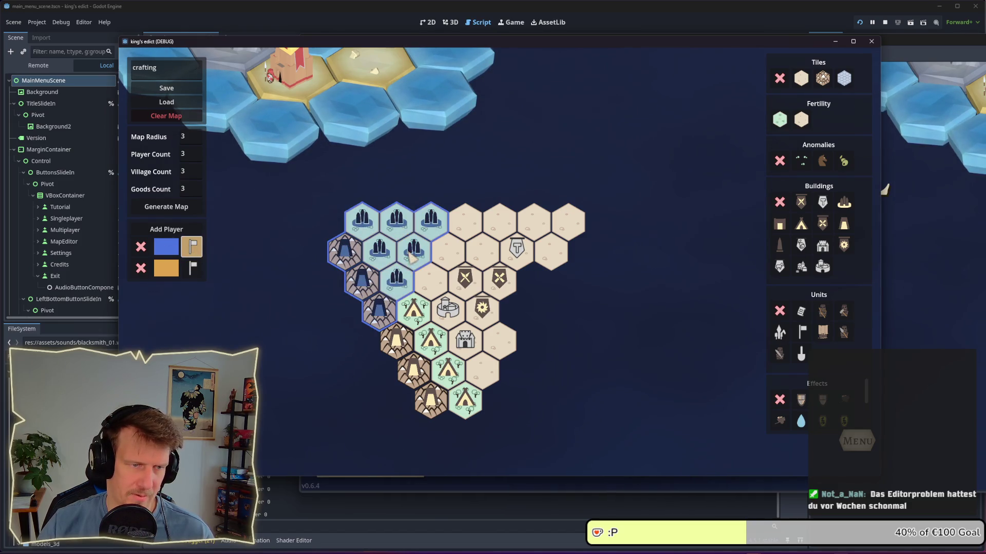
mouse_move(413, 256)
mouse_down()
mouse_move(404, 345)
mouse_move(465, 406)
mouse_up()
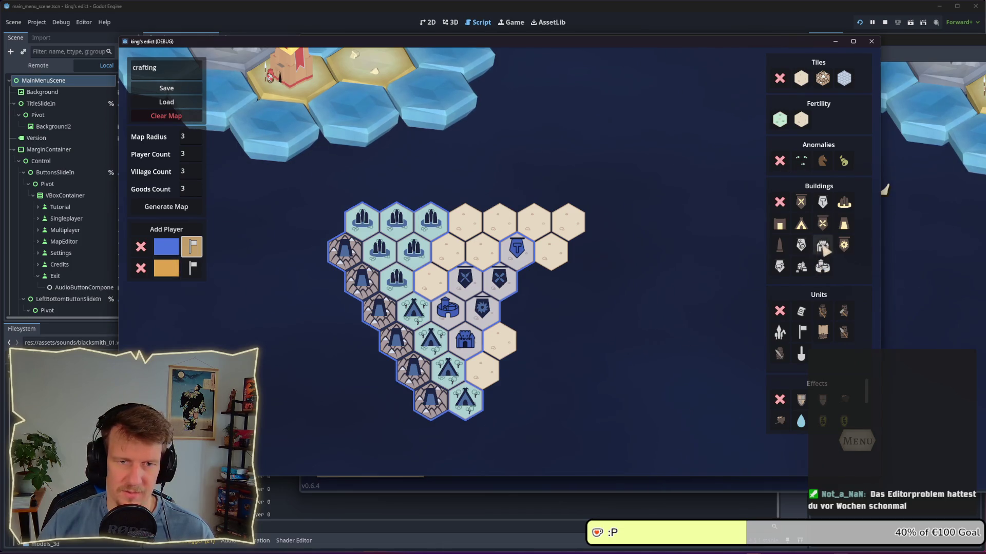
Place a castle on the top-right hex, give it to the orange player, and save as crafting.map
click(823, 246)
click(567, 227)
click(166, 269)
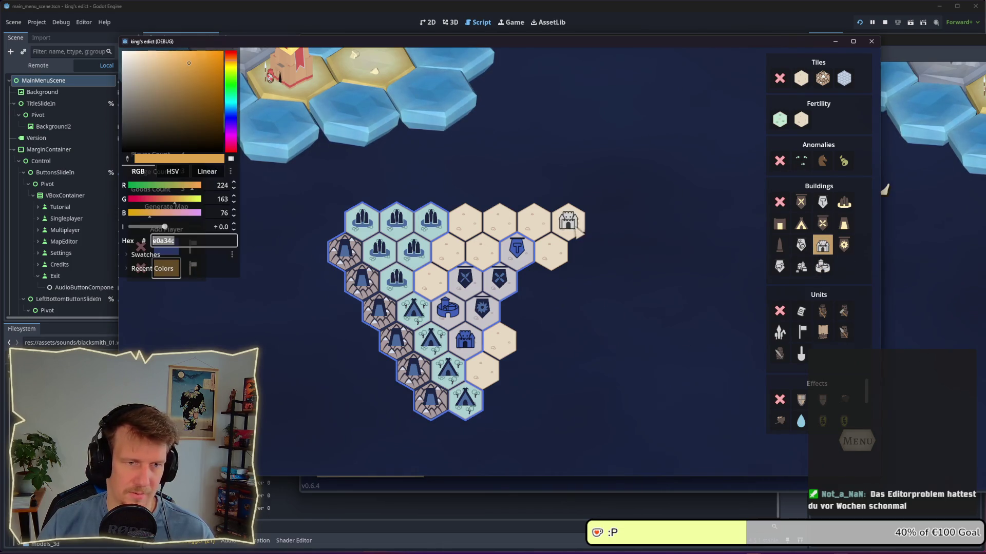
click(266, 250)
click(192, 268)
click(584, 232)
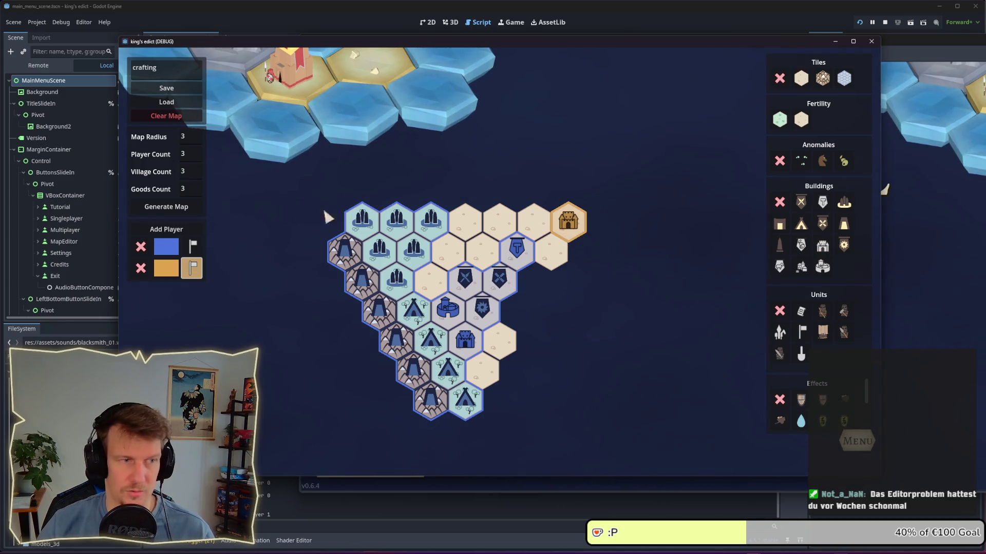
click(167, 87)
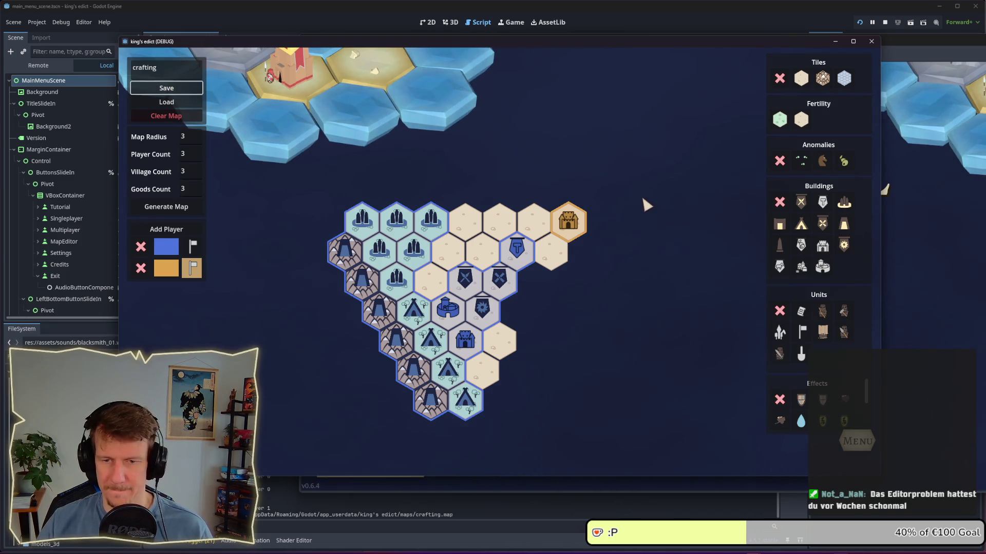
drag(645, 43, 617, 44)
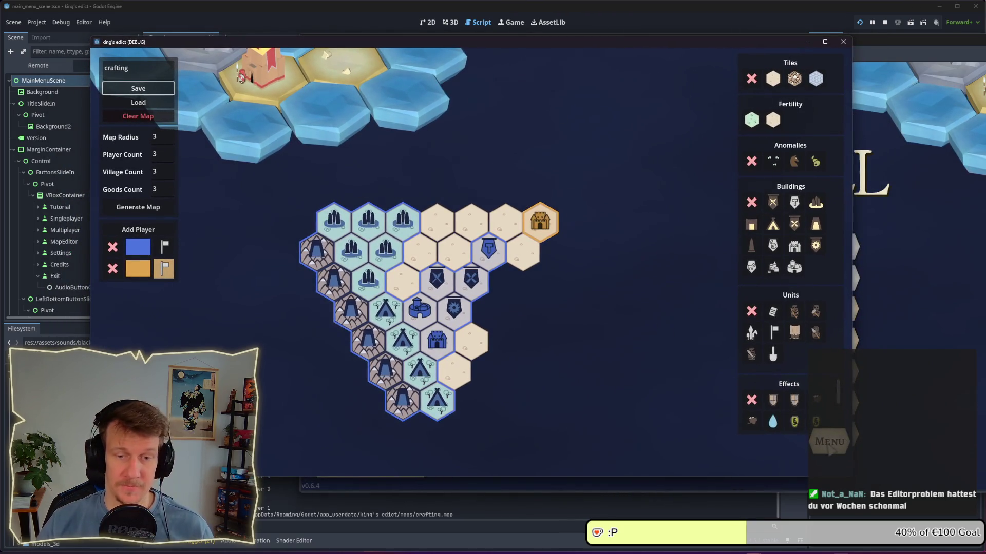
Create a multiplayer game on the Crafting map, pick a start position, and start it
click(829, 441)
click(570, 299)
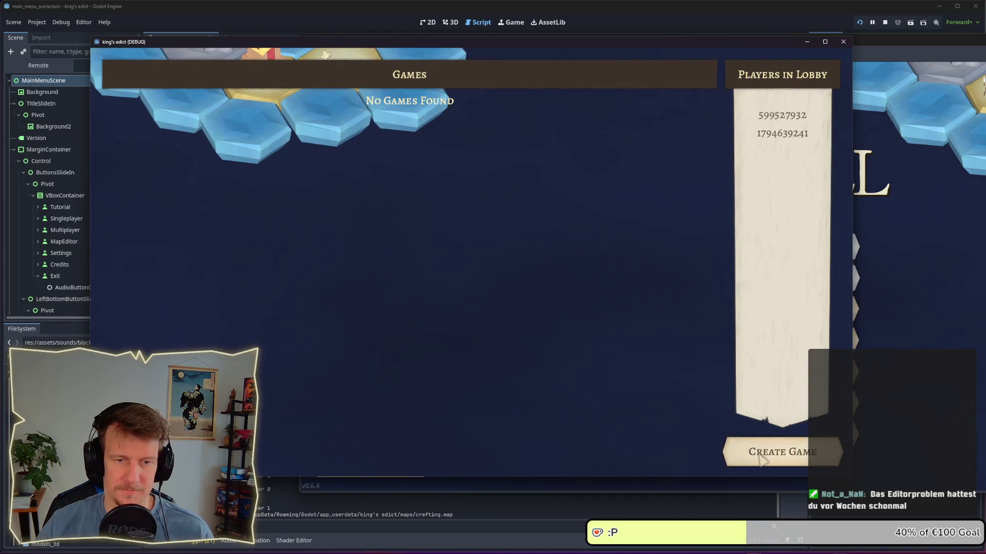
click(770, 452)
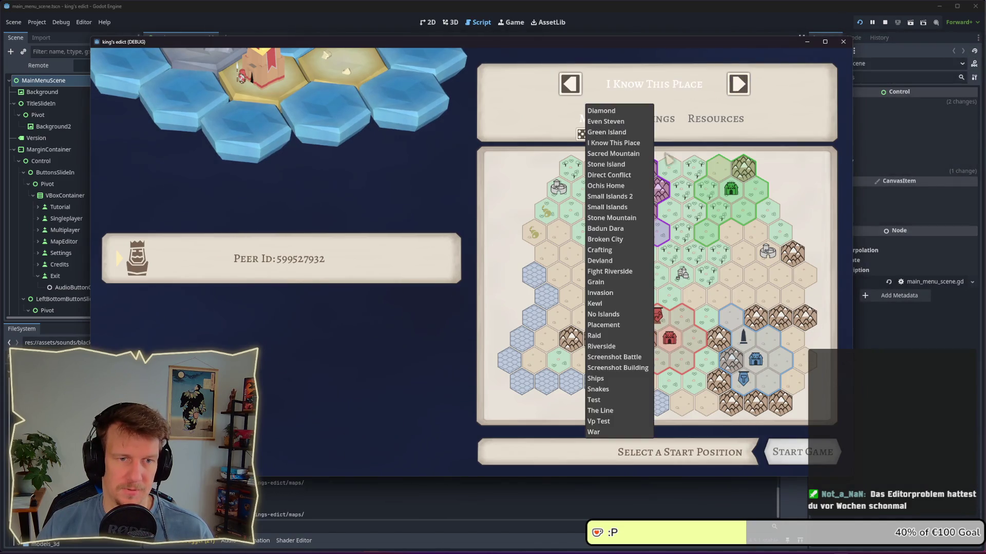
click(680, 86)
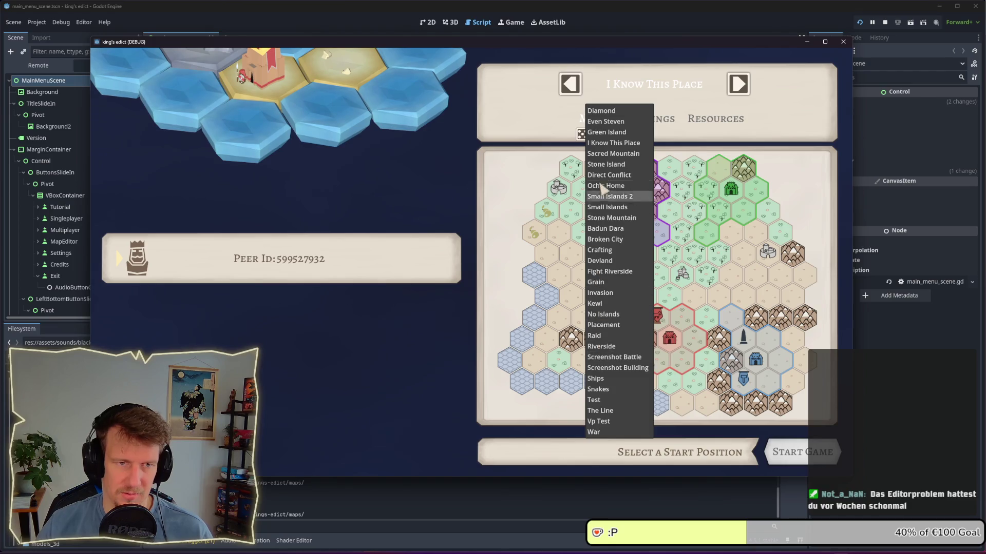
click(609, 251)
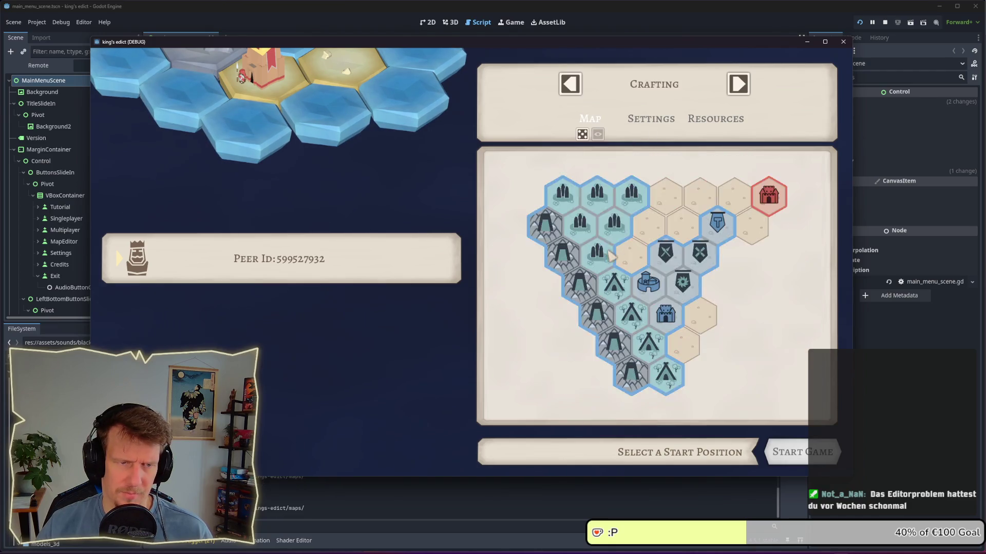
click(680, 277)
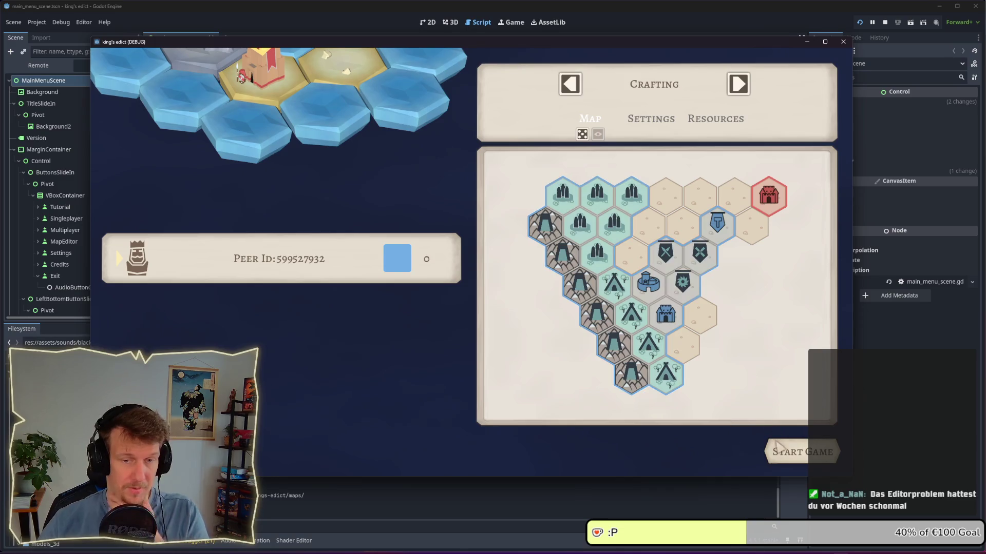
click(802, 451)
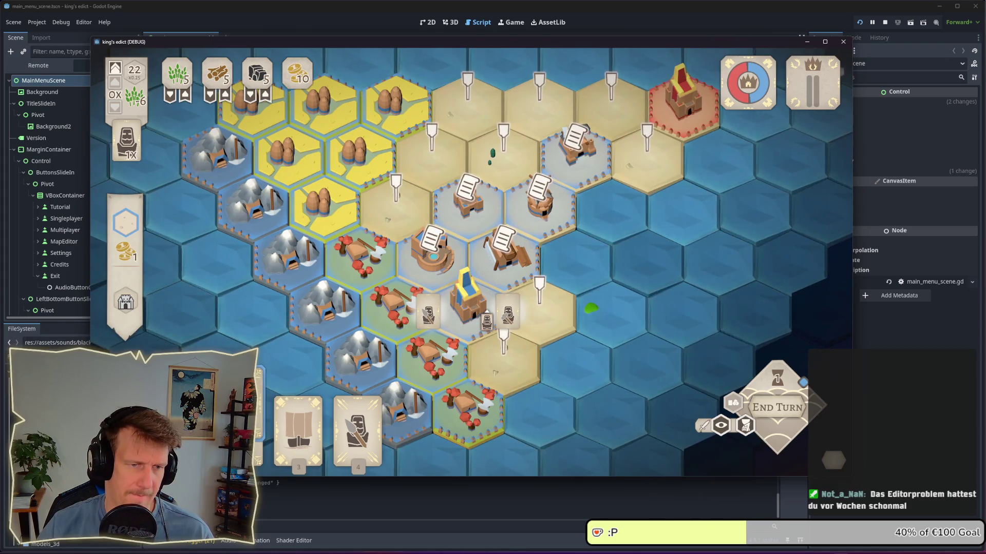
Play the serf card onto a board tile, undo and re-place it twice, then return to board_3d.gd
click(507, 314)
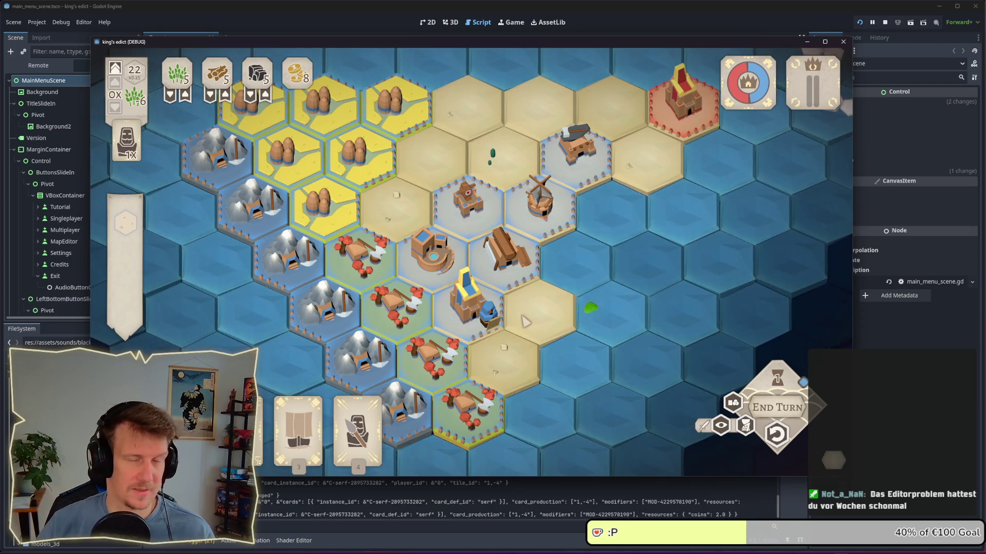
click(524, 321)
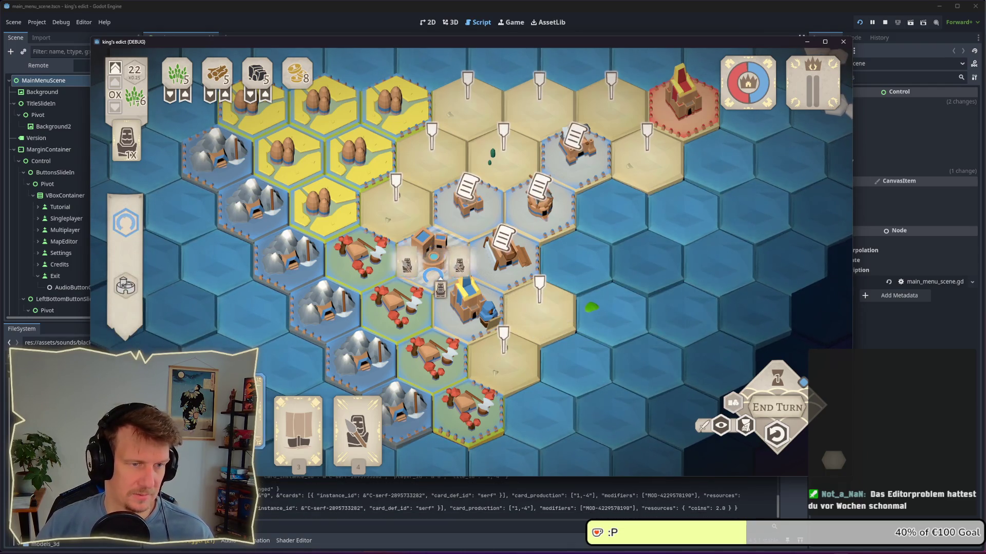
click(506, 218)
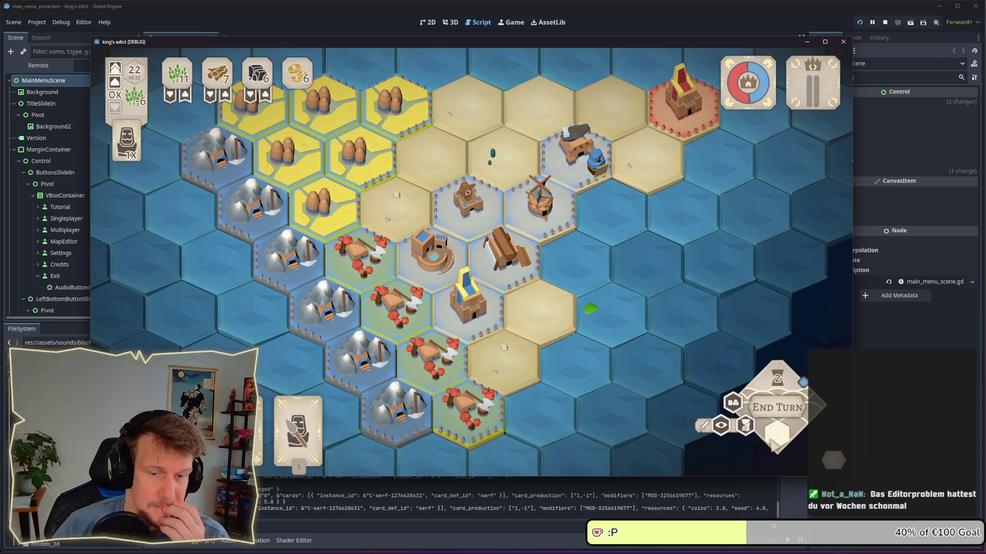
click(776, 435)
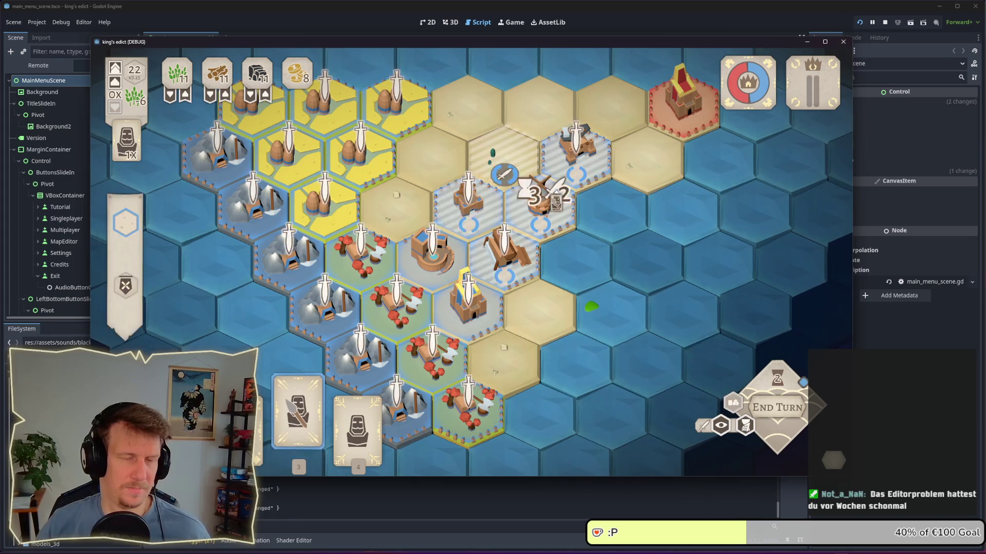
click(496, 170)
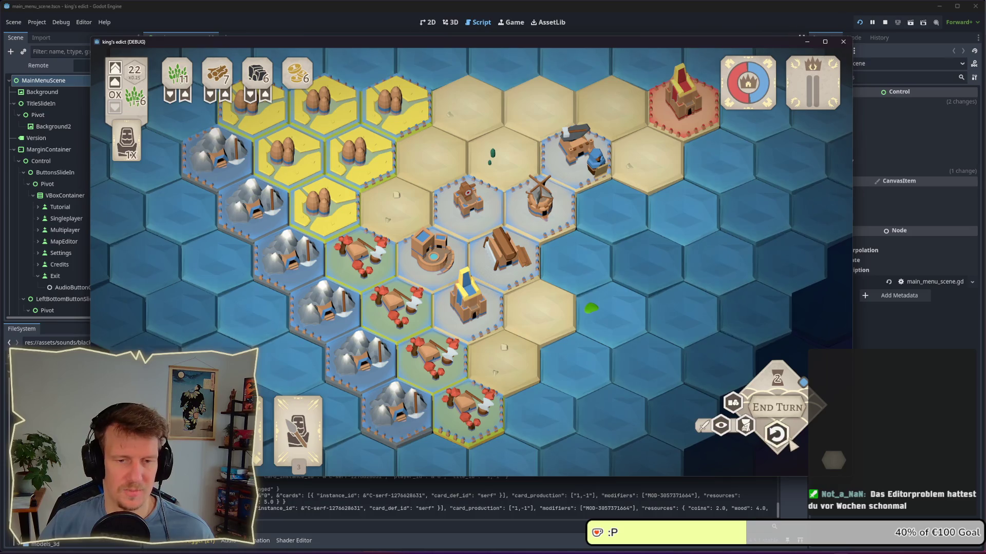
click(777, 435)
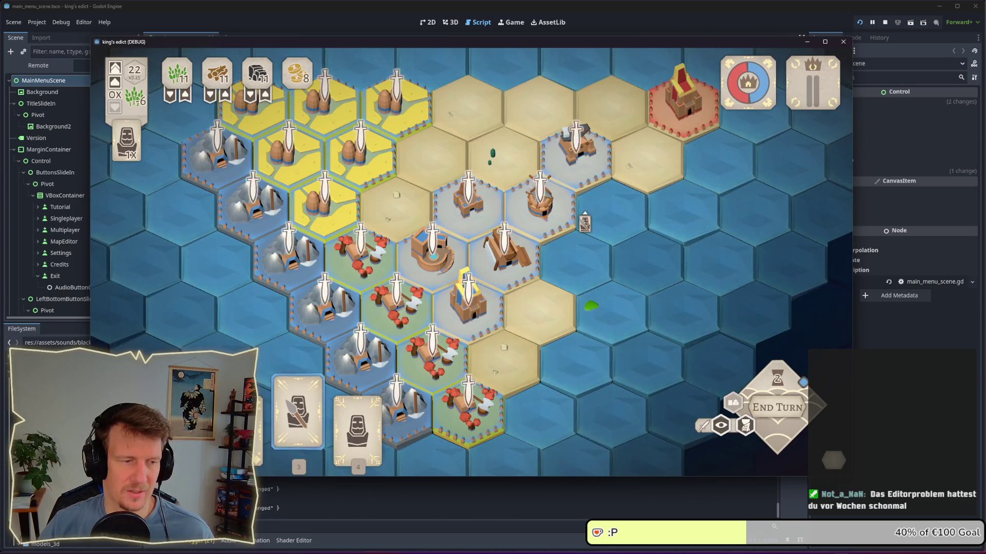
click(495, 164)
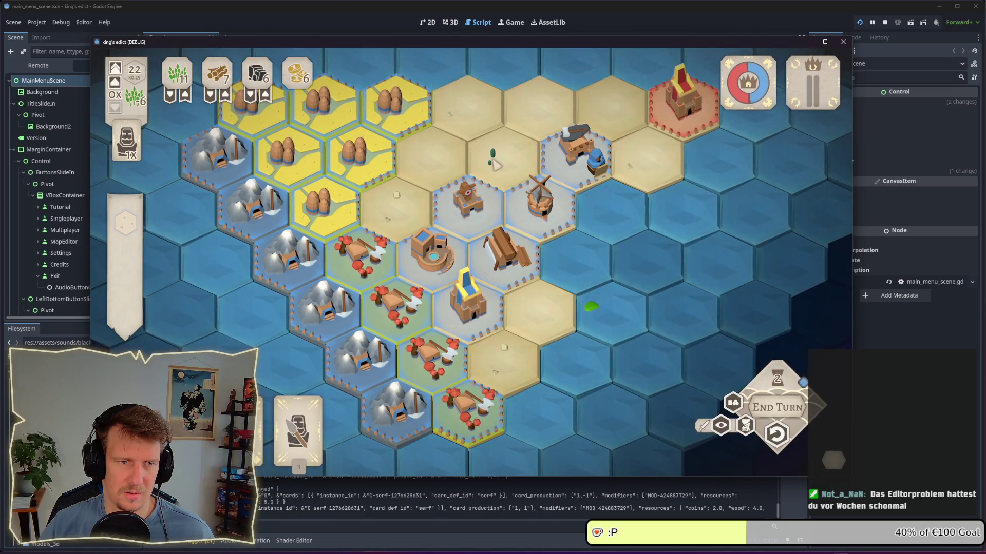
click(909, 362)
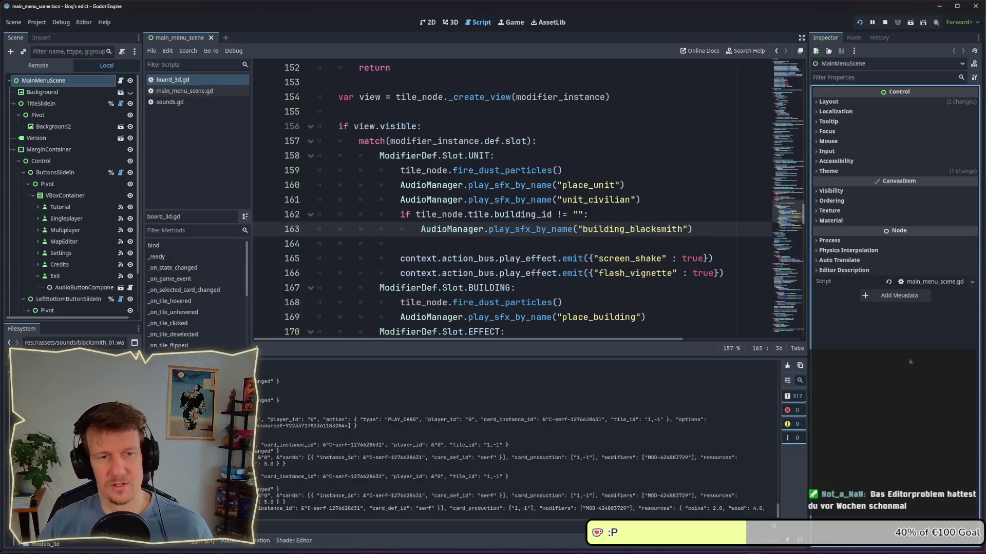
Open sounds.tres and collapse the Option Selection and Placement sound groups
scroll(67, 441, down, 3)
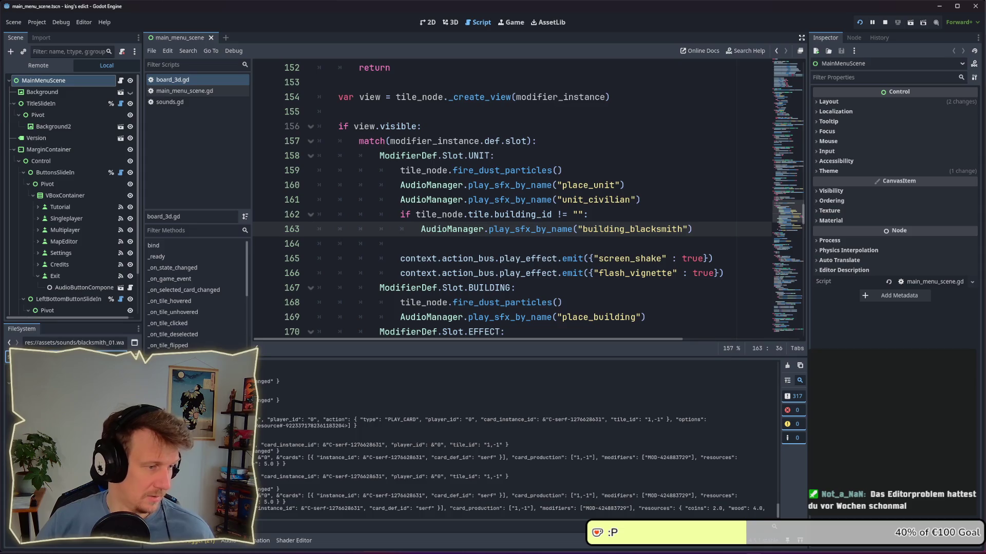
double_click(67, 442)
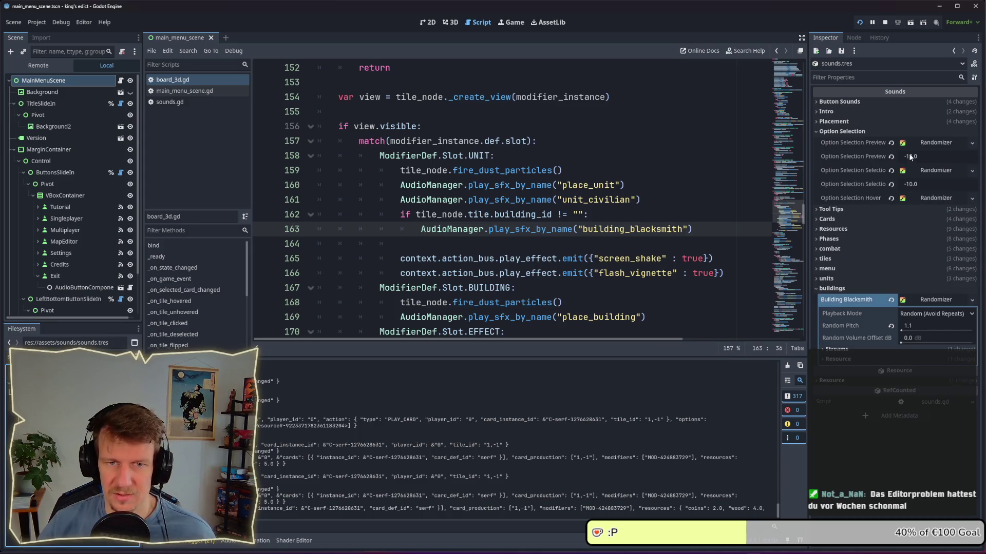
click(842, 132)
click(834, 121)
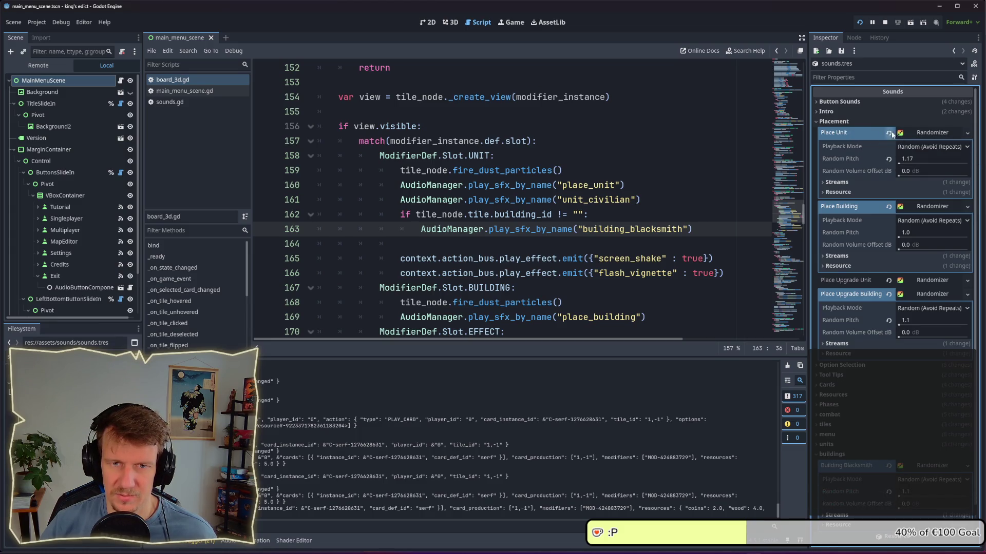
click(927, 135)
click(922, 149)
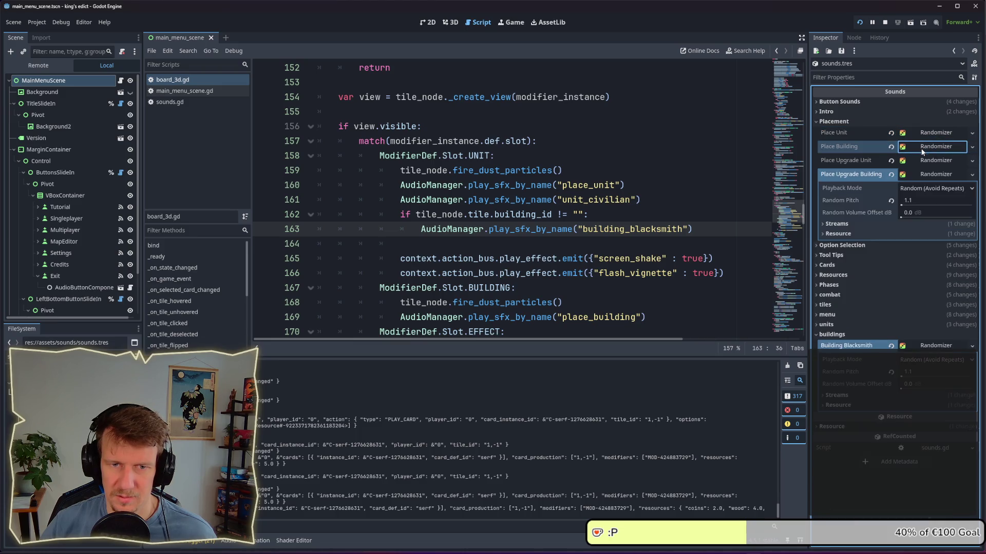
click(918, 174)
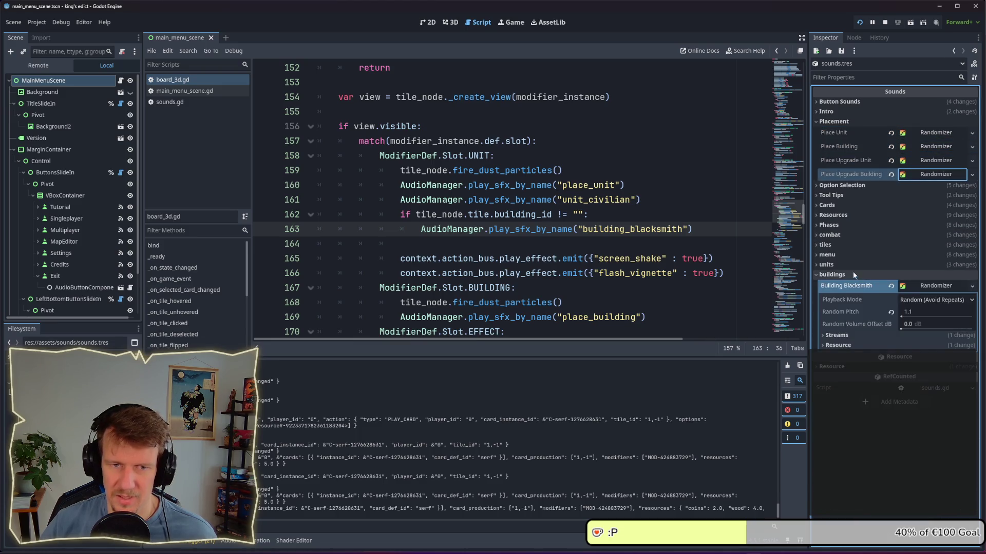
Set Unit Civilian dB to 6.0 in the units group, then select the placed serf in the game
click(850, 265)
click(934, 275)
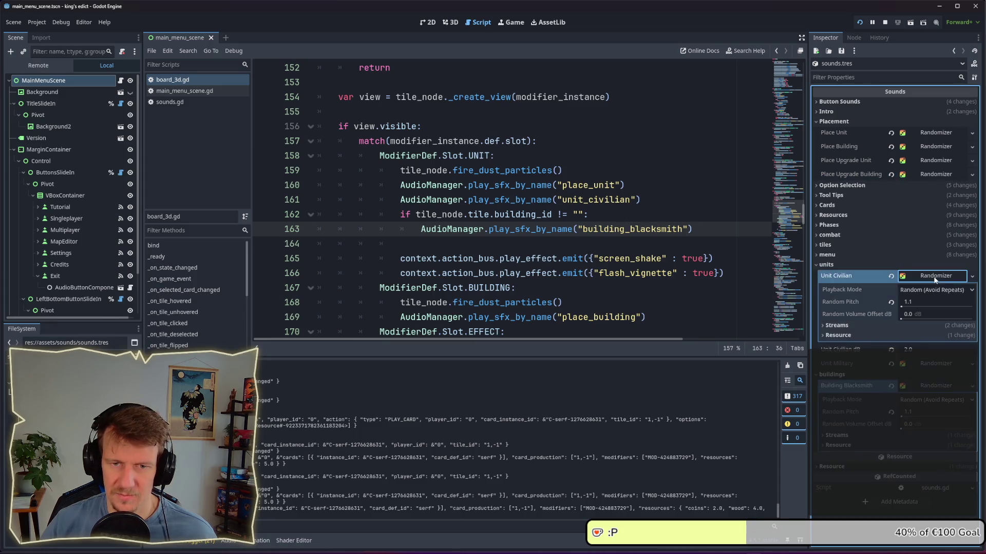
click(933, 276)
click(922, 290)
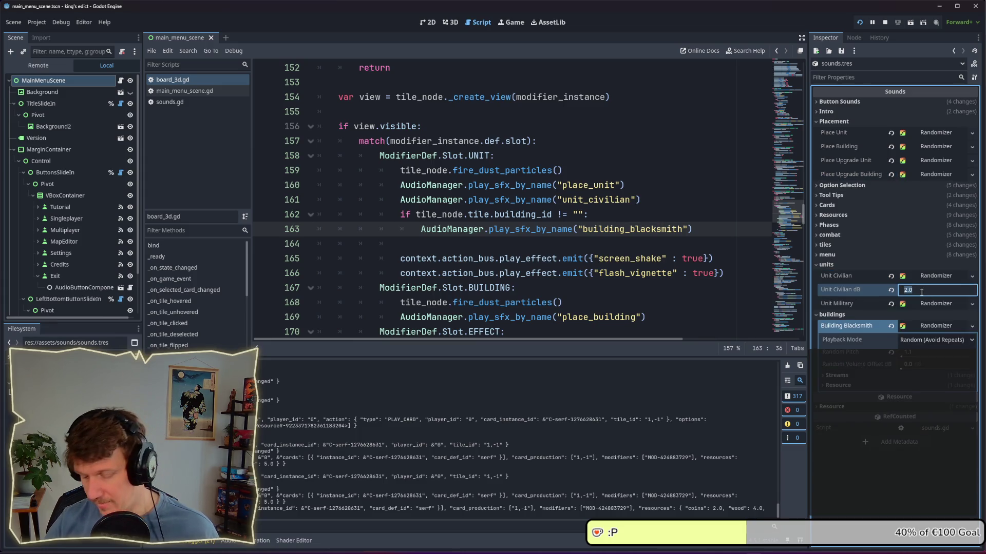
text(6.0)
key(alt+Tab)
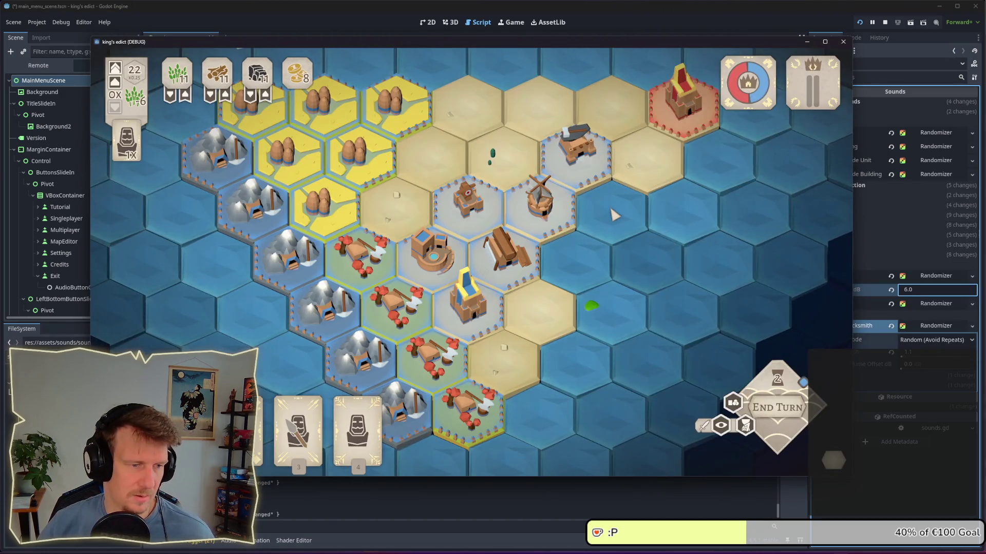
click(585, 164)
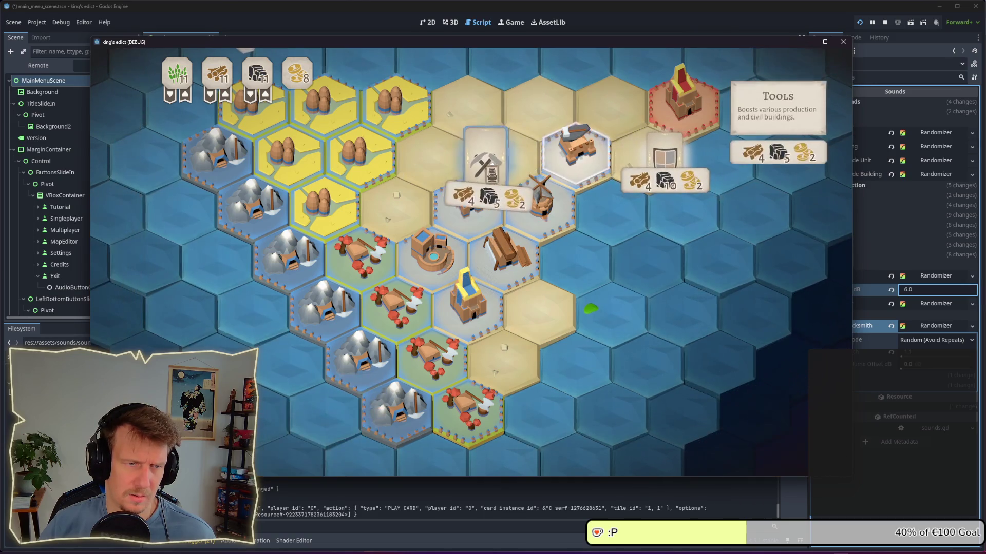
Have the serf start a building, then commit Unit Civilian dB as 10.0 in the editor
click(617, 160)
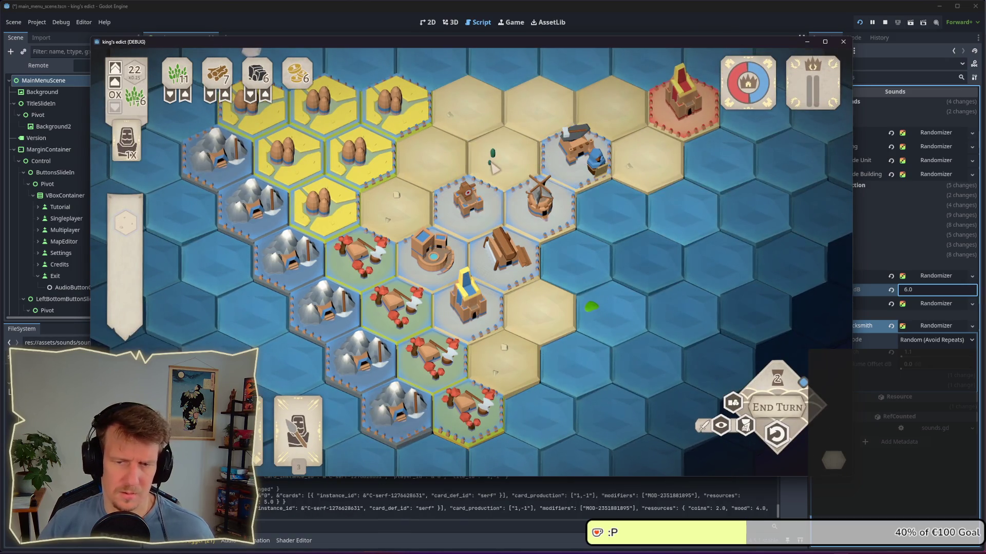
key(alt+Tab)
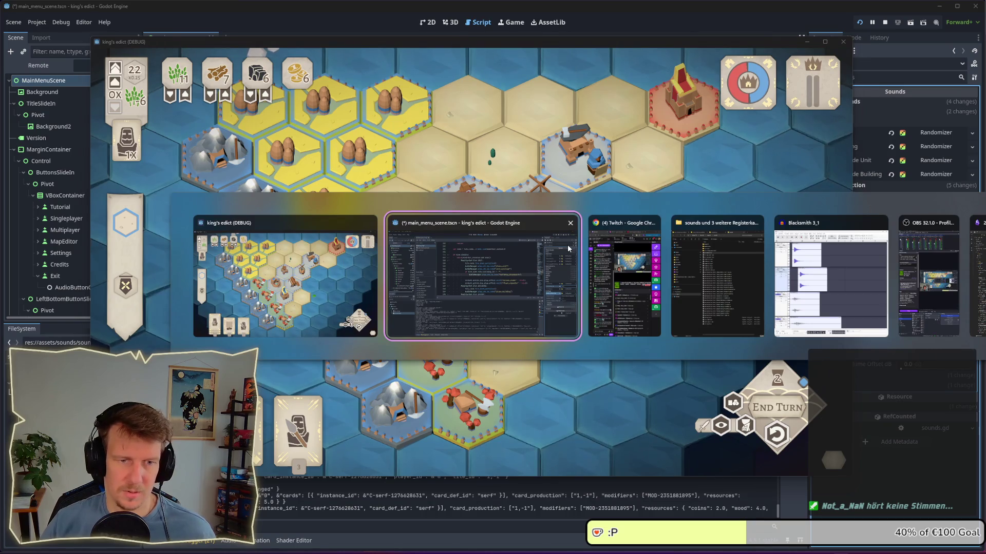
click(567, 244)
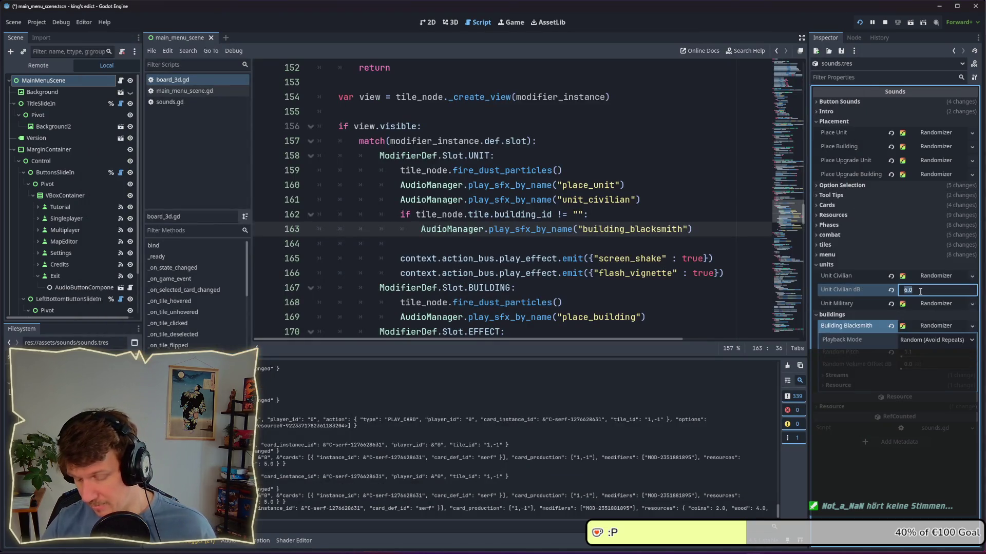
key(Return)
Back in the game, undo the last build and rebuild Tools on the tile twice
key(alt+Tab)
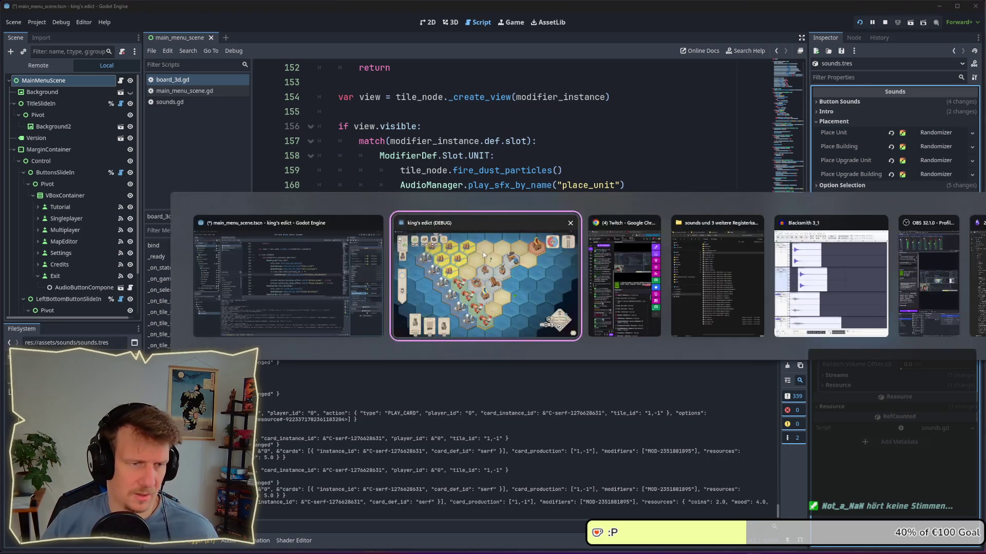
click(776, 433)
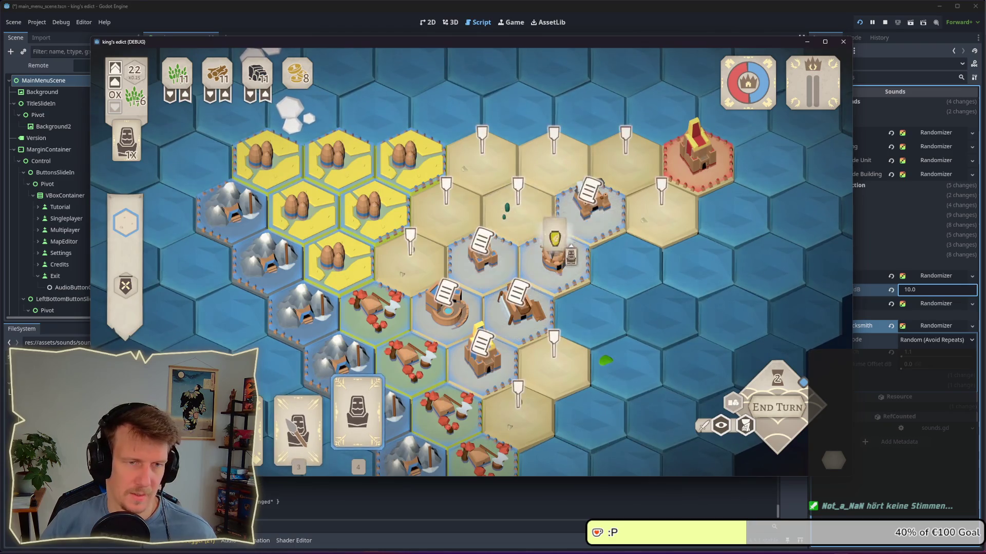
click(513, 215)
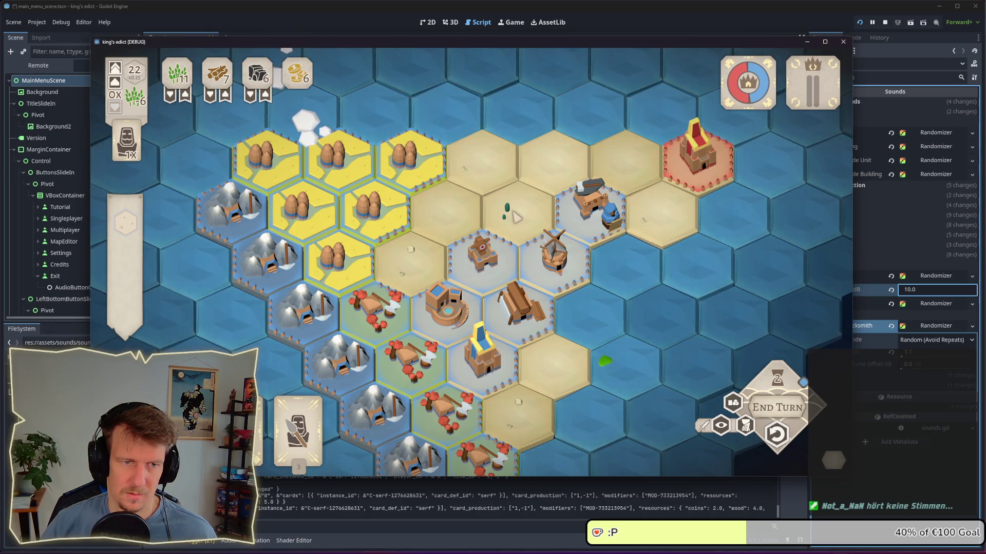
click(777, 434)
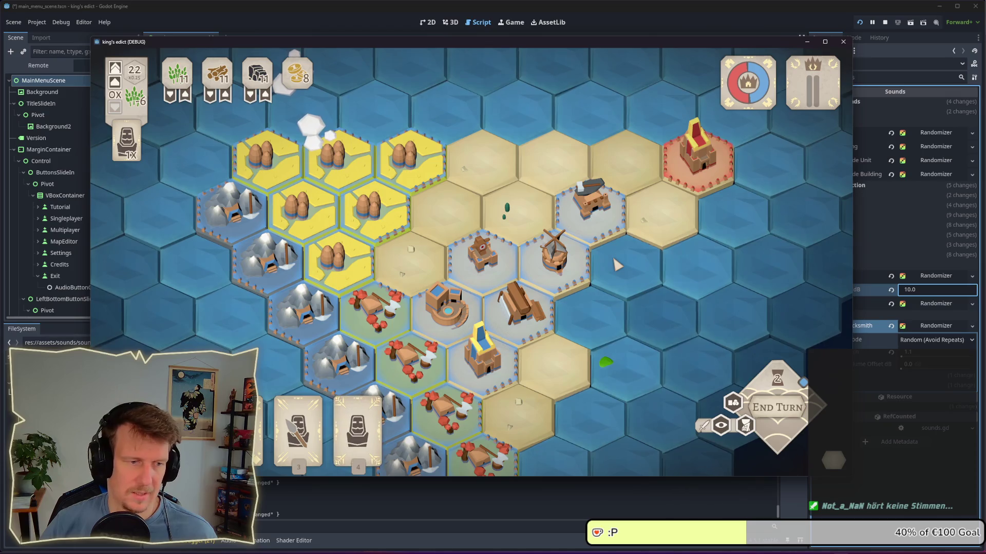
click(520, 219)
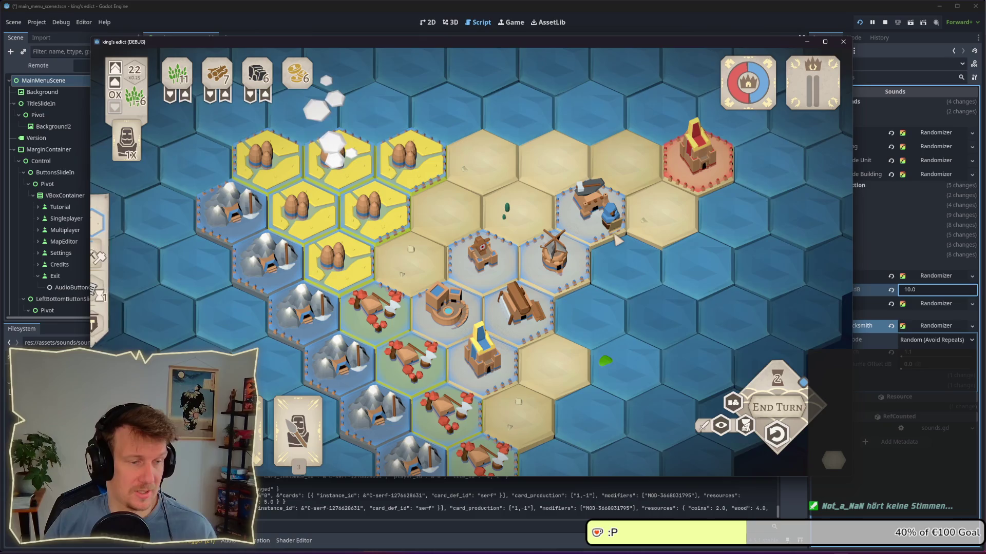
End the turn and place Tools upgrades and new buildings on the hexes
click(764, 406)
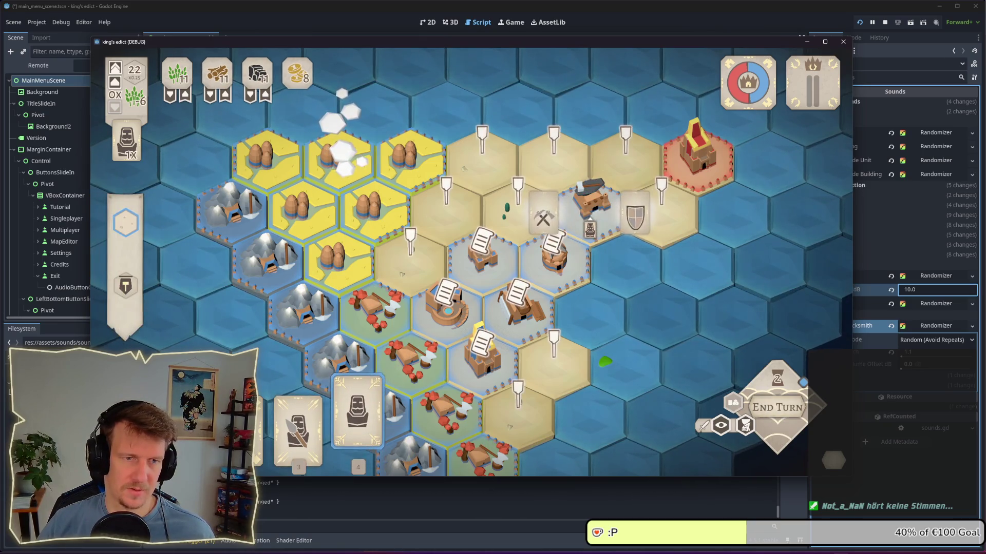
click(590, 195)
click(523, 216)
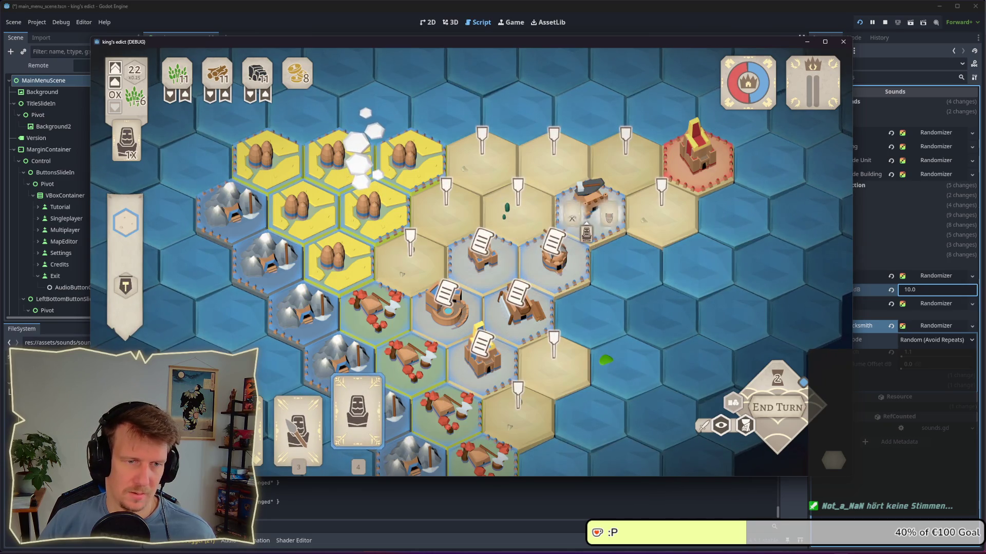
click(591, 203)
click(618, 253)
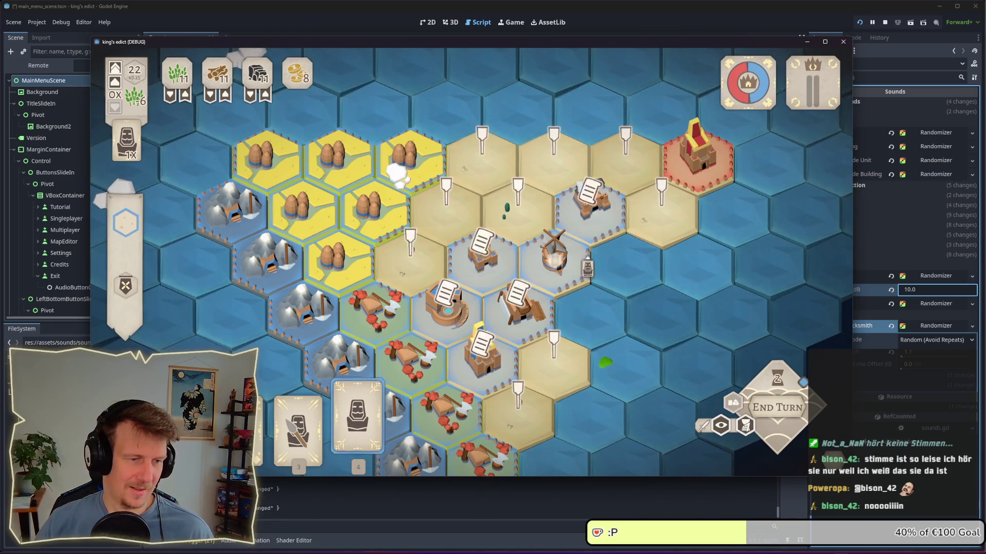
Place the serf on the blacksmith tile and return to the editor
click(500, 216)
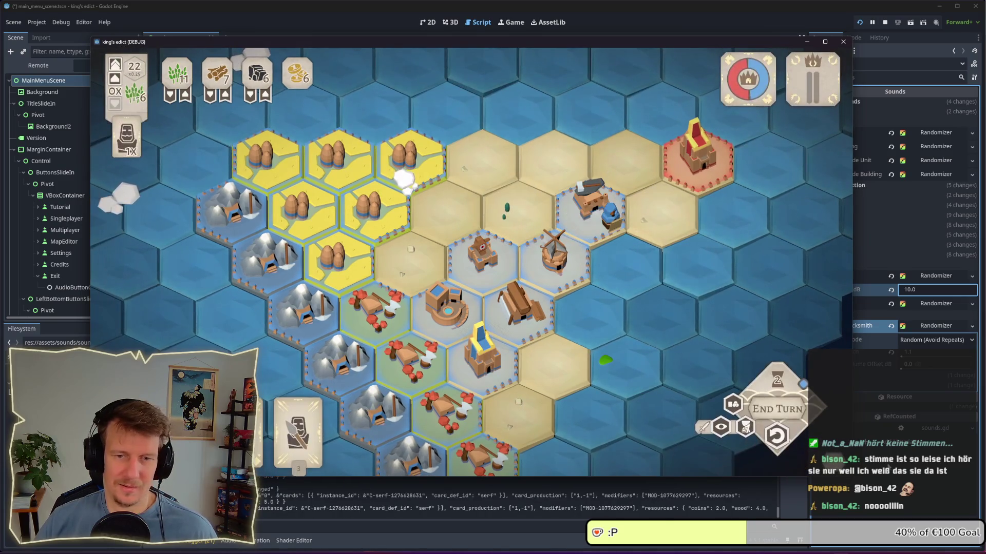
click(897, 352)
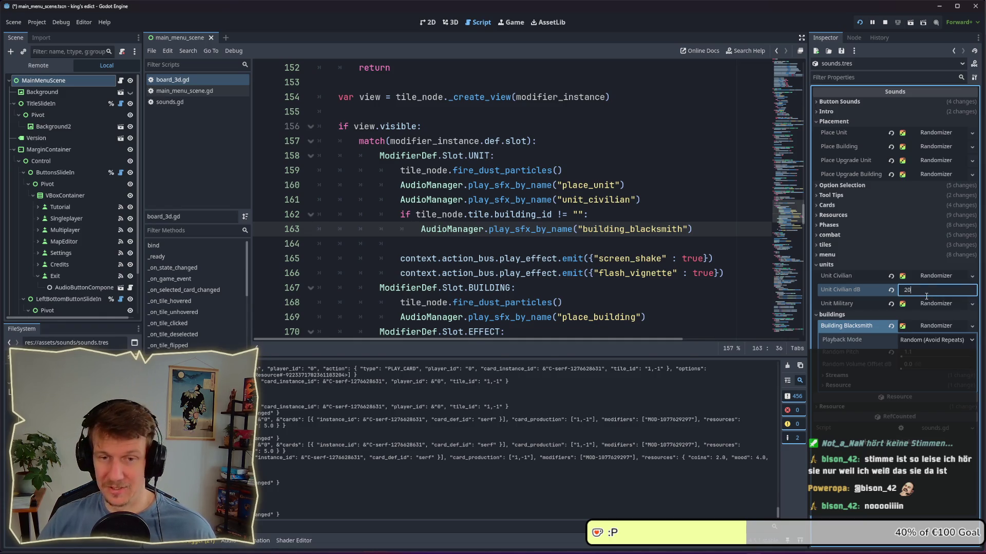
Commit 20.0 dB, build Tools with the serf card, then set Unit Civilian dB to 15.0
key(alt+Tab)
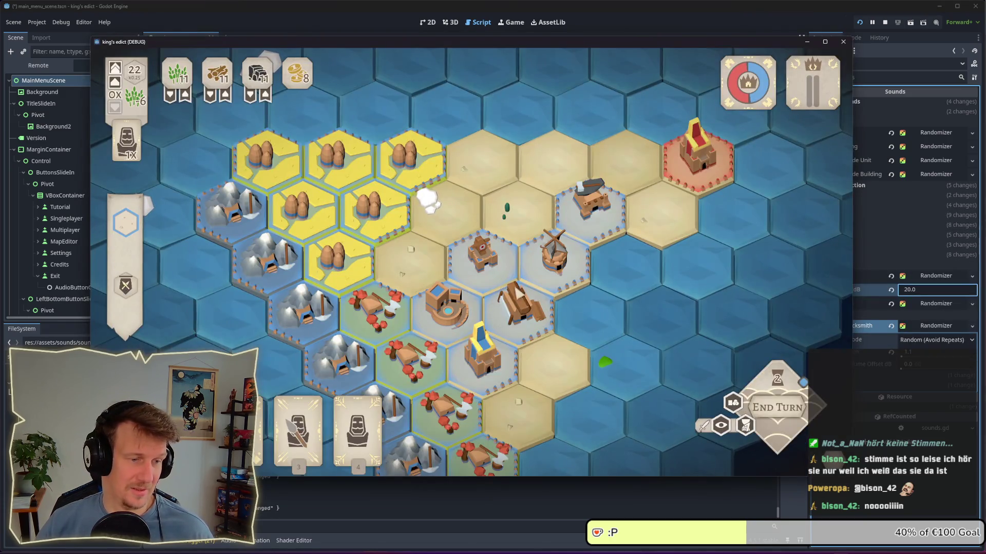
key(3)
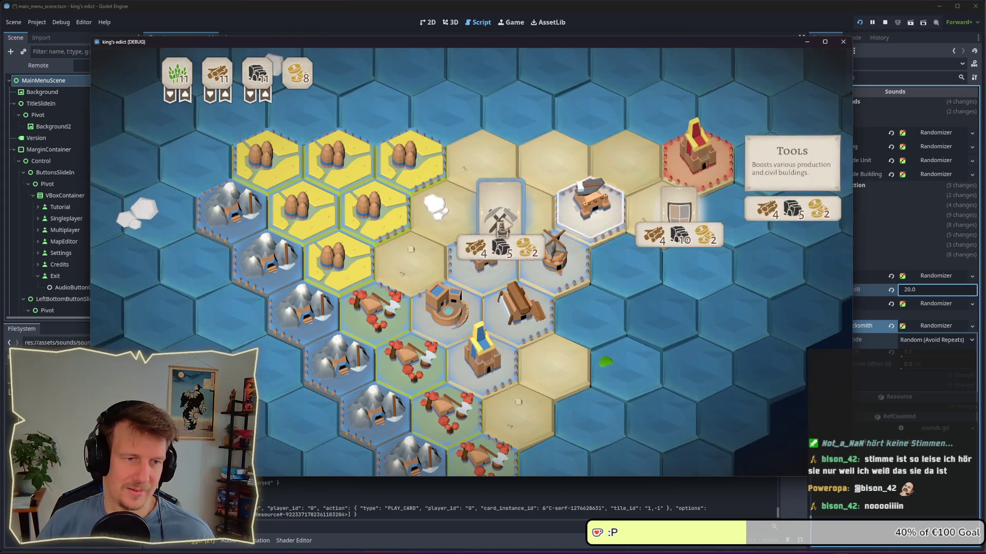
click(500, 216)
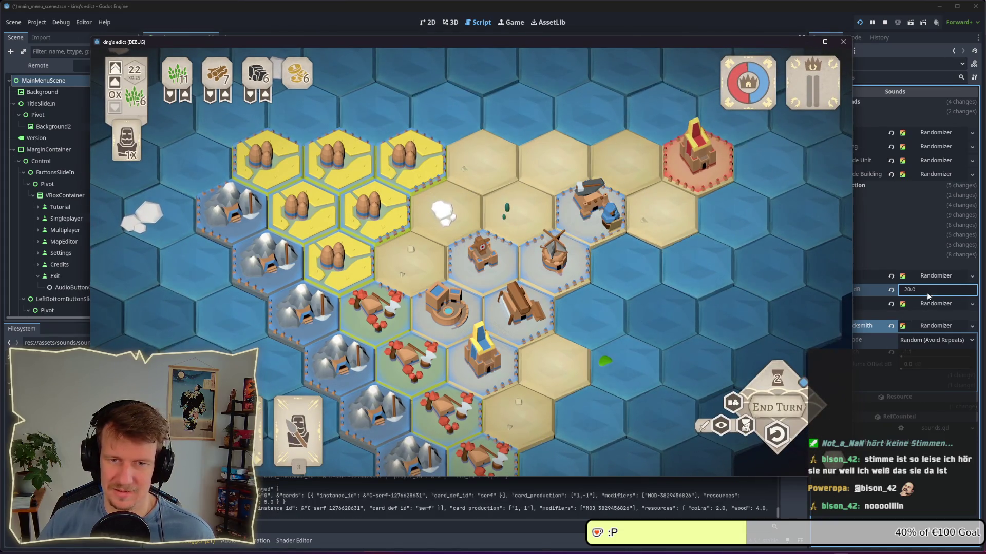
click(928, 293)
text(15)
key(Return)
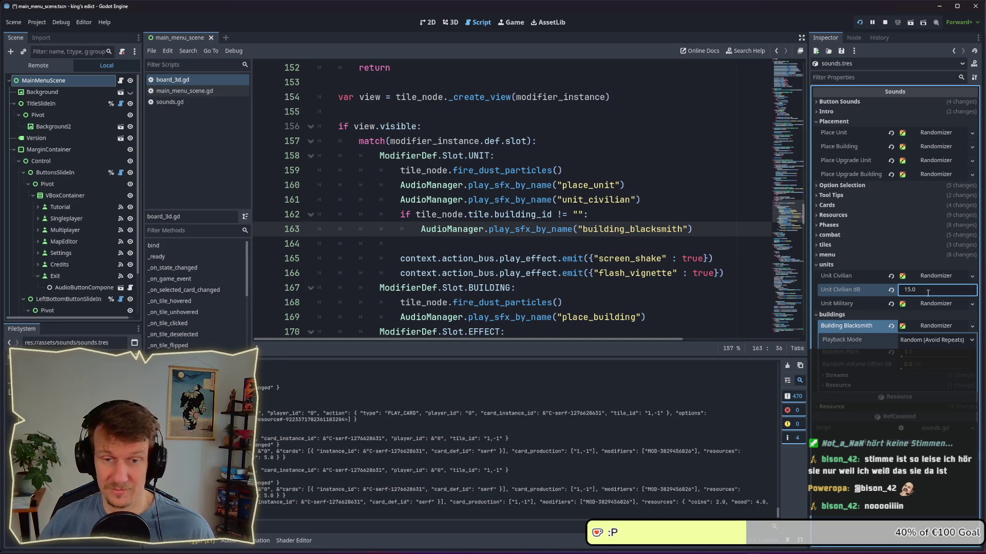
key(alt+Tab)
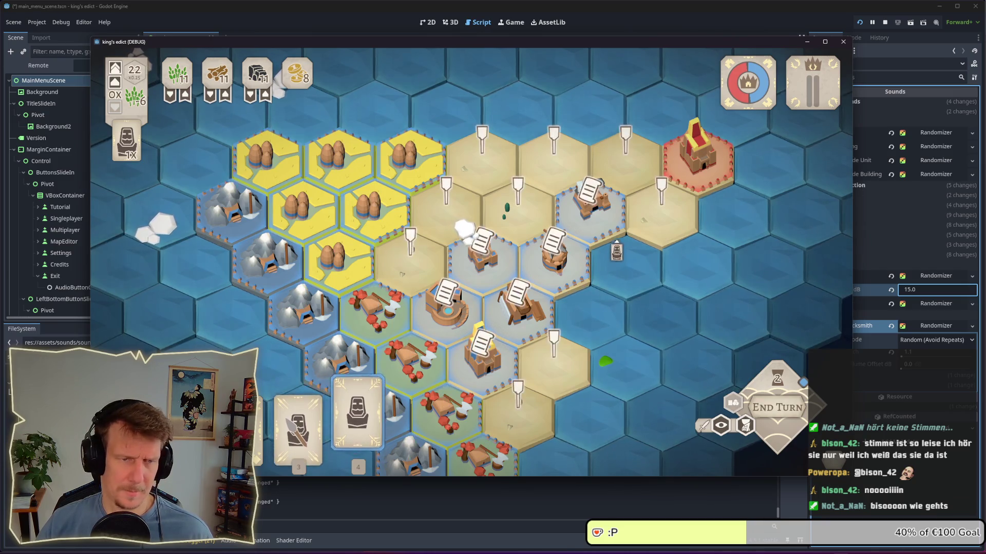
End two turns and play card 4 onto the board, undoing and replaying it once
key(space)
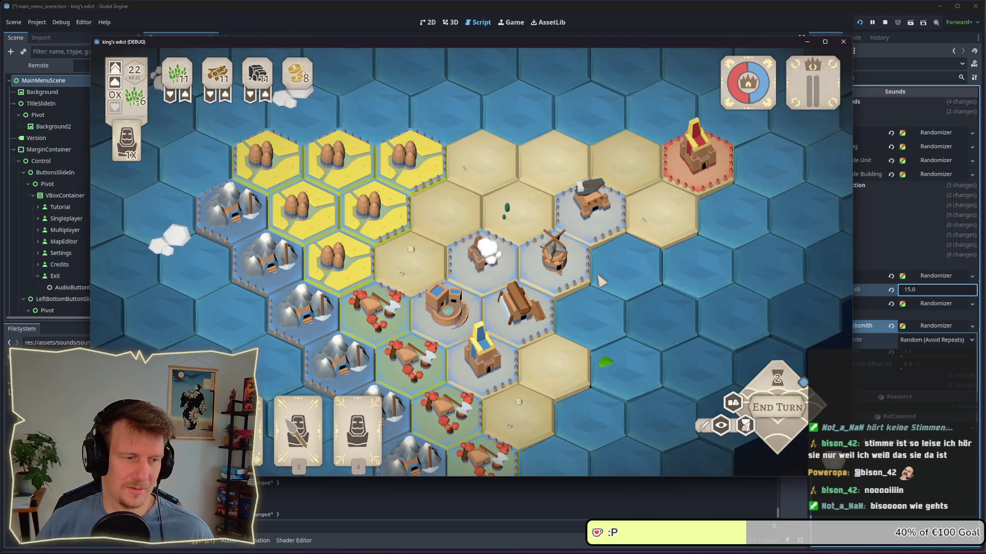
key(space)
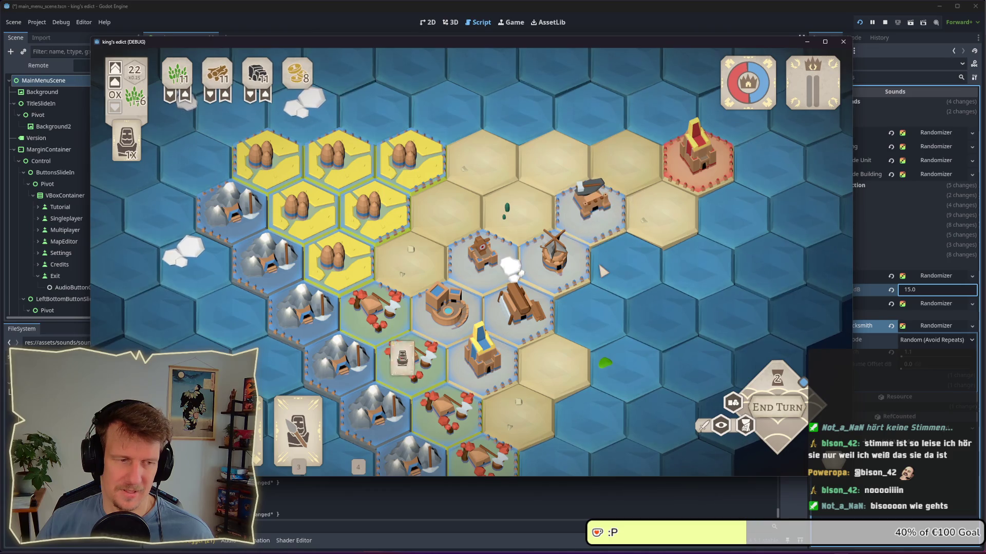
drag(358, 416, 595, 221)
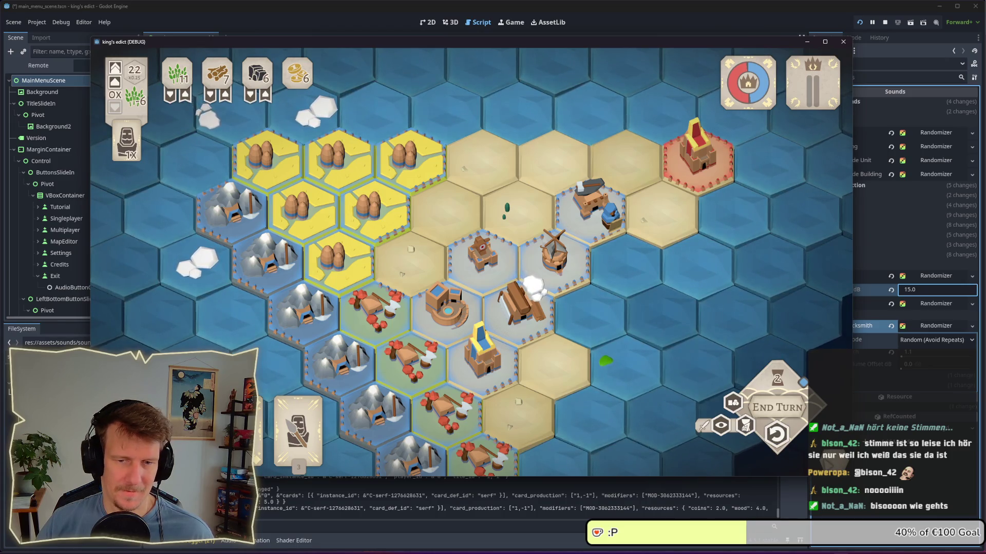
click(778, 439)
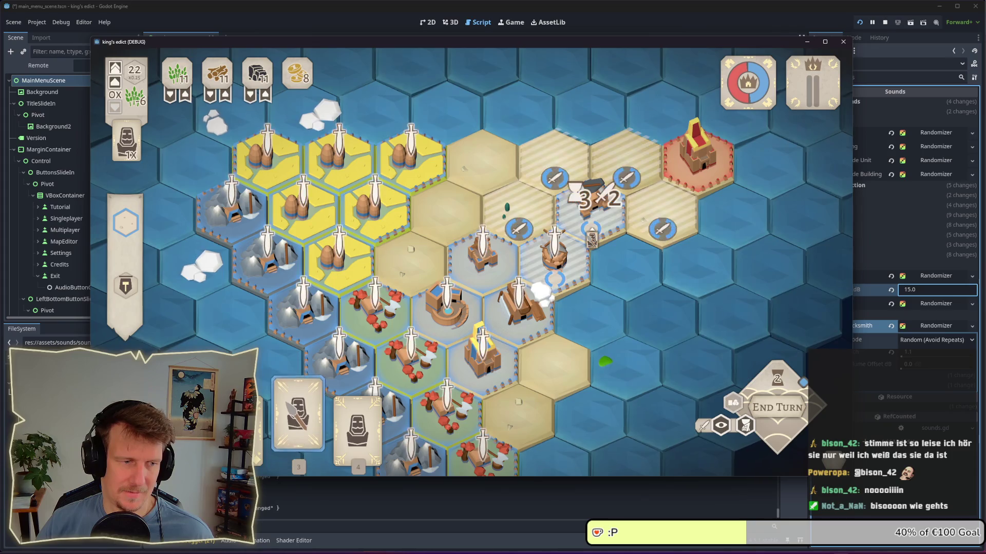
click(591, 231)
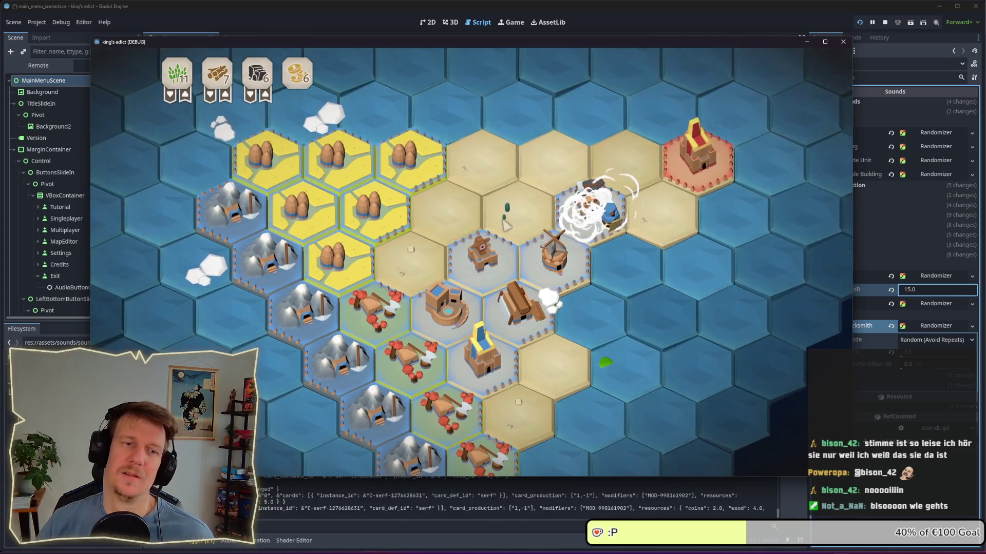
scroll(509, 239, down, 5)
scroll(509, 239, up, 3)
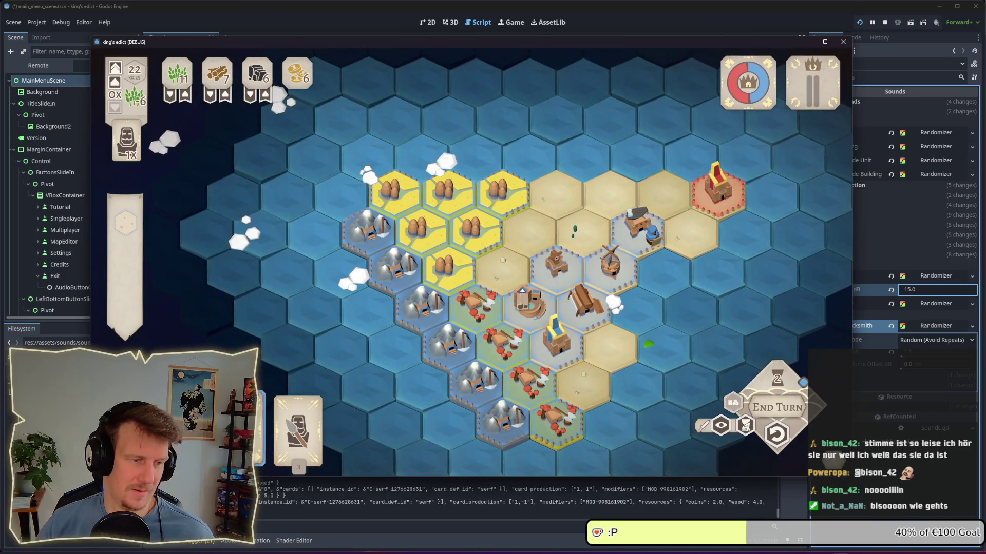
Place a serf and a spearman on tiles, retake and undo the spearman, then return to the editor
mouse_move(259, 411)
mouse_down()
mouse_move(411, 334)
mouse_move(580, 377)
mouse_up()
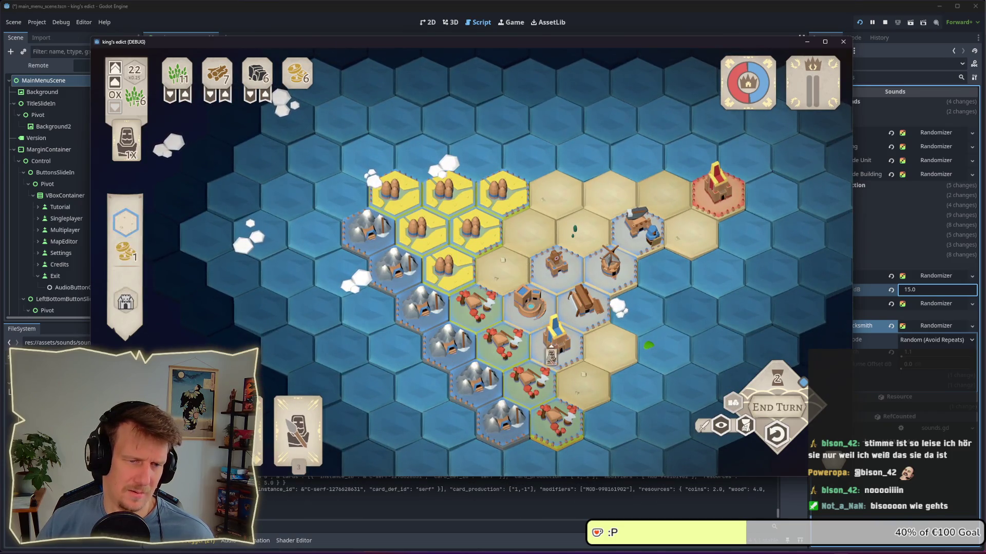
mouse_move(298, 431)
mouse_down()
mouse_move(390, 359)
mouse_move(560, 284)
mouse_up()
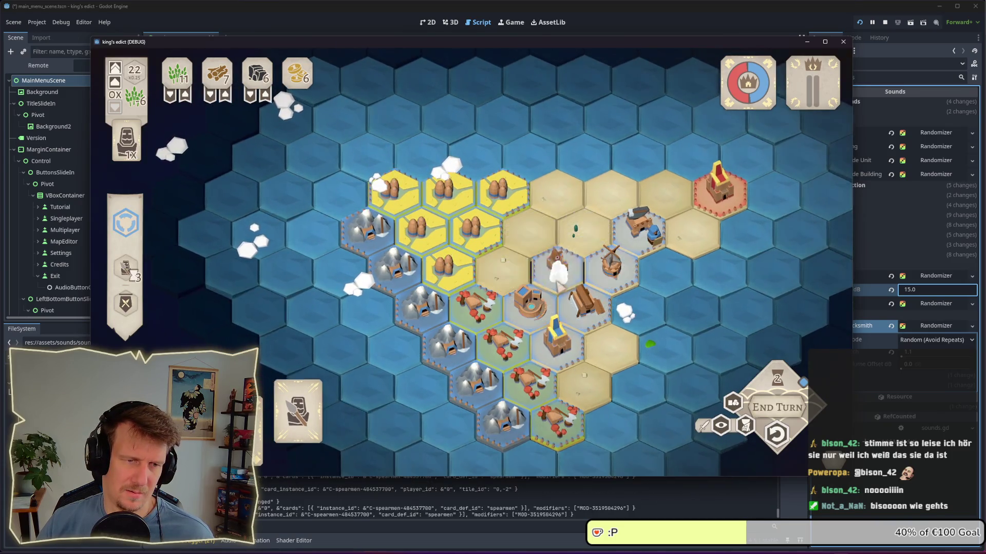
right_click(548, 283)
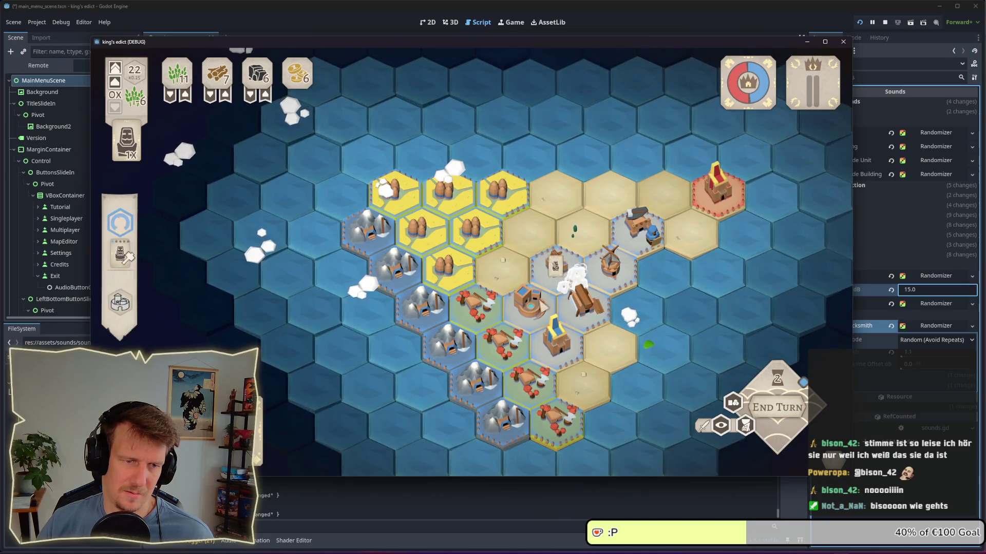
click(547, 282)
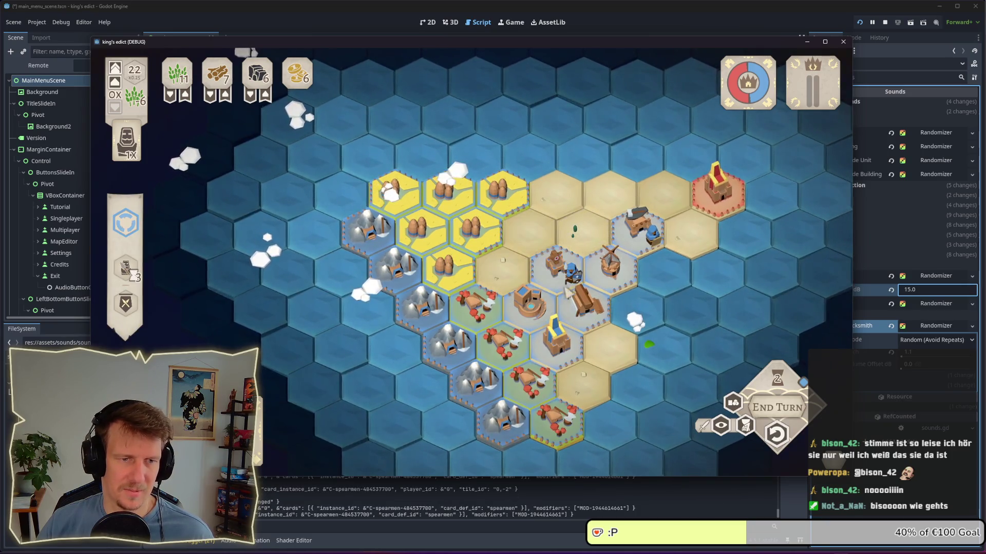
click(776, 434)
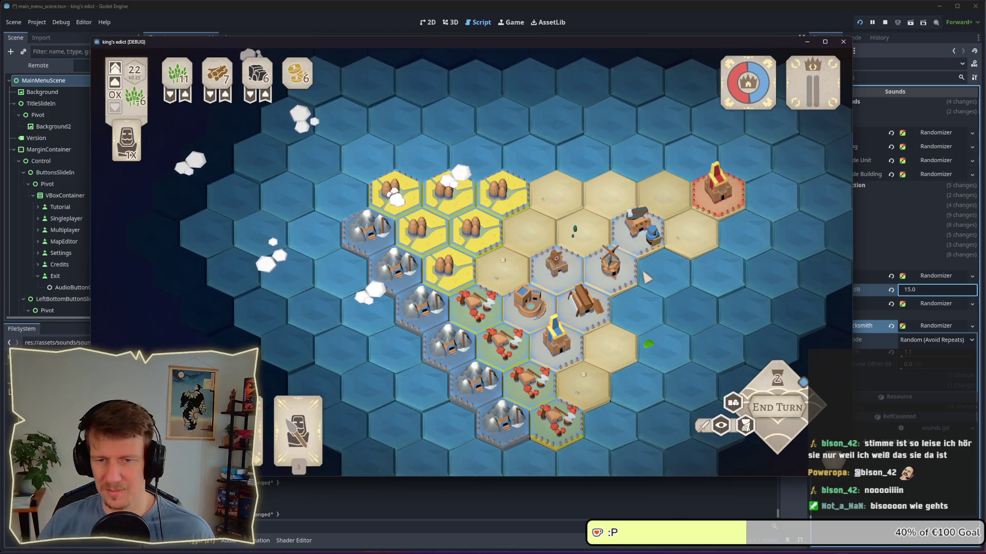
click(961, 508)
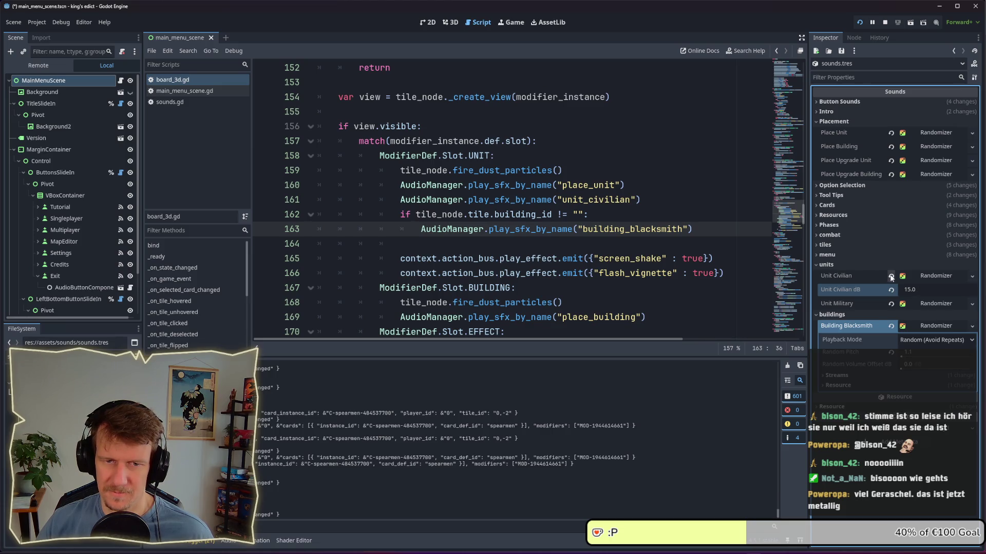
Revert the Unit Civilian sound slot to empty, save sounds.tres, and return to the game
click(890, 276)
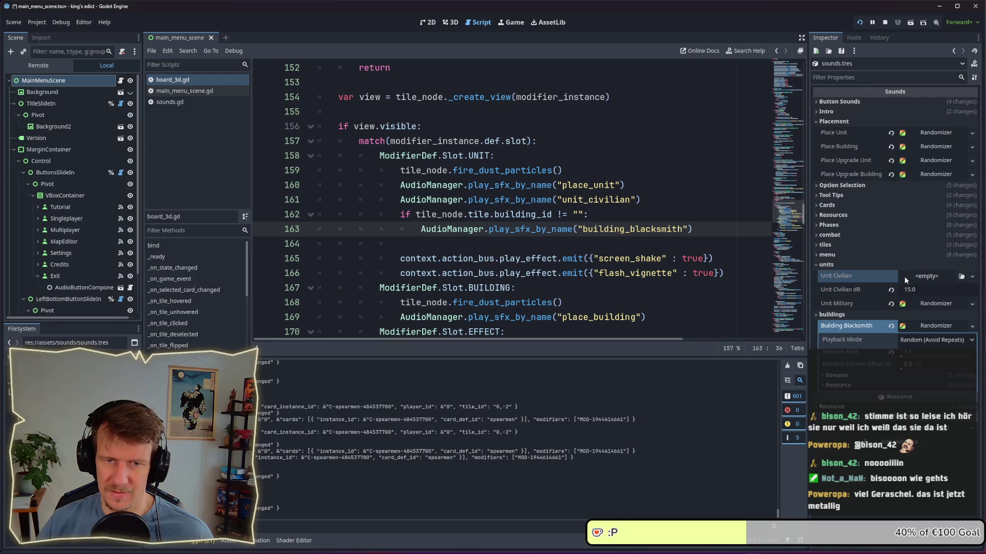
key(ctrl+s)
key(alt+Tab)
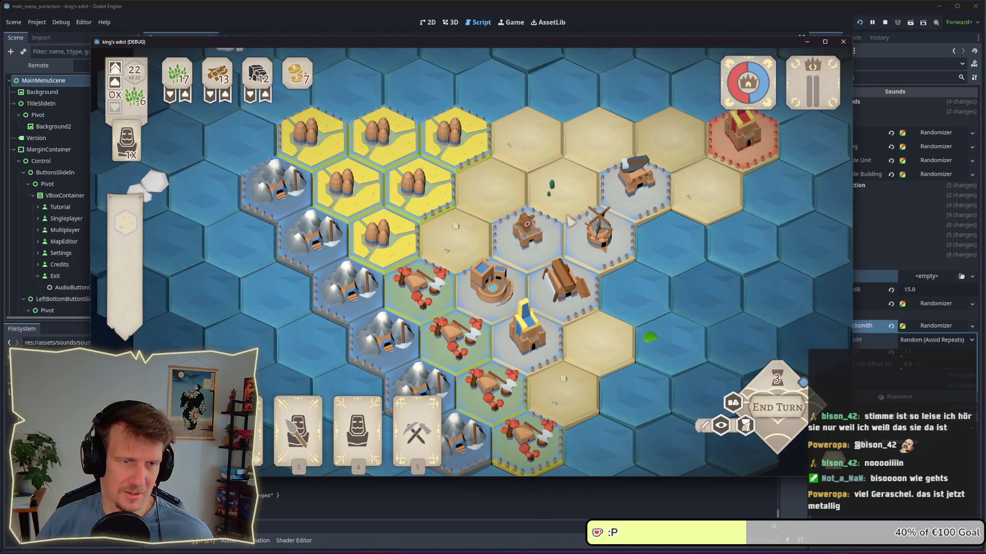
Play card 4 on a board tile and check the build options around it
key(4)
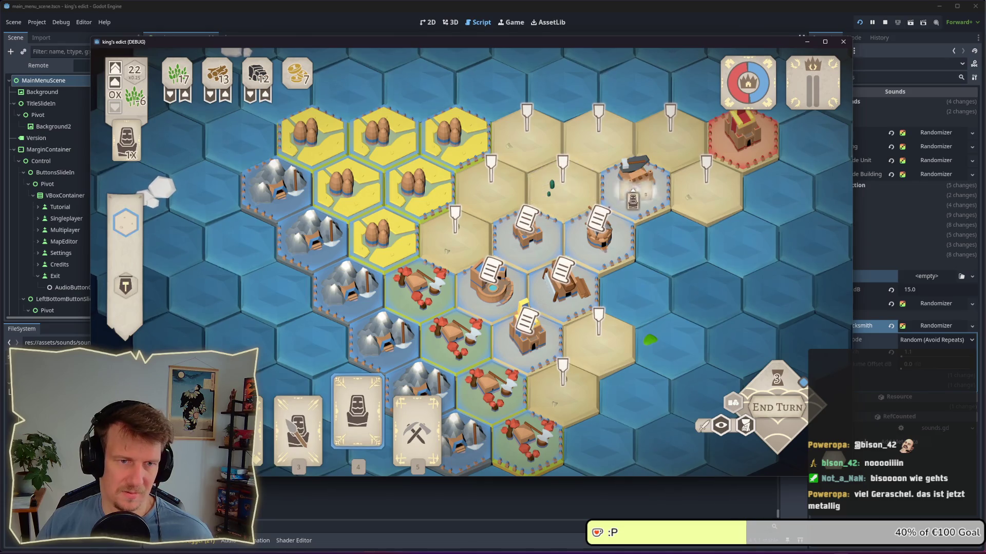
click(634, 187)
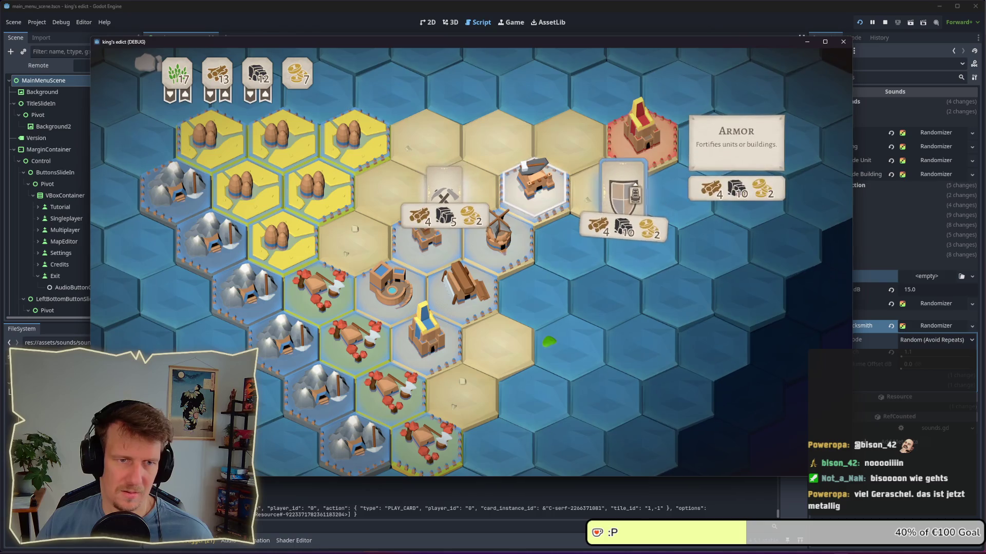
click(623, 194)
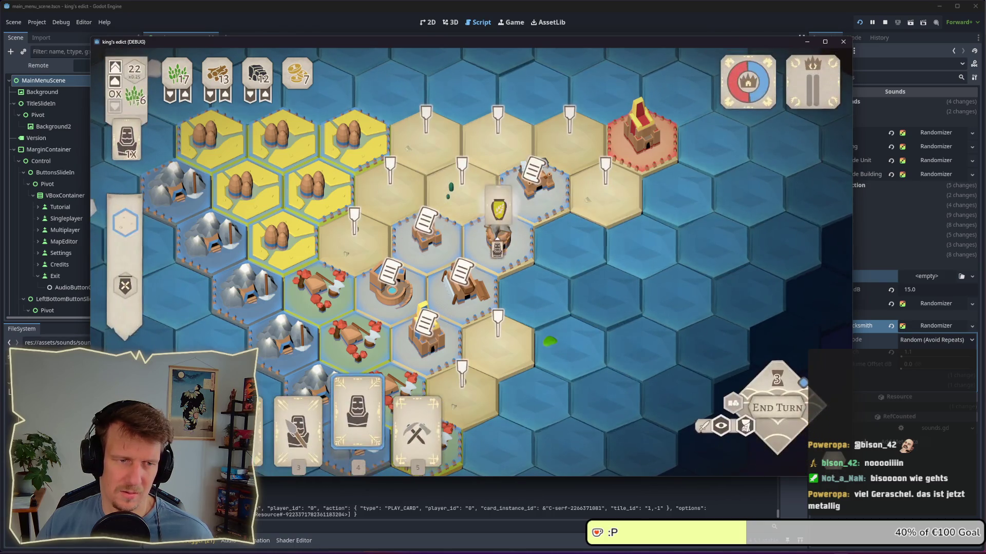
click(534, 174)
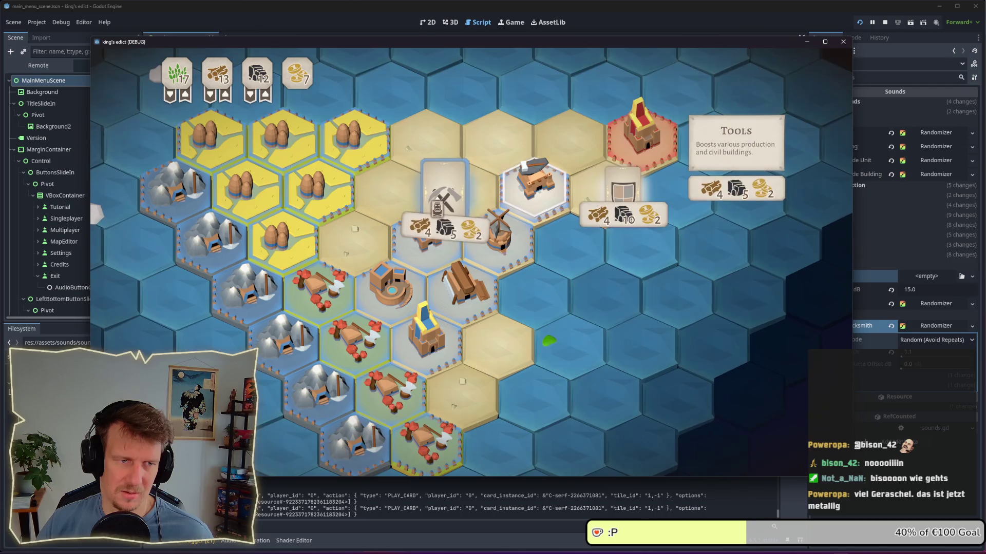
click(444, 188)
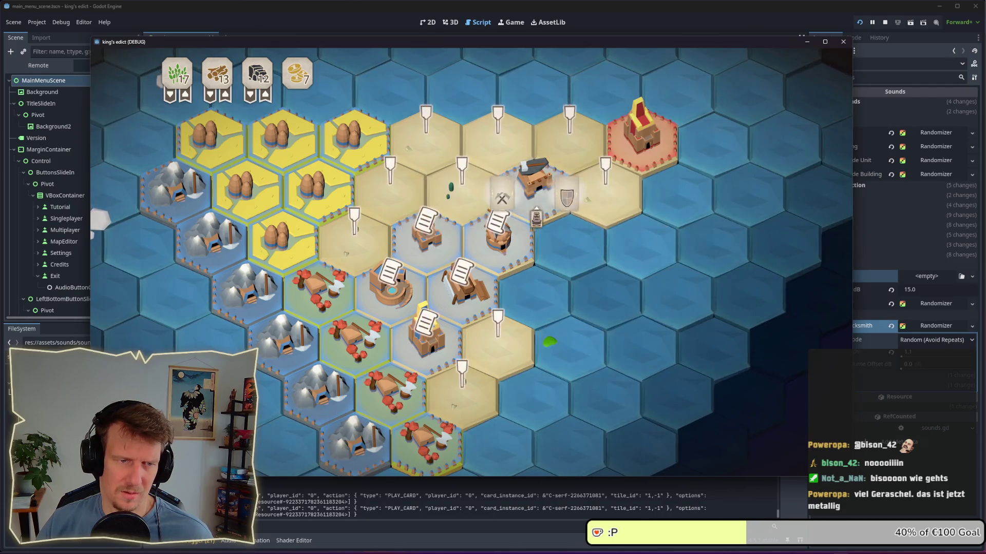
click(535, 220)
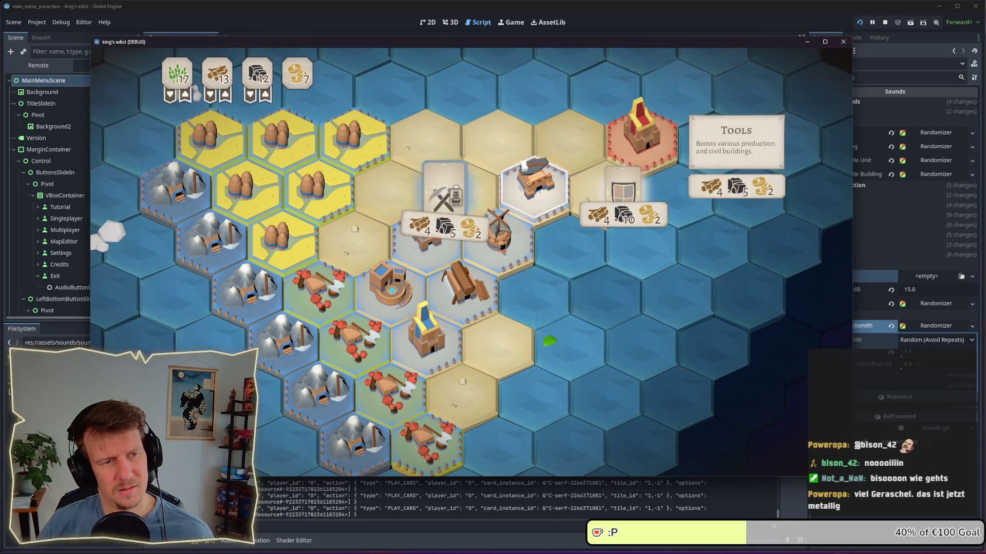
click(580, 204)
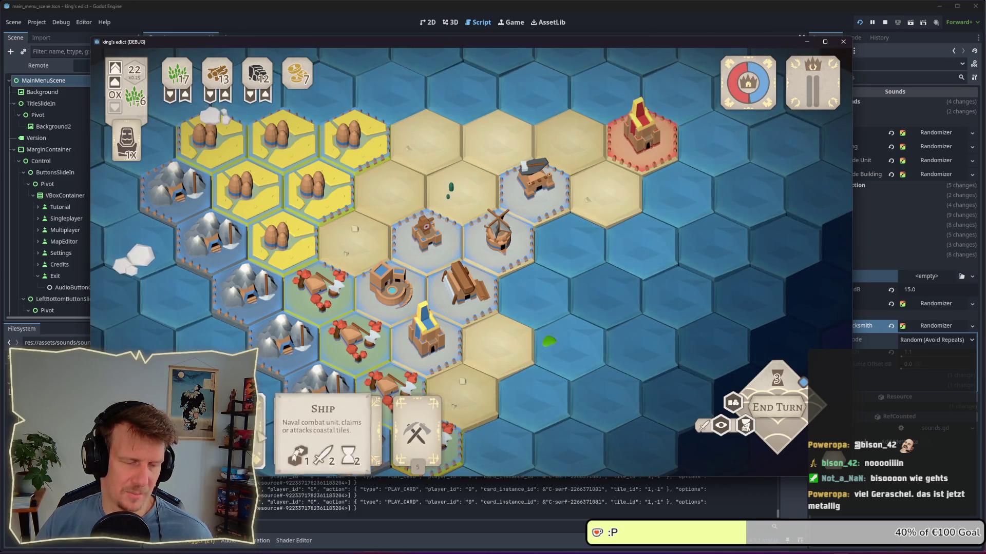
Build Tools on the +2 tile
click(417, 418)
click(284, 231)
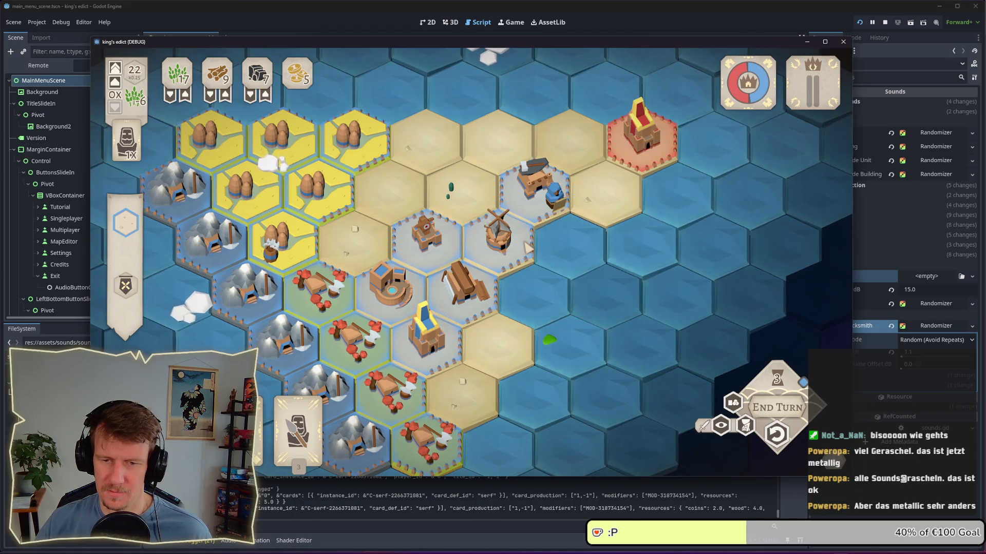
key(a)
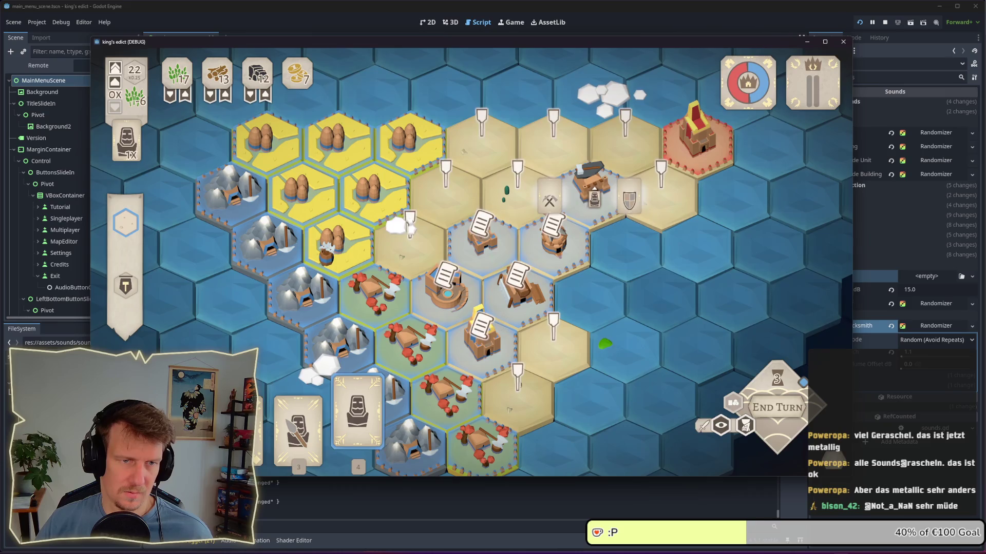
Place a serf on the workshop tile, undo and redo it, then switch to Audacity
click(539, 202)
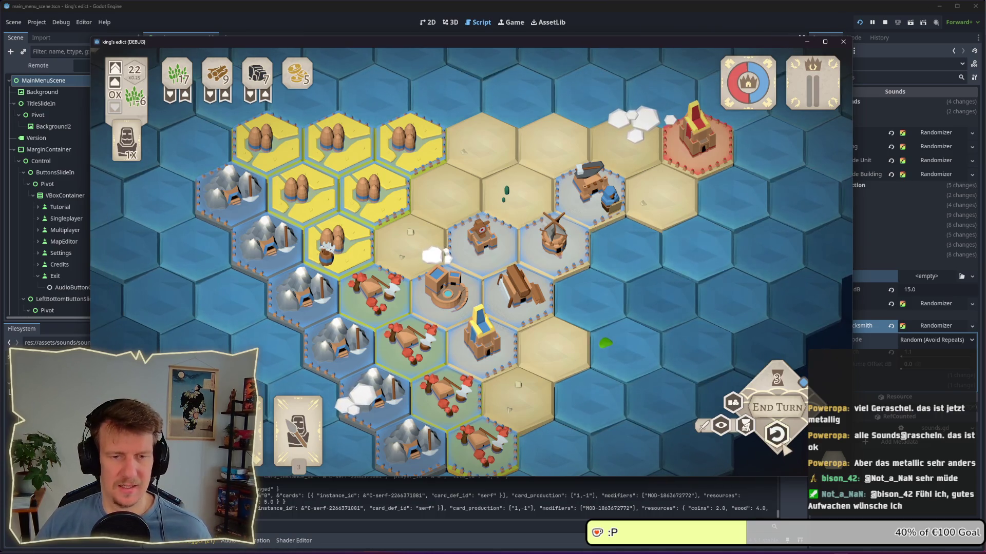
key(ctrl+z)
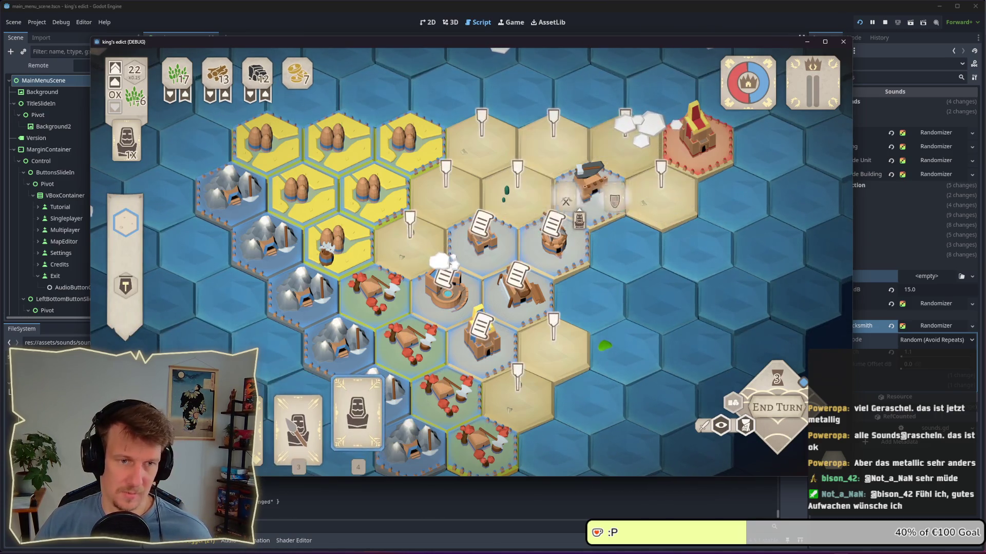
click(569, 214)
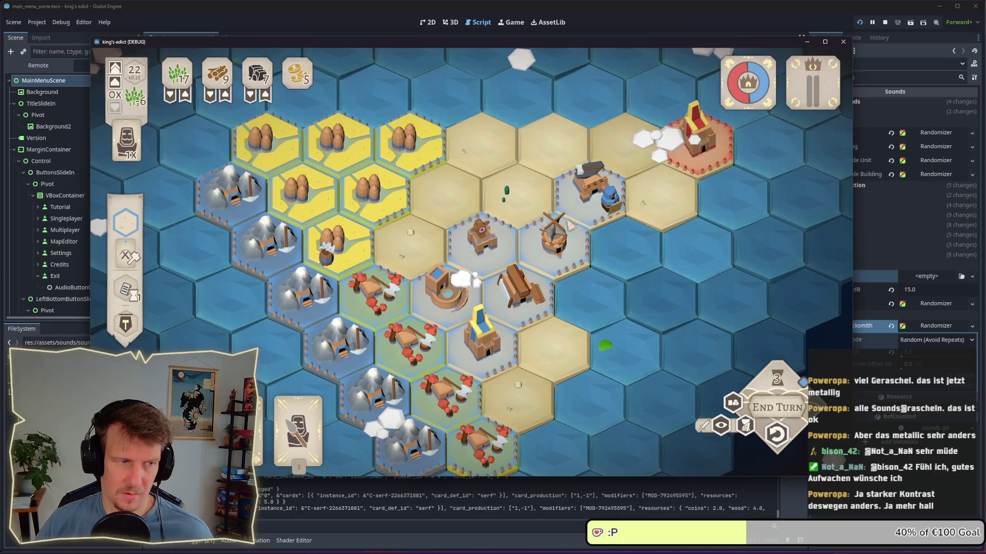
mouse_move(421, 308)
key(alt+Tab)
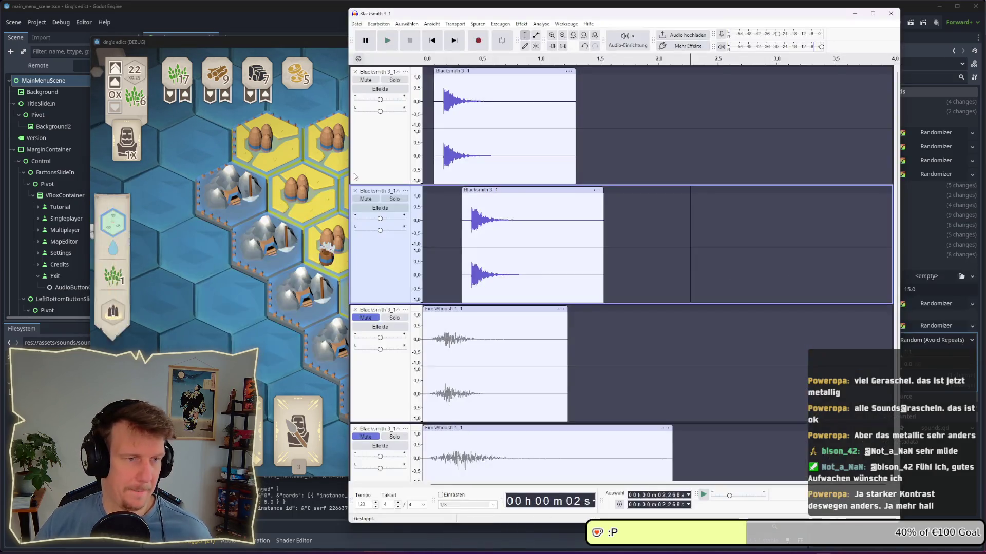
Open the Reverb (Hall) effect on the first Blacksmith clip and preview it
click(461, 76)
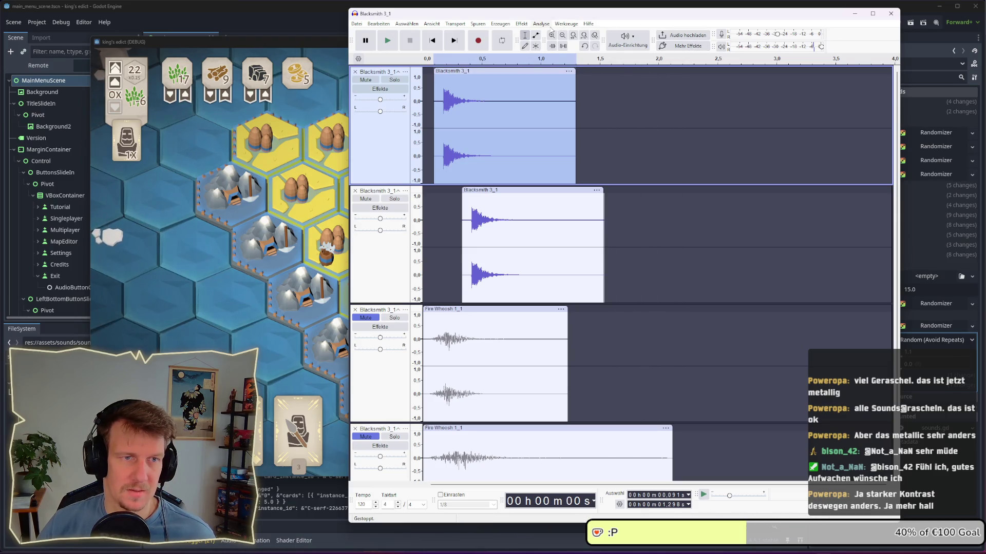
click(523, 25)
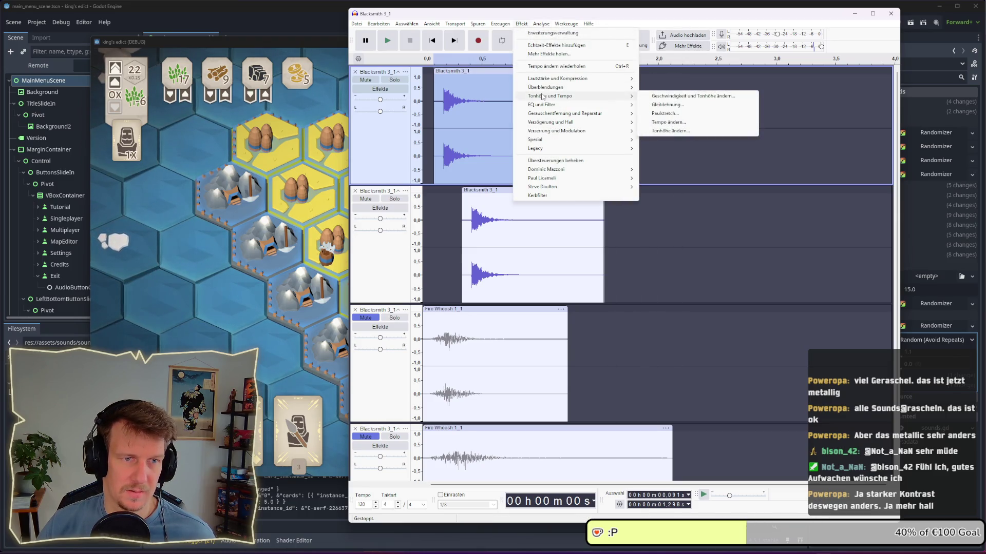
mouse_move(618, 125)
click(658, 131)
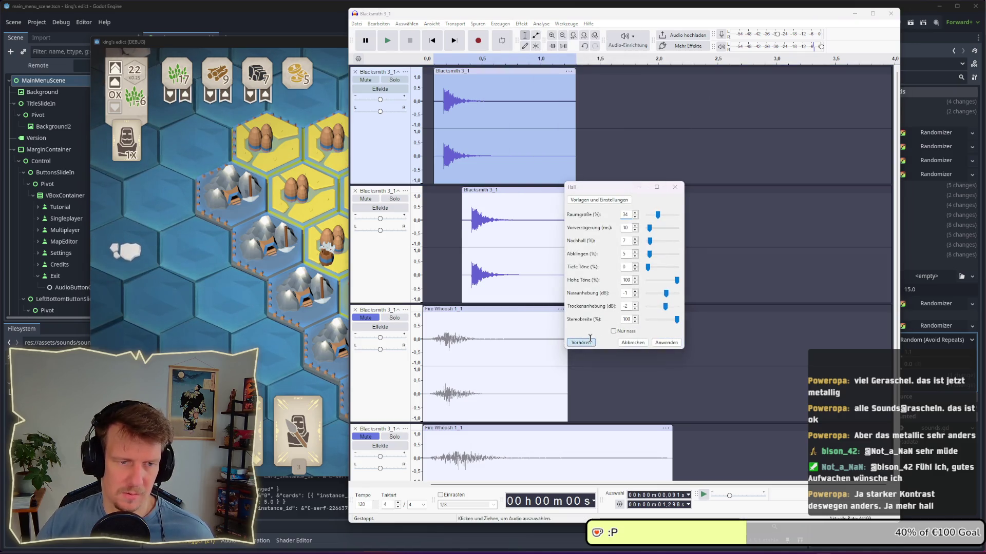
click(590, 340)
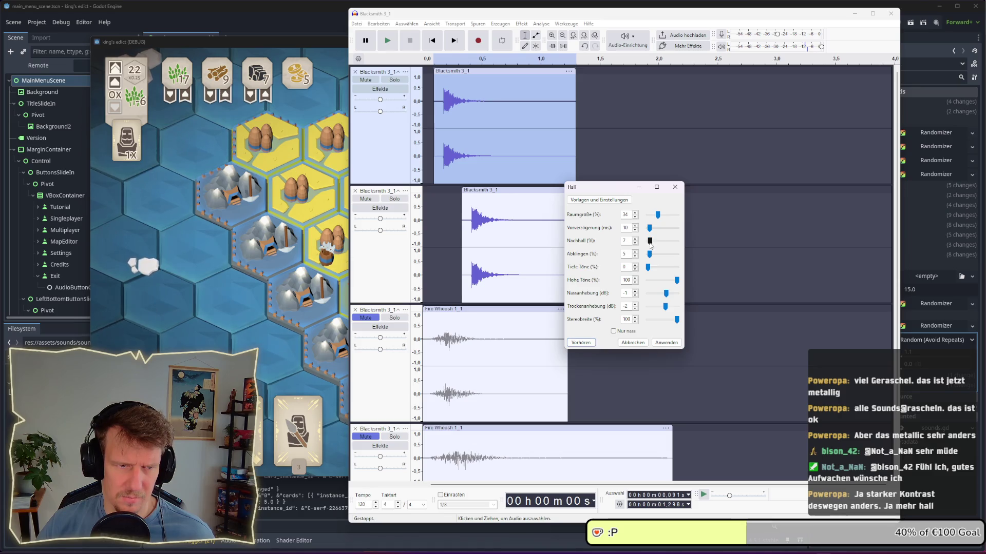
Tune the reverb's tail, pre-delay and bass over repeated previews, apply it, and select the second clip
click(592, 343)
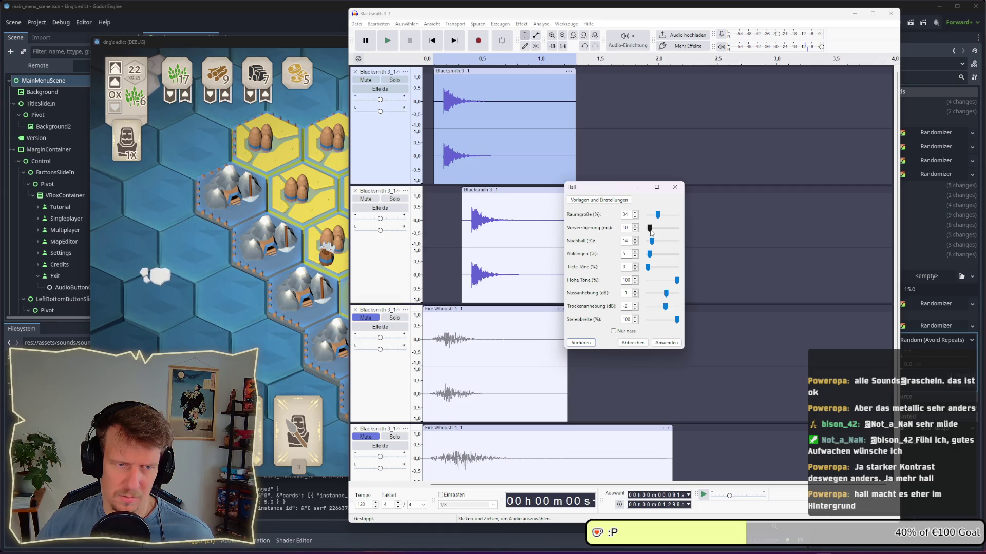
click(588, 345)
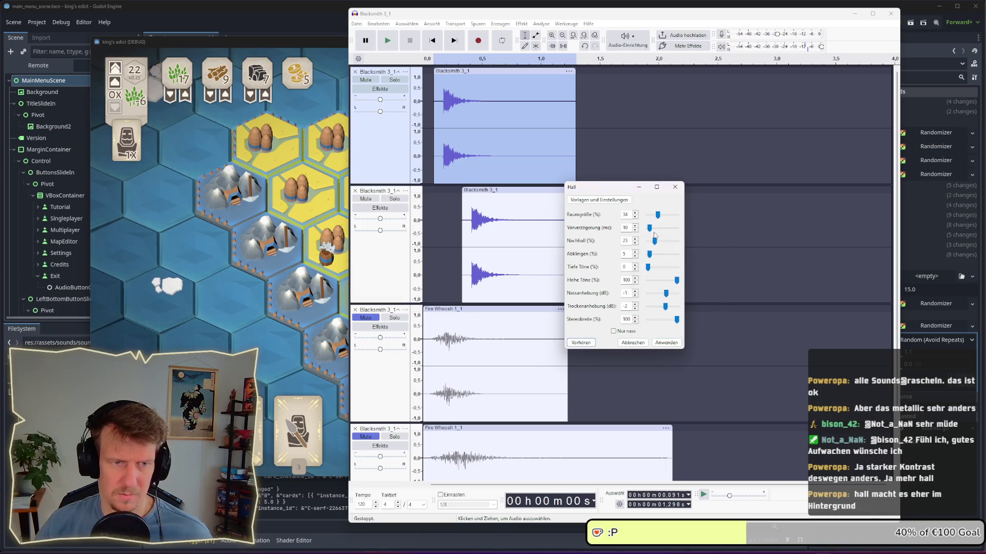
click(585, 345)
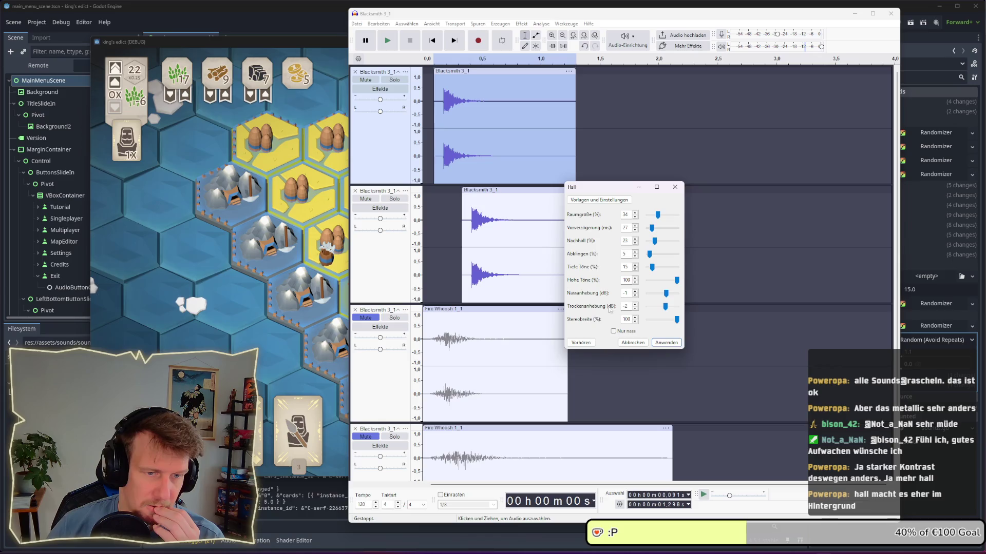
click(580, 343)
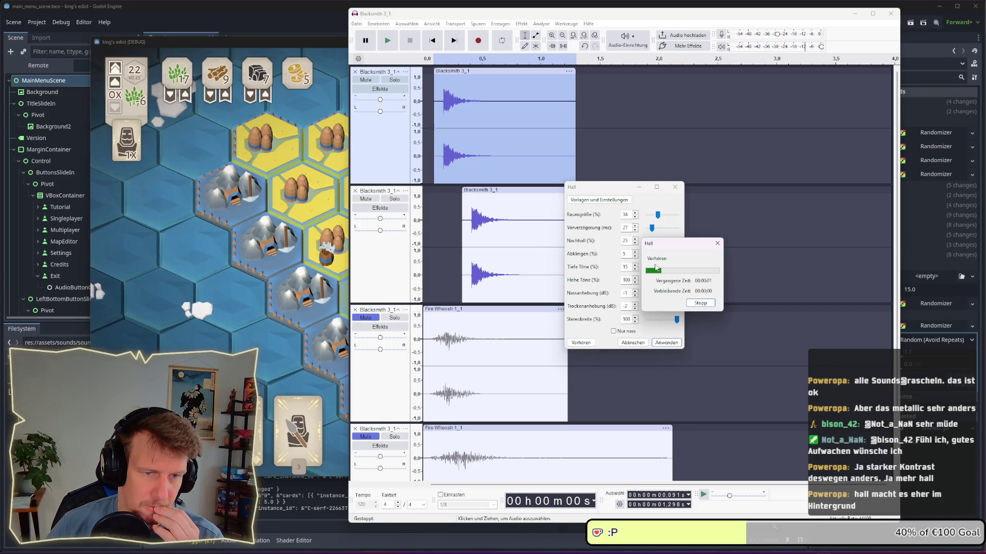
click(593, 344)
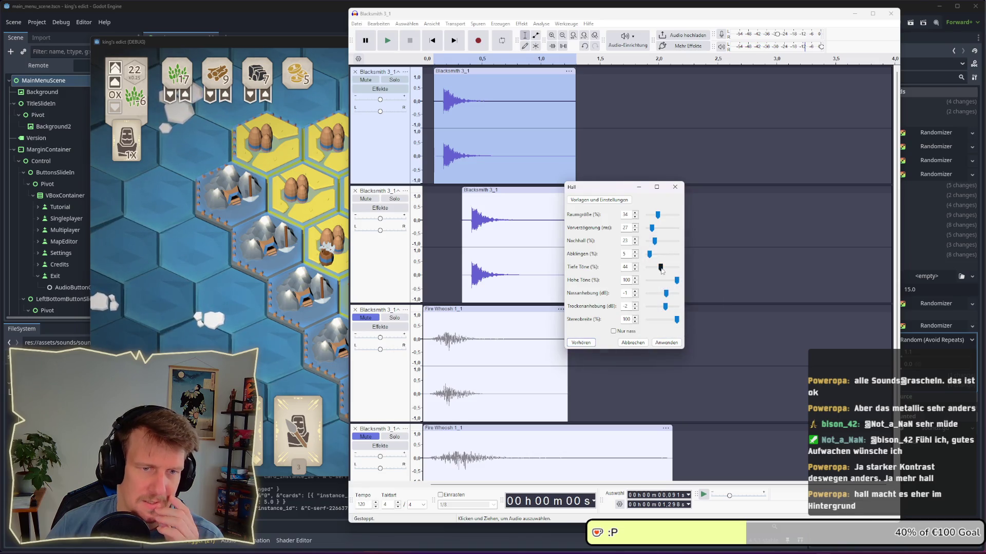
click(593, 343)
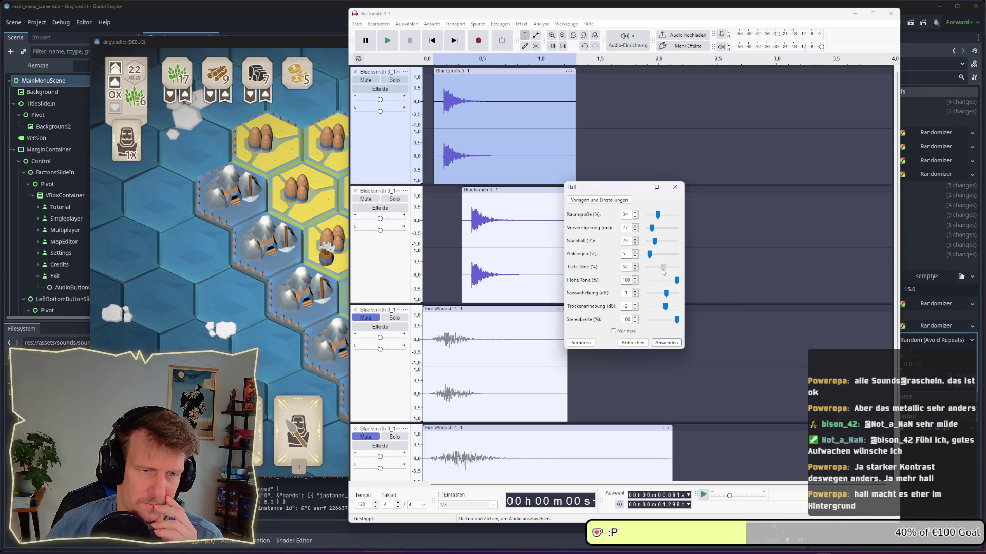
click(592, 343)
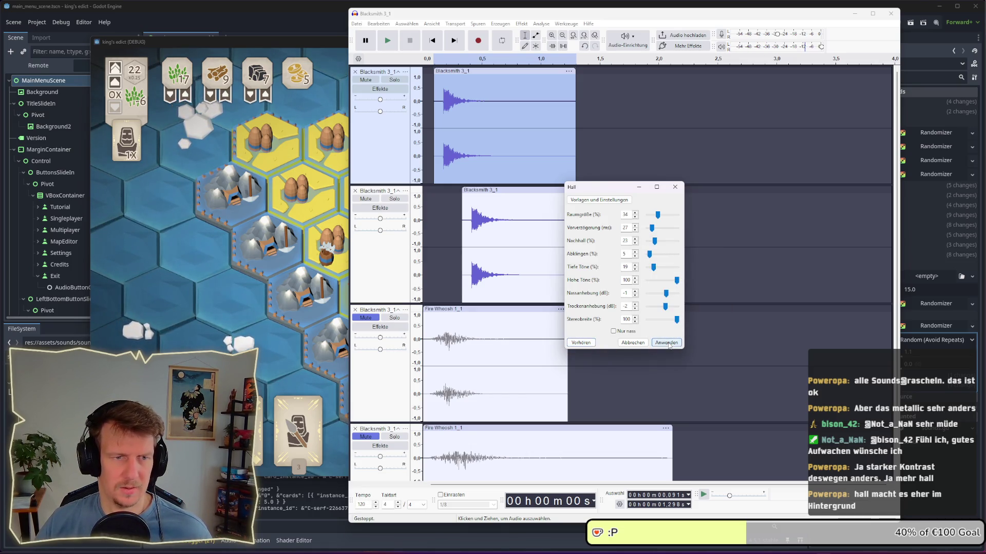
click(667, 343)
click(519, 198)
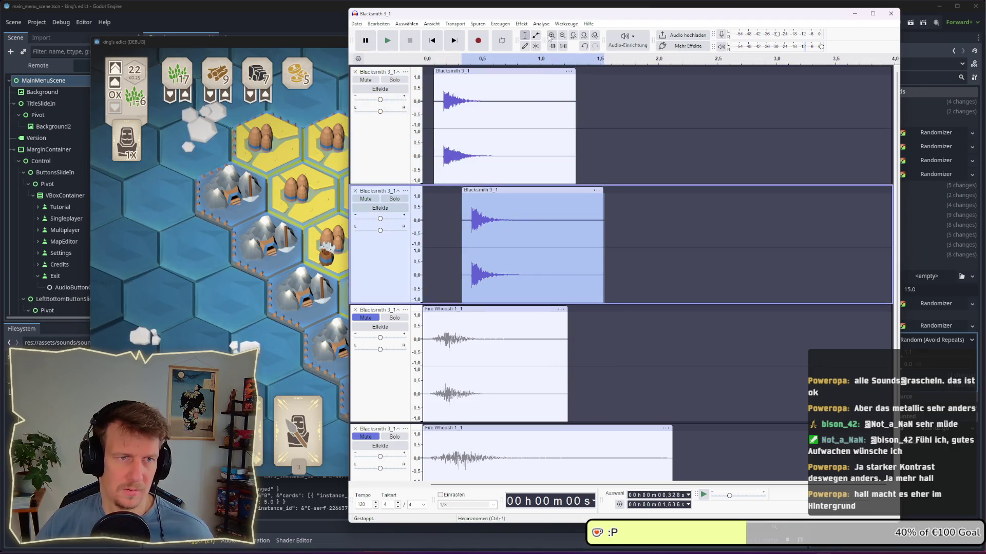
Repeat the reverb on the second clip, export the mix as blacksmith_02, and return to Godot
click(521, 24)
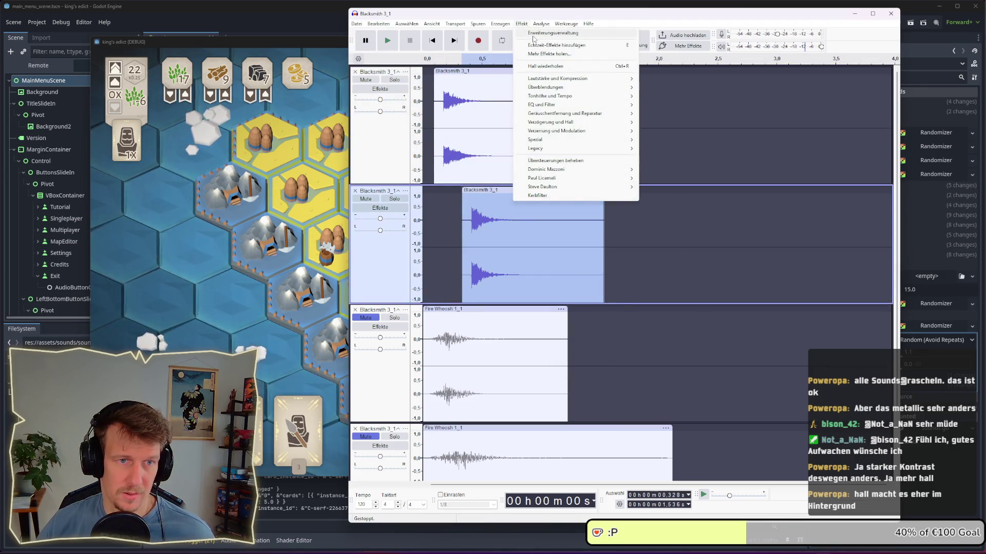
click(552, 67)
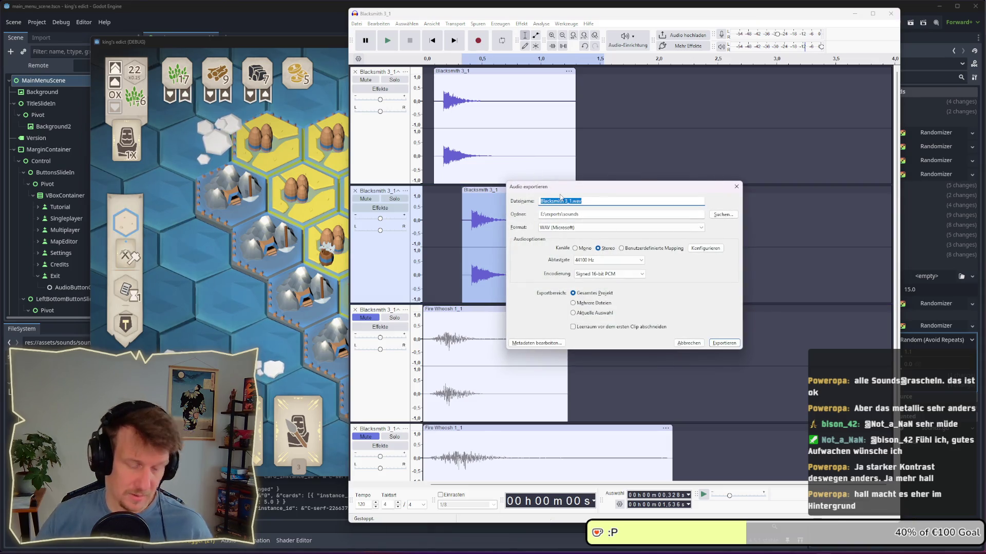
text(blacksmith_02)
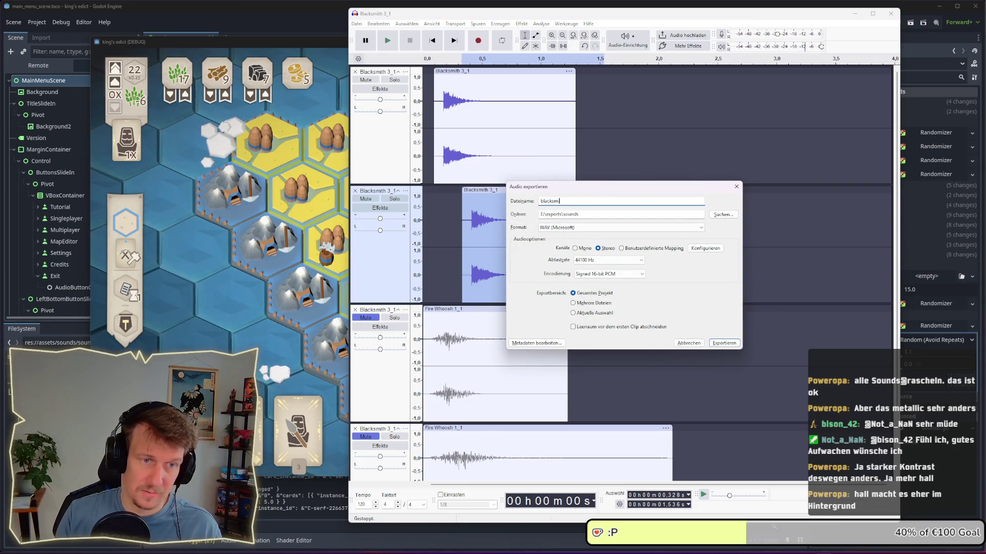
key(Return)
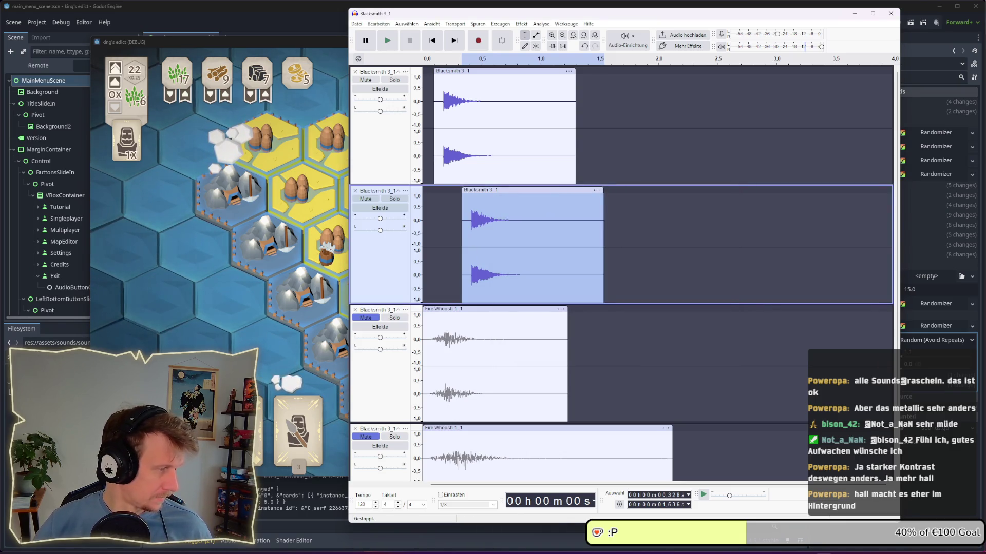
click(5, 379)
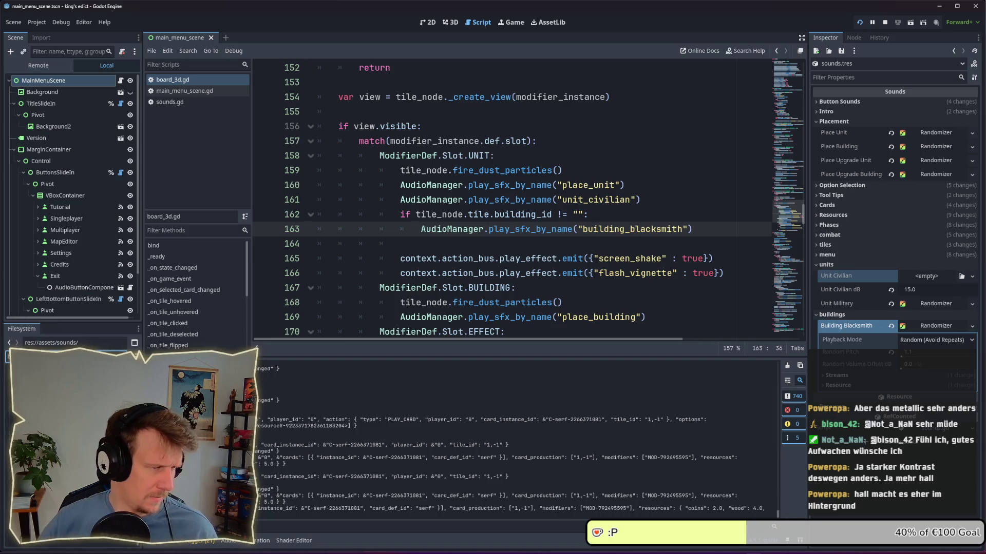
Assign blacksmith_02.wav to Building Blacksmith, then test placing a serf in the game and undo it
mouse_move(67, 359)
mouse_down()
mouse_move(770, 257)
mouse_move(940, 336)
mouse_move(857, 378)
mouse_move(799, 425)
mouse_up()
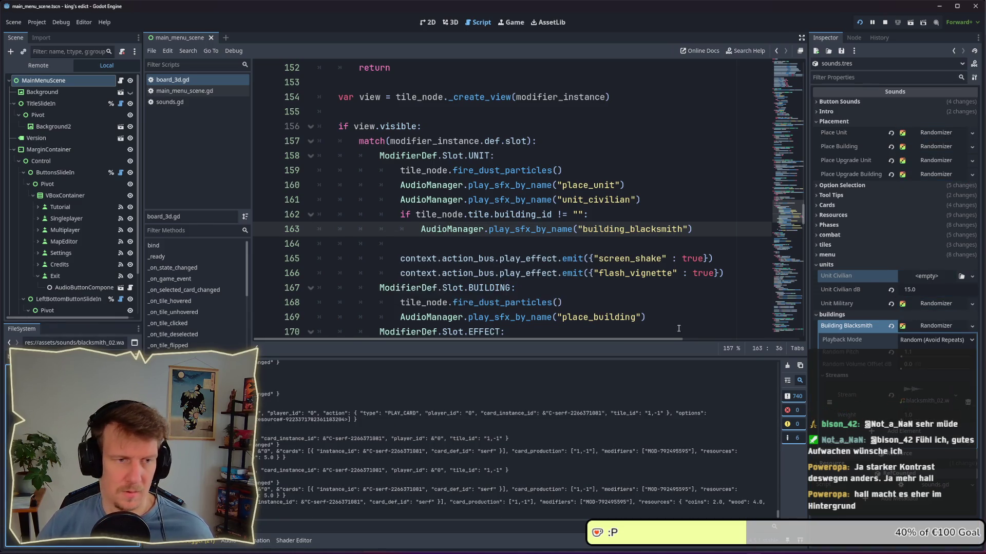
key(alt+Tab)
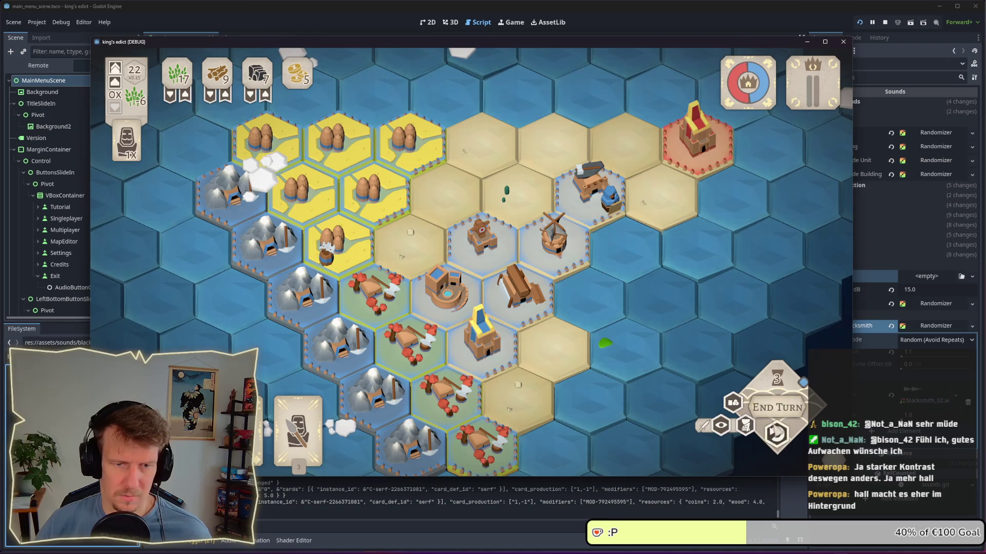
click(374, 405)
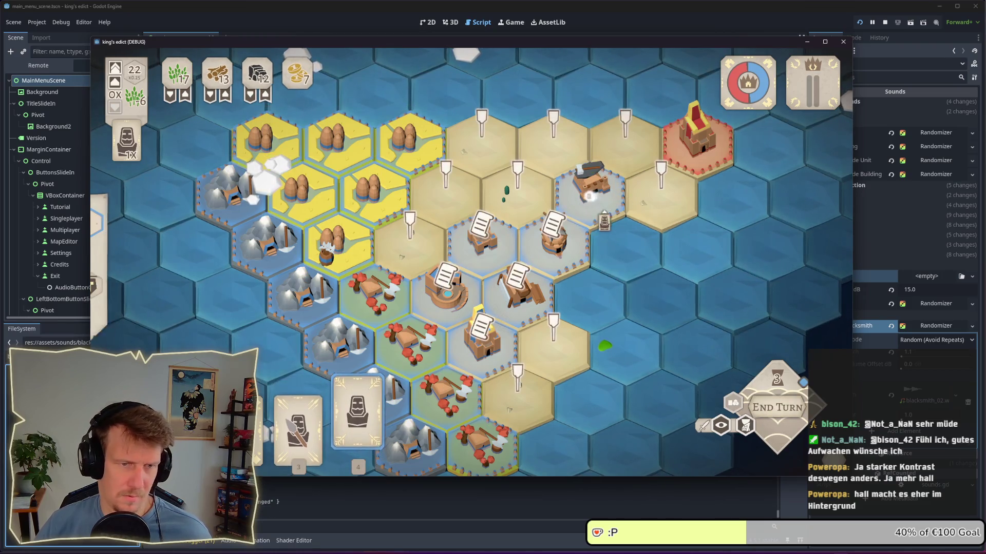
click(502, 198)
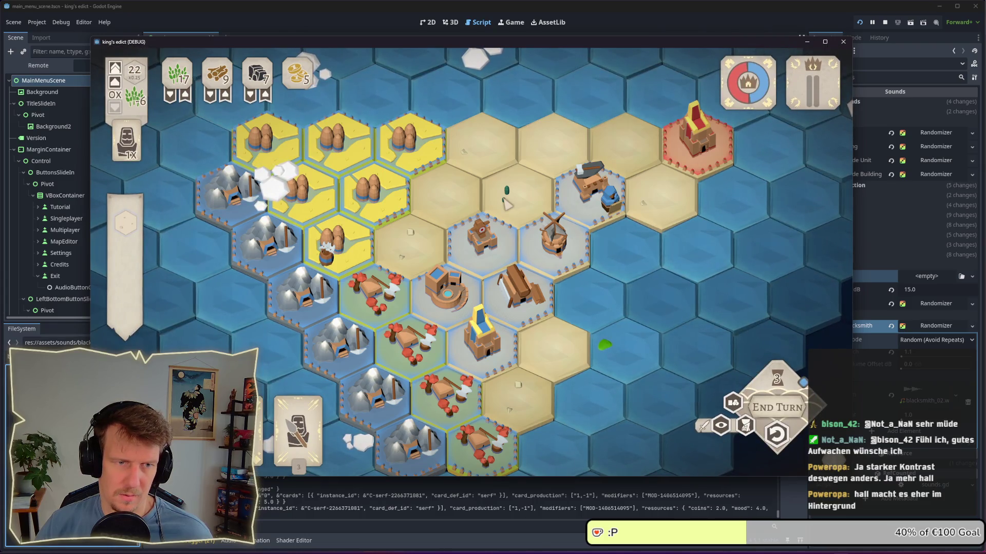
click(776, 433)
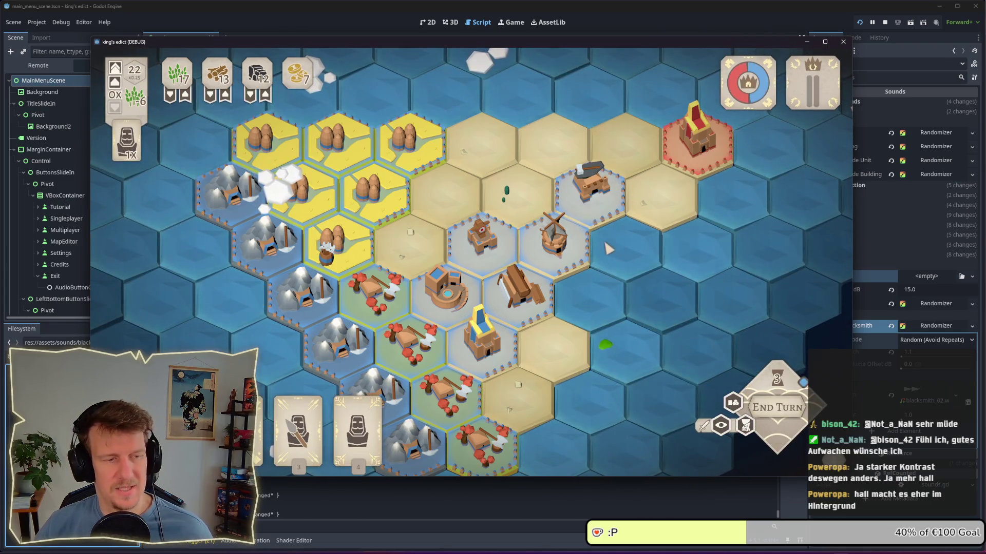
Place the serf on the blacksmith hex, then undo the placement
click(566, 202)
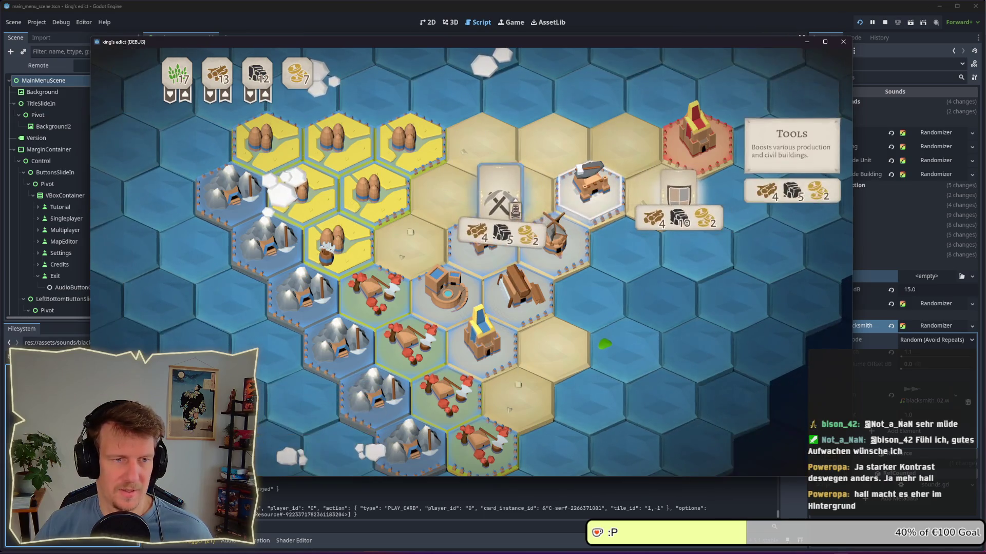
click(517, 204)
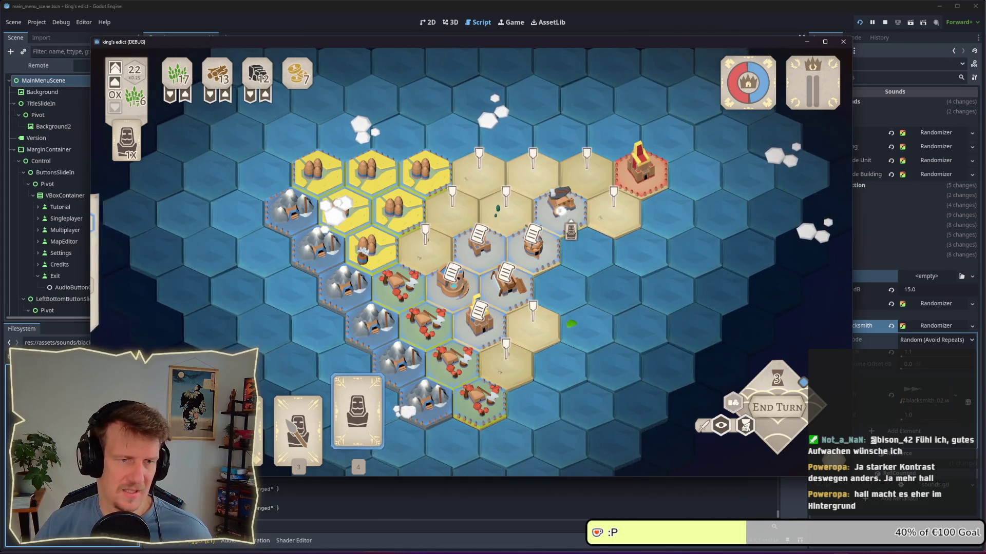
click(562, 208)
click(493, 219)
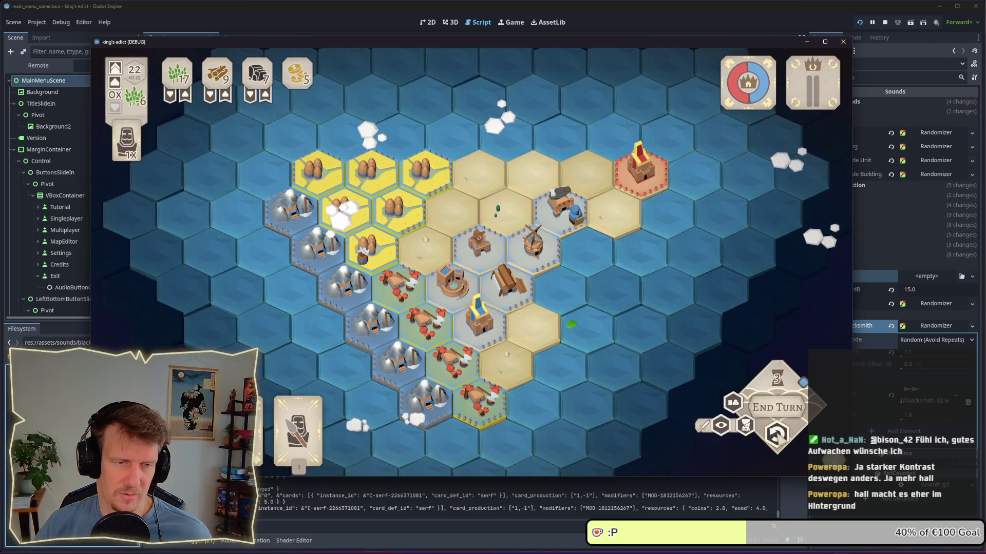
click(777, 435)
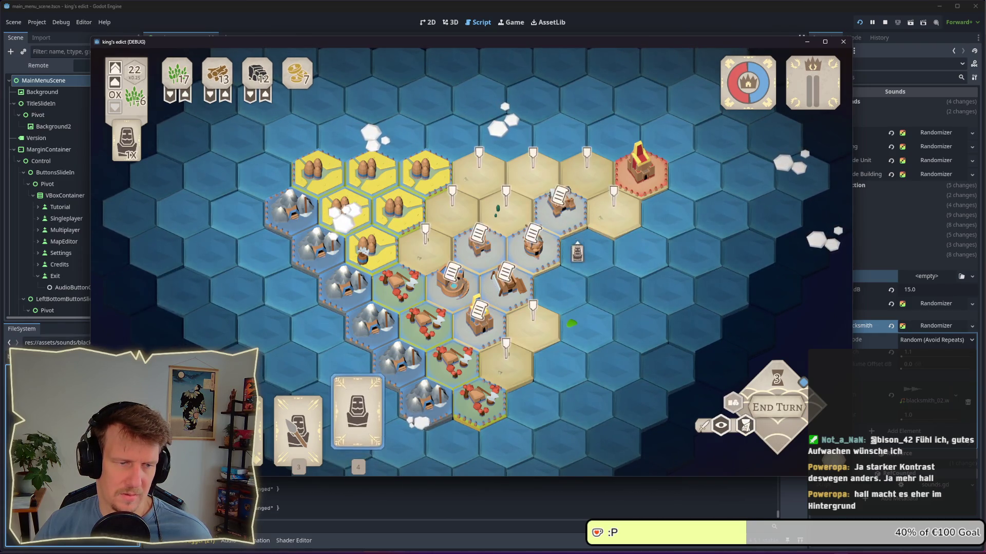
Test two more serf placements on building tiles, undoing each one
click(488, 217)
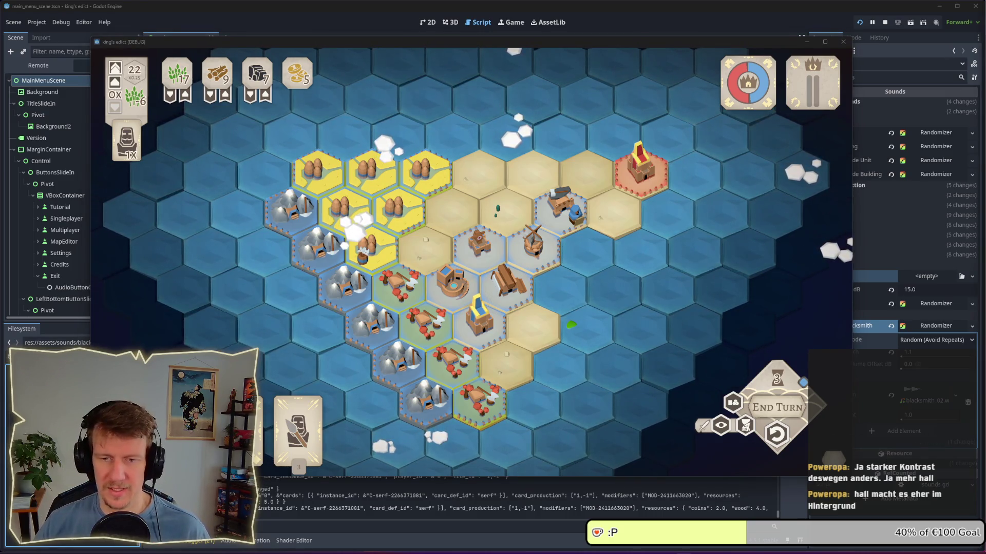
click(464, 296)
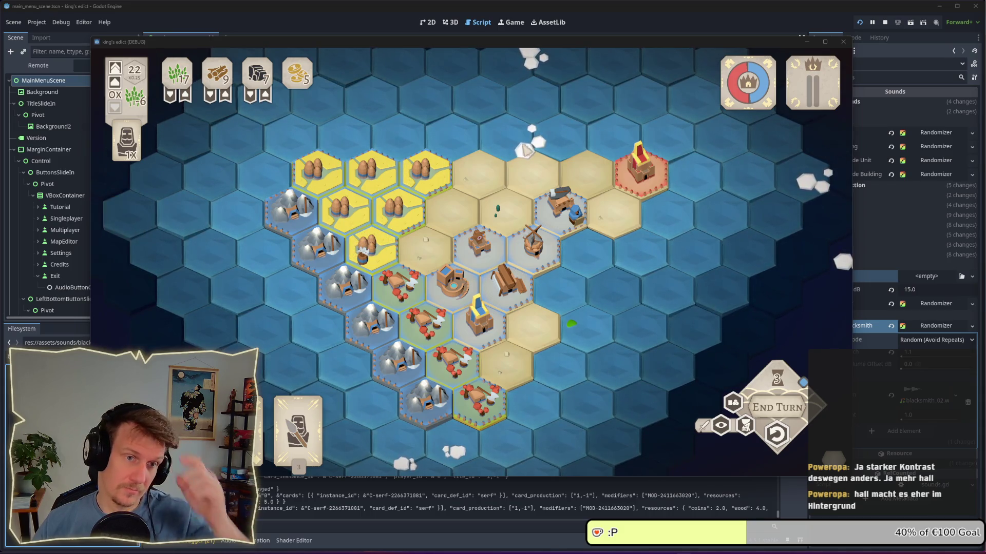
click(776, 407)
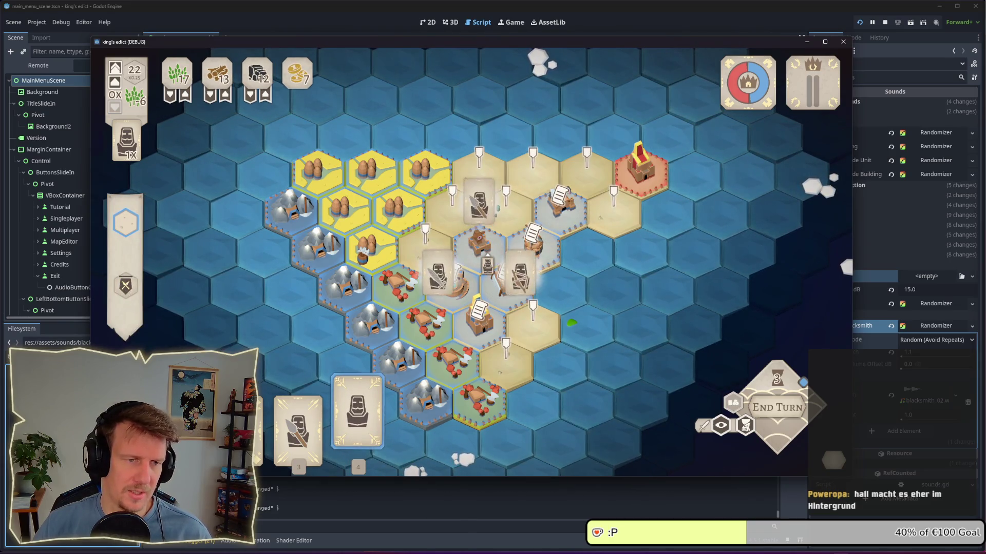
mouse_move(358, 416)
mouse_down()
mouse_move(590, 216)
mouse_move(573, 213)
mouse_up()
click(775, 436)
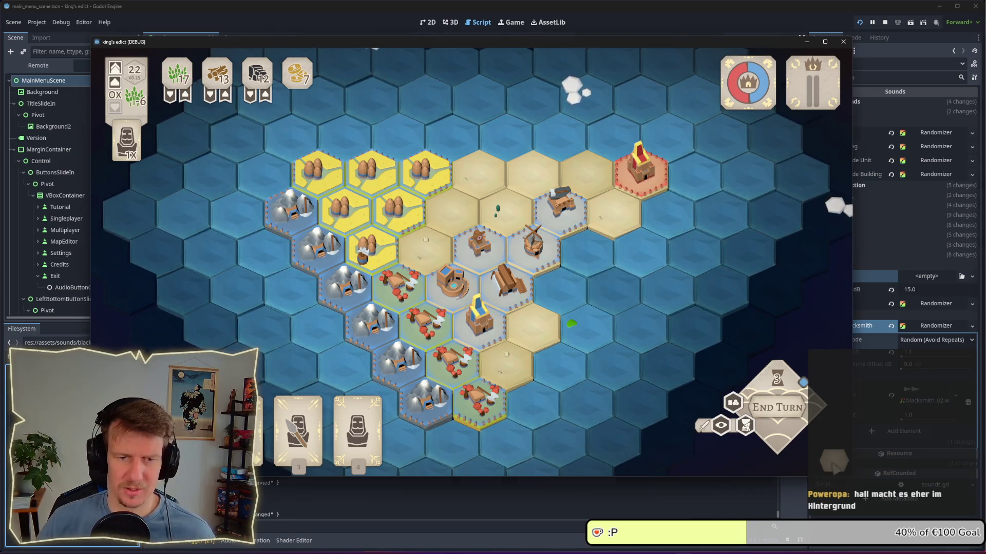
Lower the game's Master Volume slightly in Settings and resume play
key(Escape)
click(500, 202)
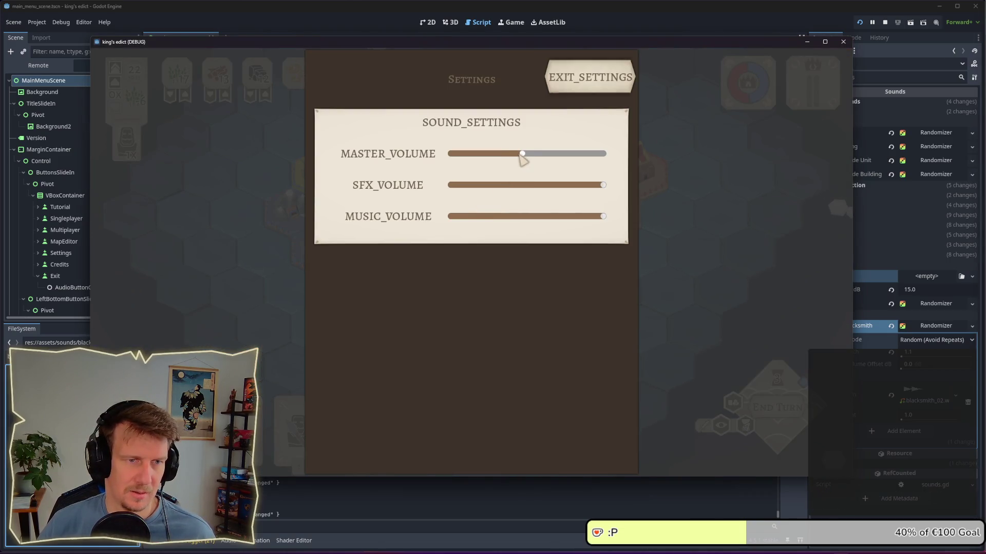
click(506, 153)
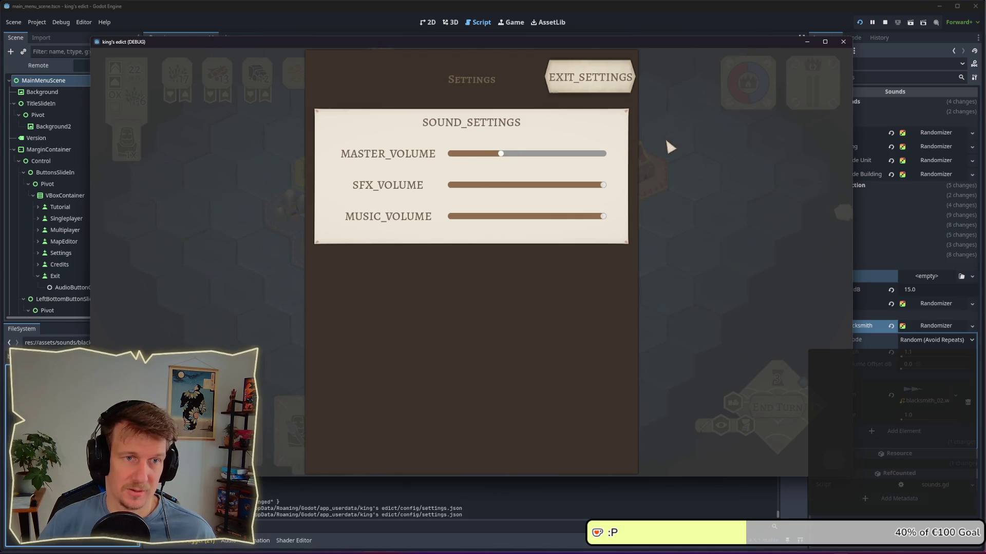
click(607, 82)
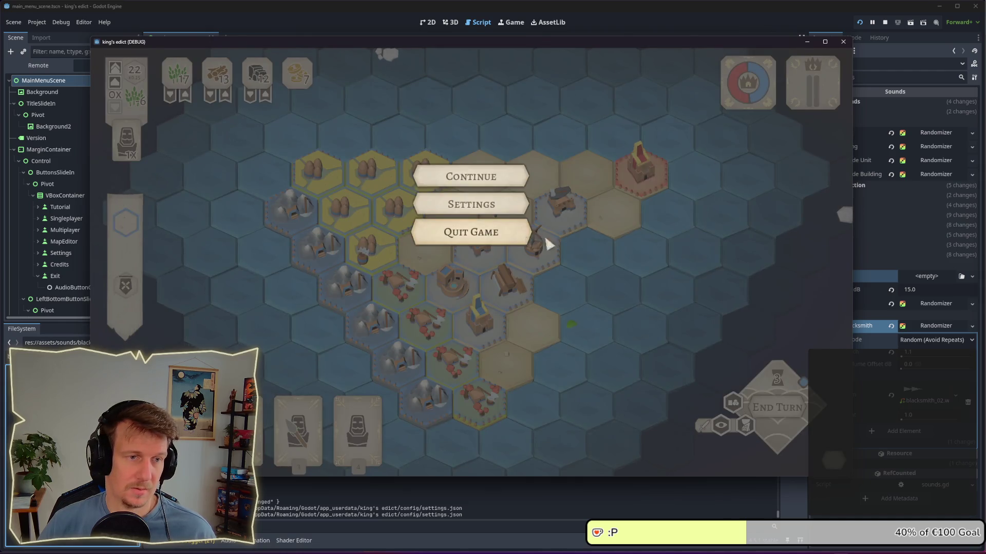
key(Escape)
Play a serf card, quit to the main menu, and stop the debug run
drag(358, 431, 470, 210)
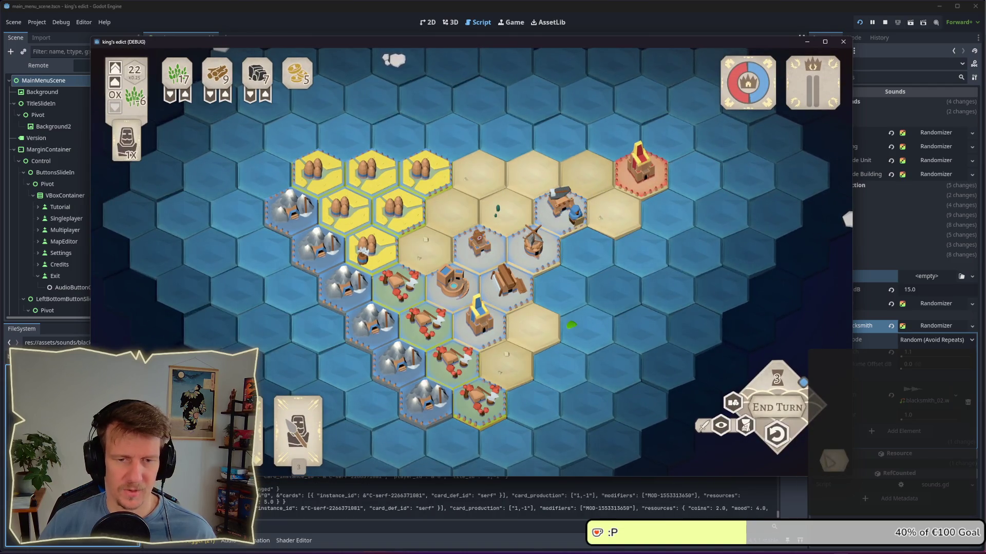
key(Escape)
click(427, 233)
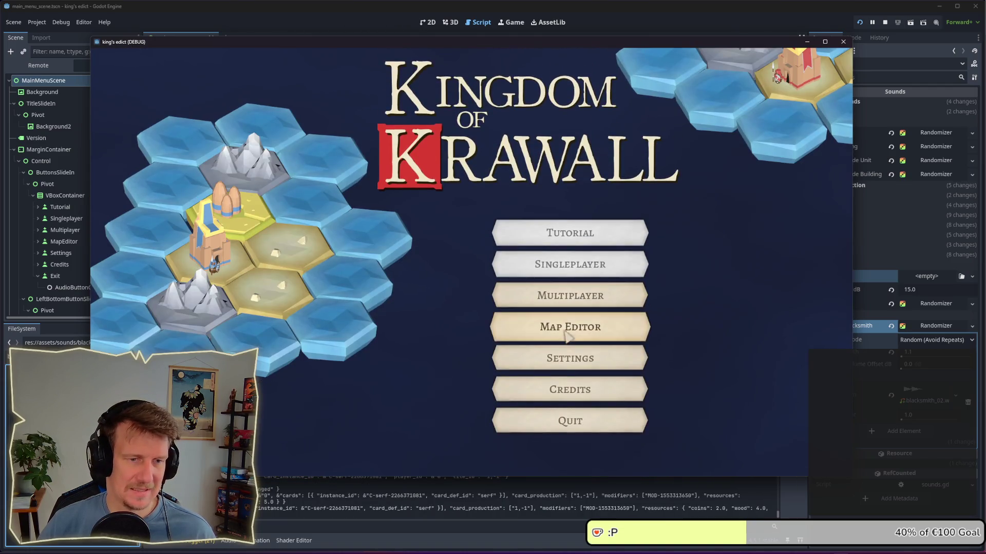
click(518, 358)
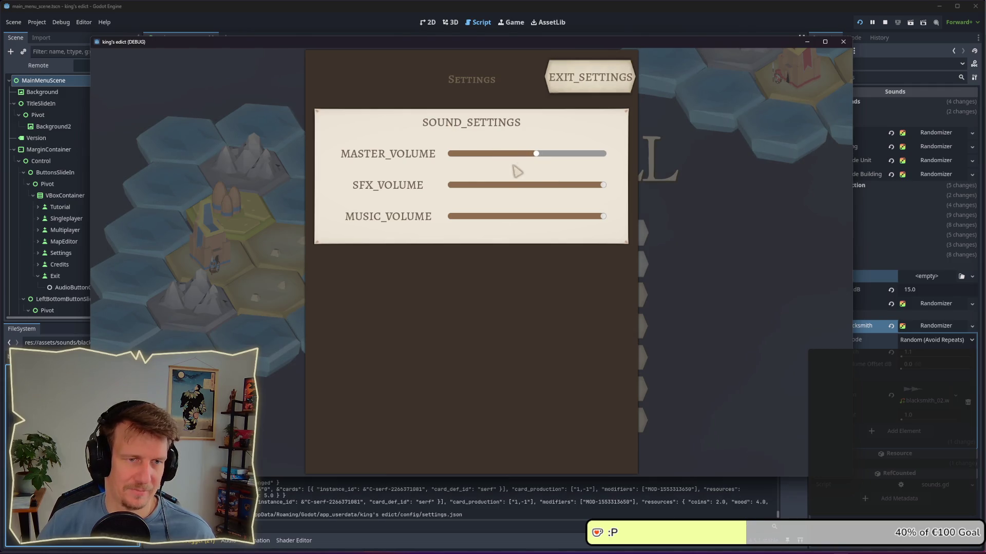
click(591, 85)
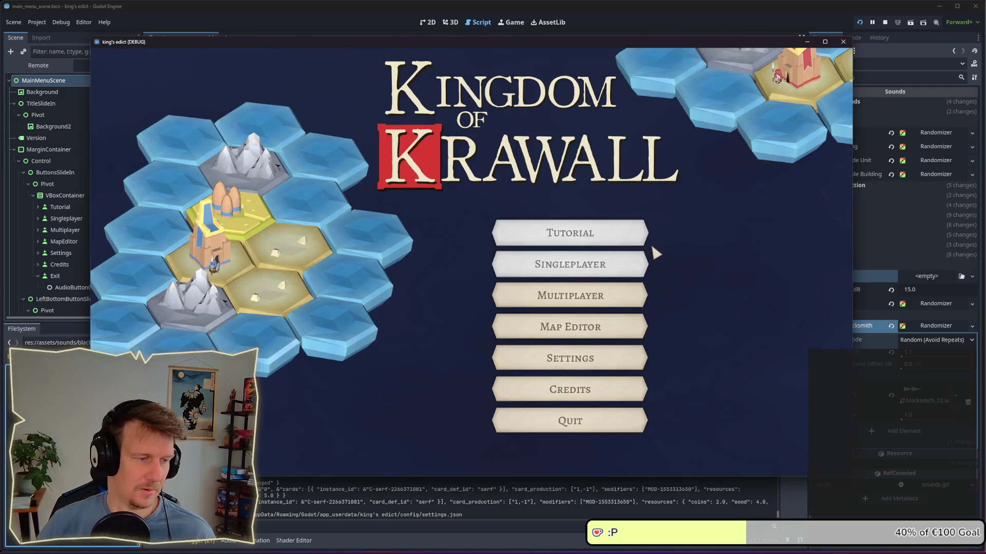
click(886, 25)
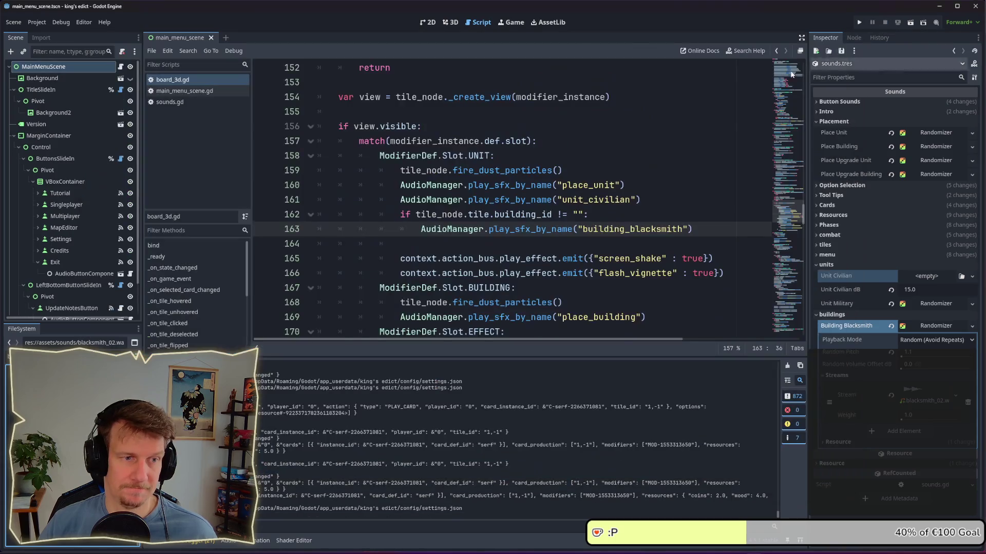
Extend the if condition on line 162 with modifier_instance via autocomplete
click(645, 217)
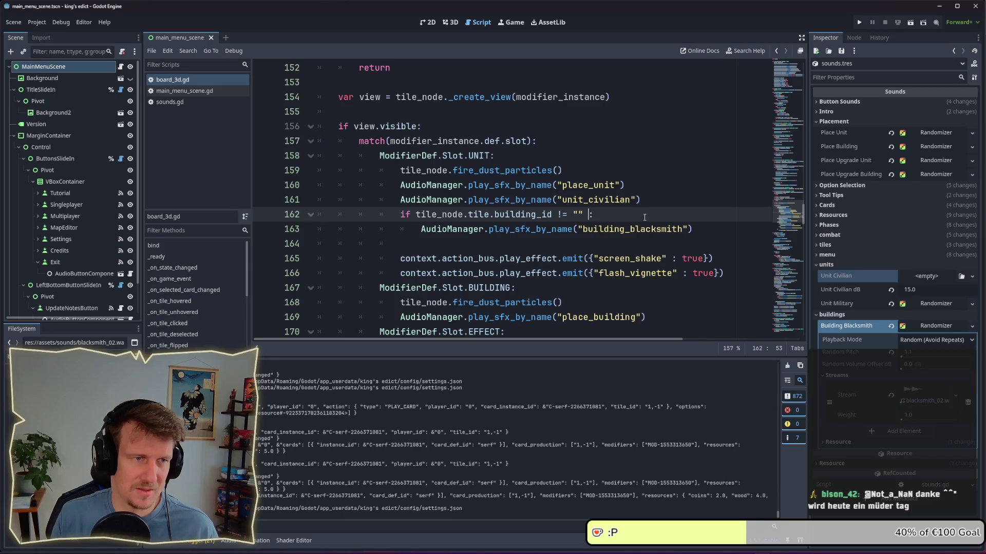
scroll(644, 217, up, 2)
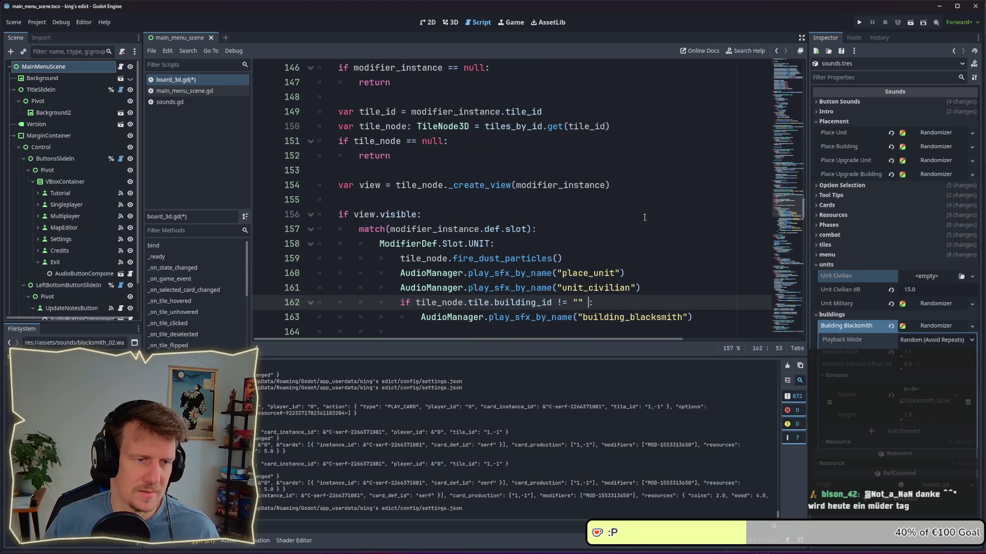
scroll(593, 232, up, 1)
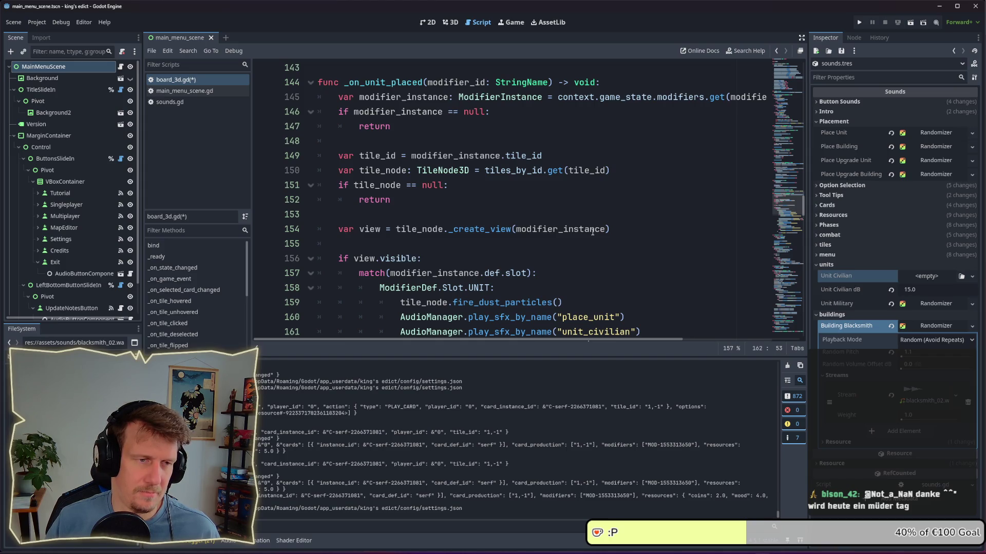
scroll(592, 232, up, 1)
scroll(593, 232, down, 4)
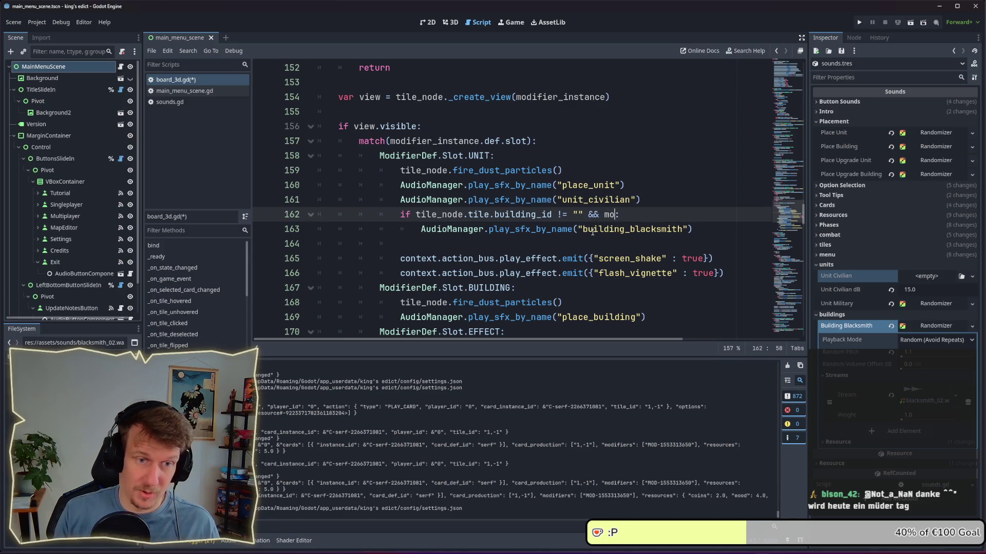
text(difier_)
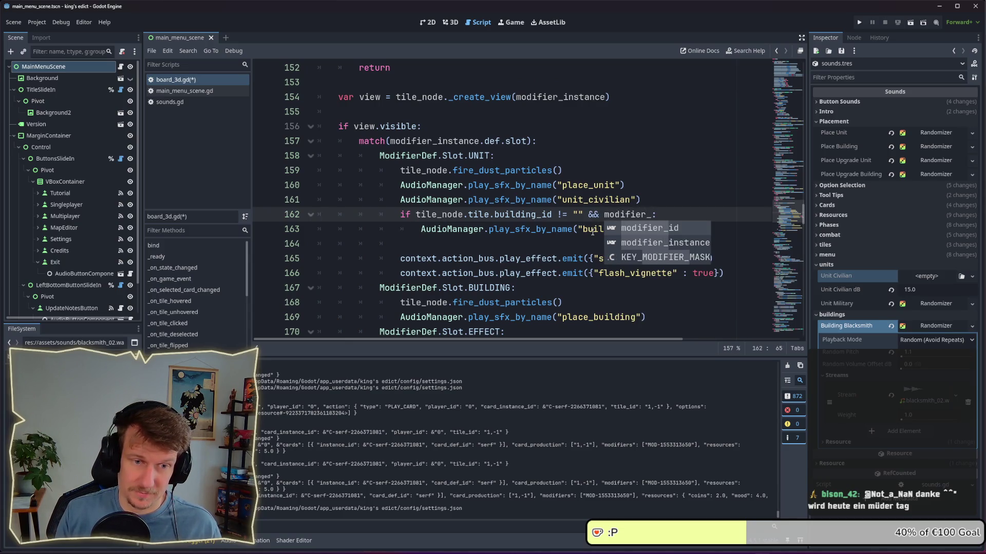
key(Down)
key(Return)
Complete the check as modifier_instance.def.id == "serf" and save board_3d.gd
text(.d)
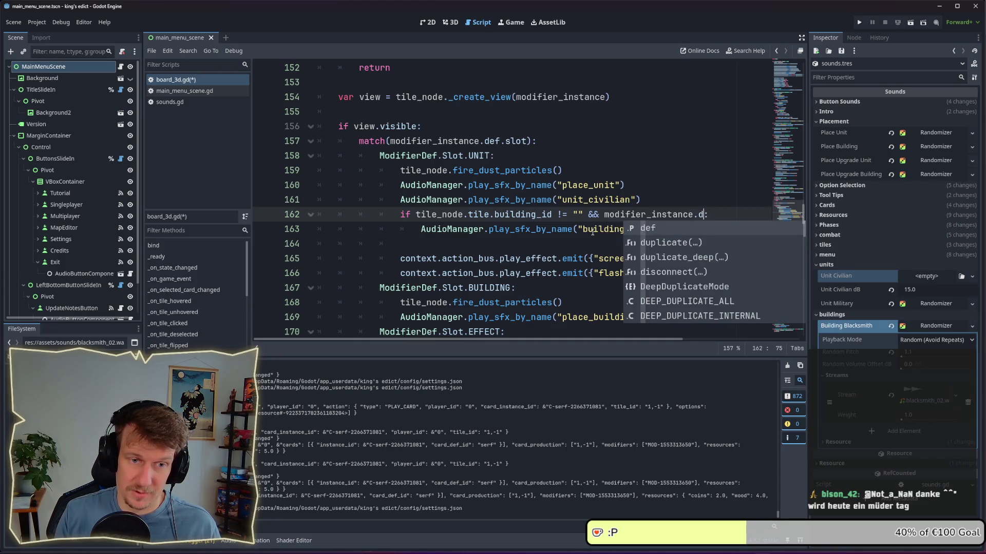
text(ef.)
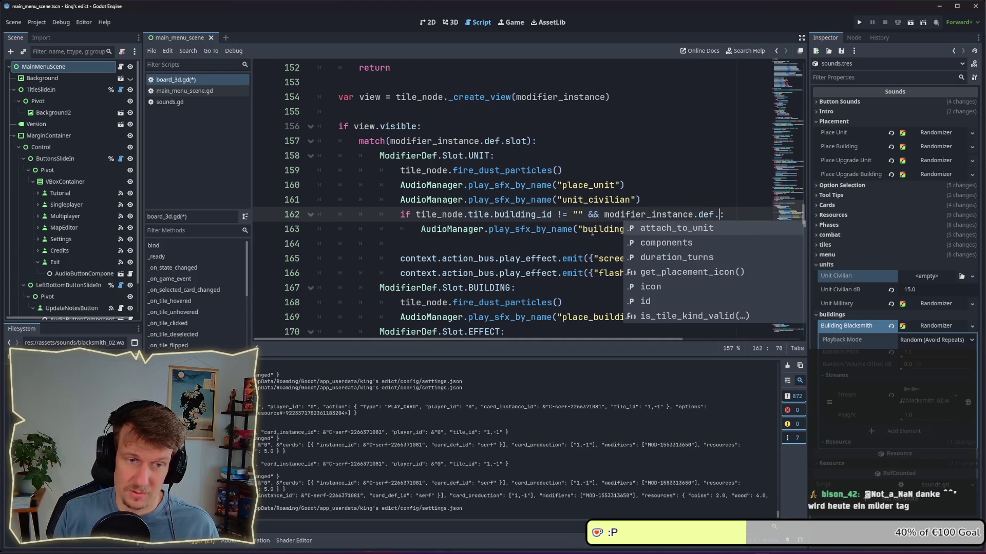
key(Down)
key(Down)
key(Down)
key(Return)
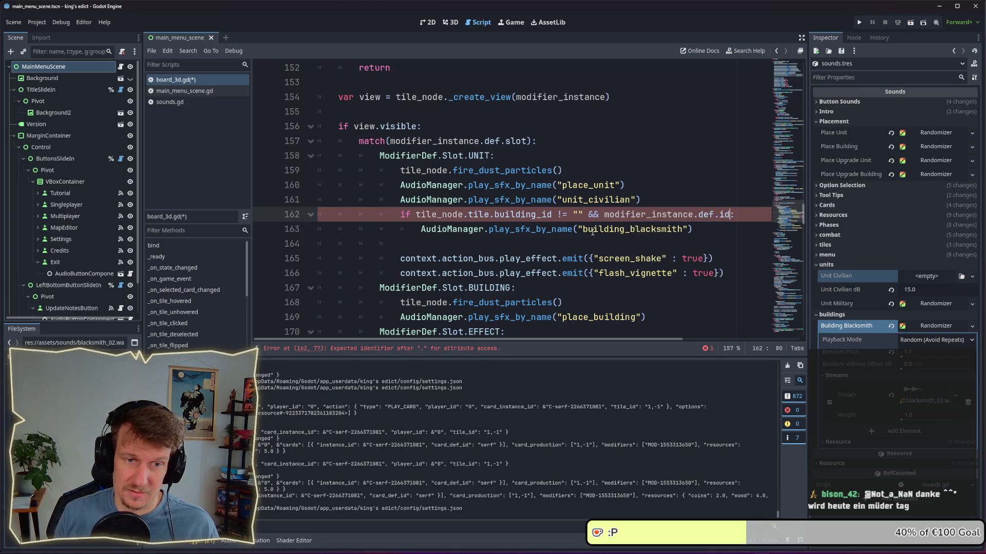
text("serf)
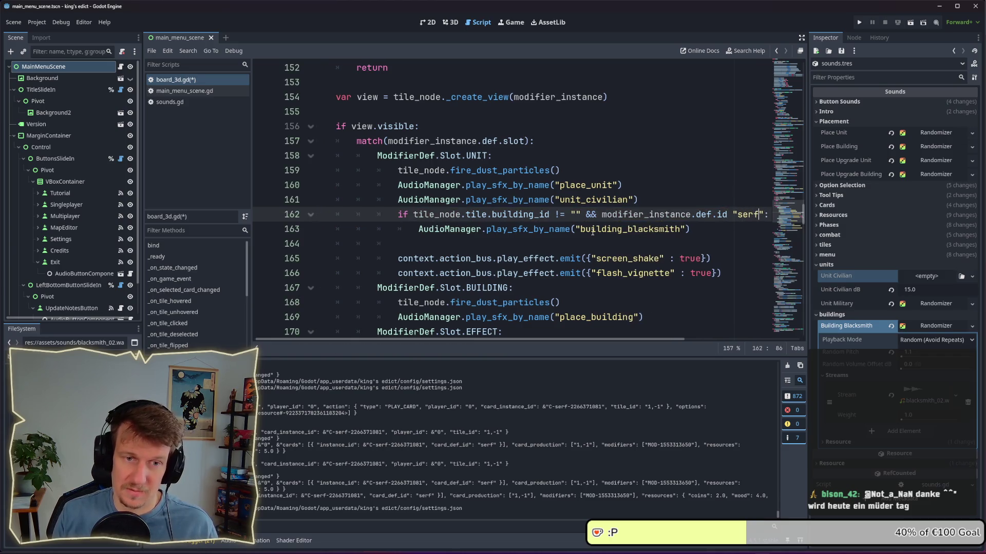
key(ctrl+s)
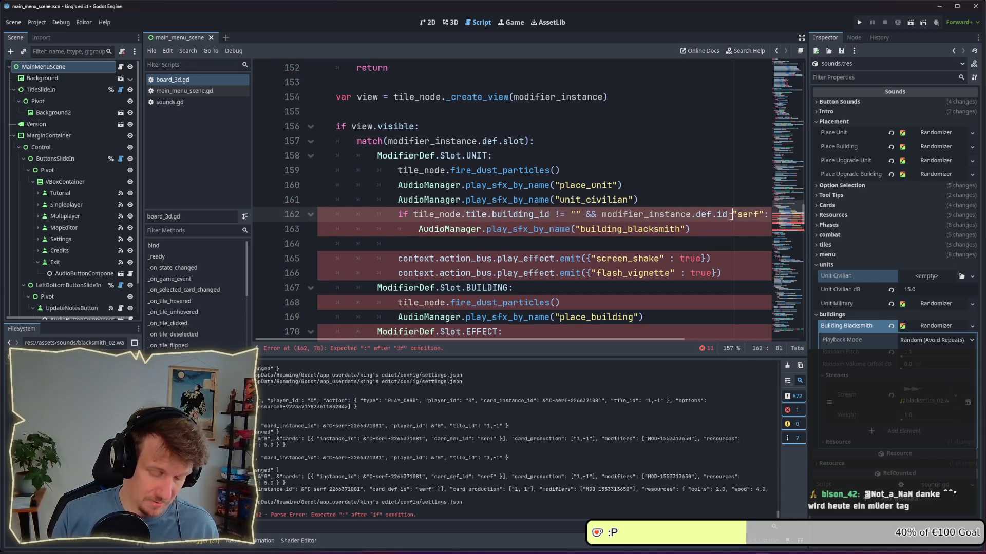
text(==)
click(706, 204)
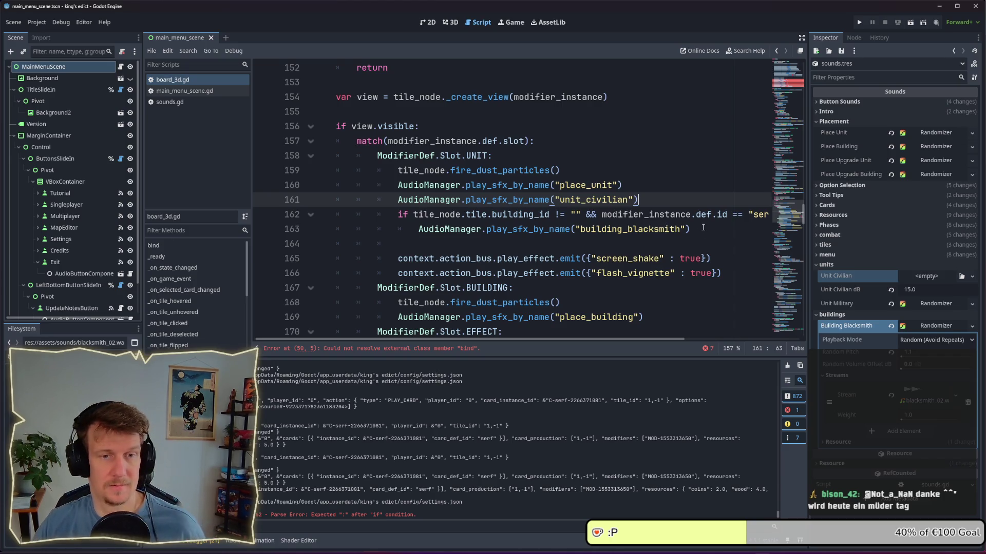
click(703, 227)
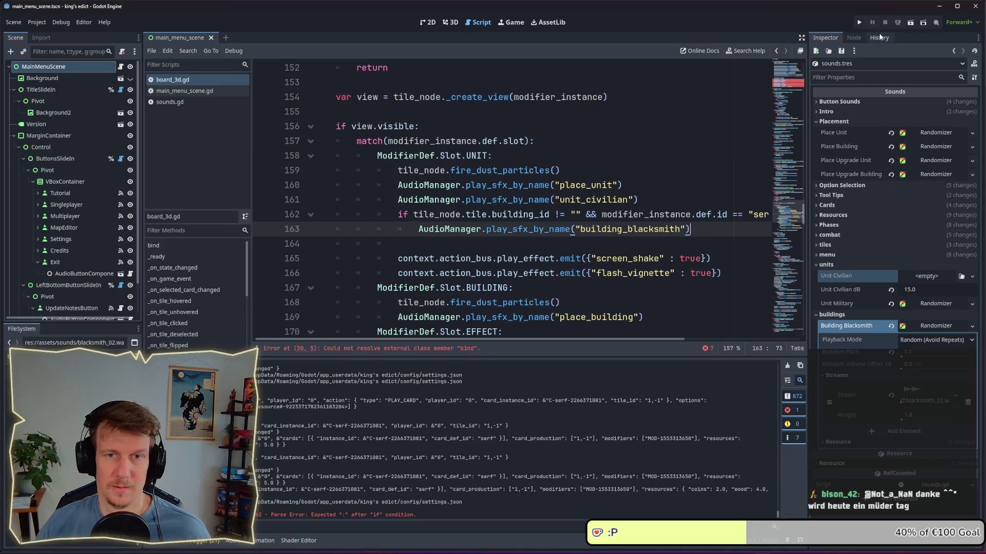
Run the project and open the games lobby
click(859, 23)
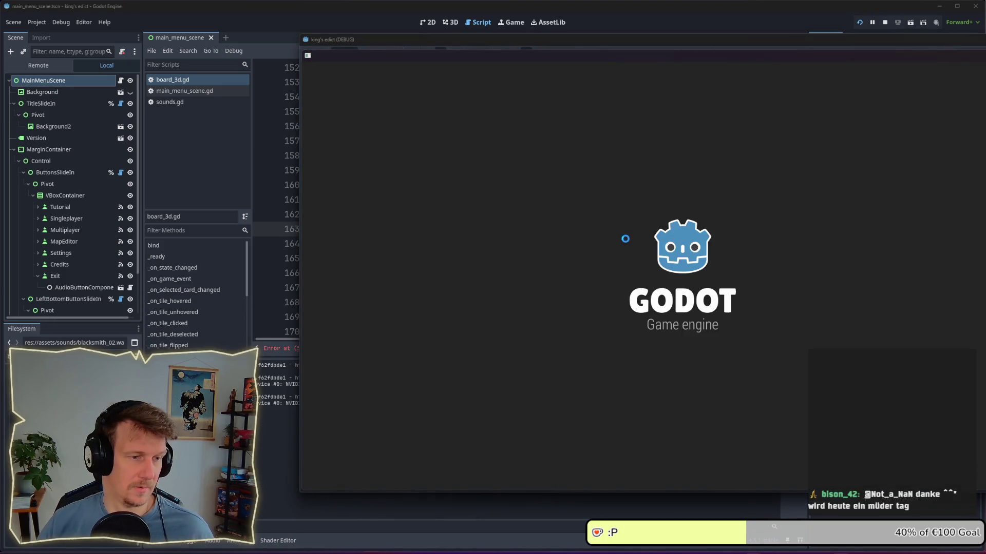
click(781, 310)
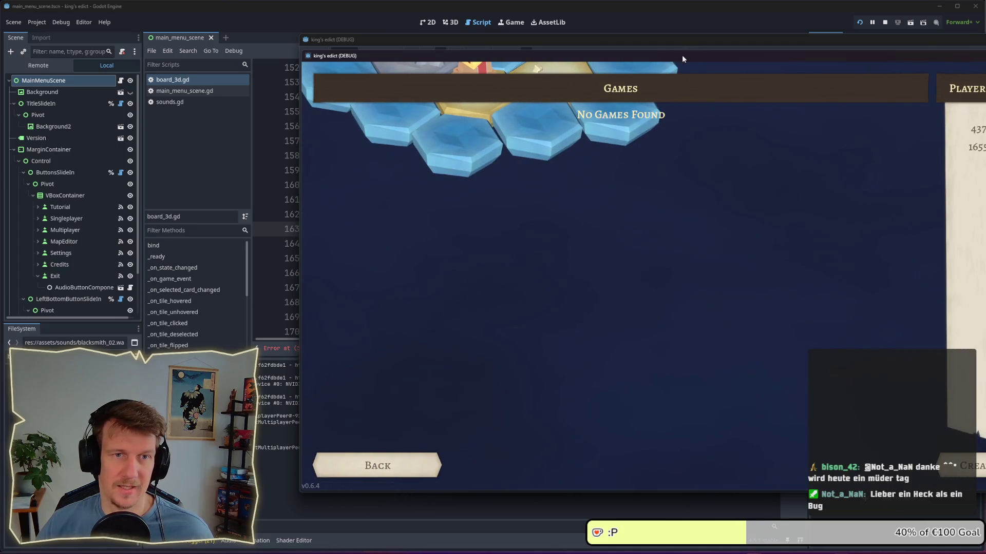
drag(682, 59, 479, 47)
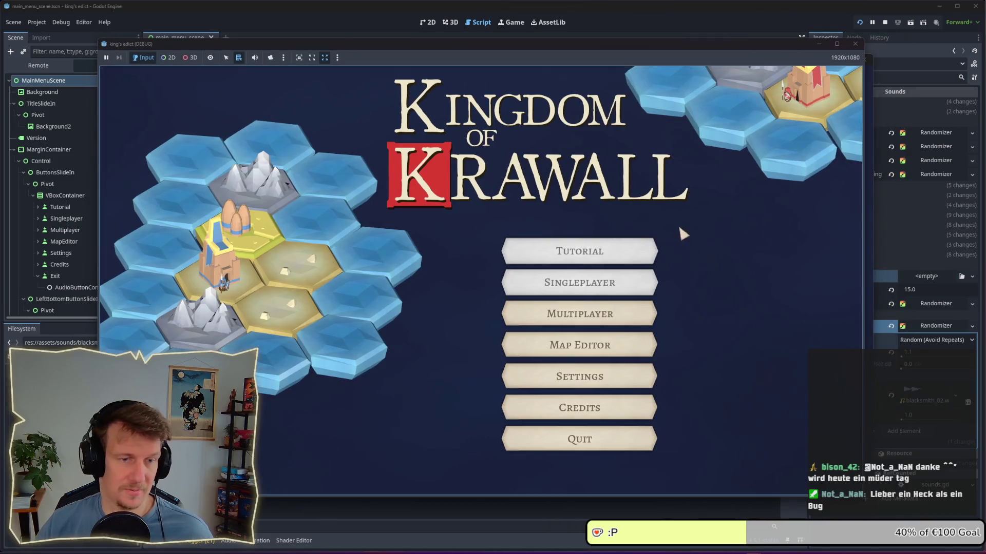
mouse_move(212, 45)
mouse_down()
mouse_move(196, 72)
mouse_move(238, 57)
mouse_move(224, 61)
mouse_up()
Create a new game on the Crafting map with a chosen start hex and start it
click(803, 478)
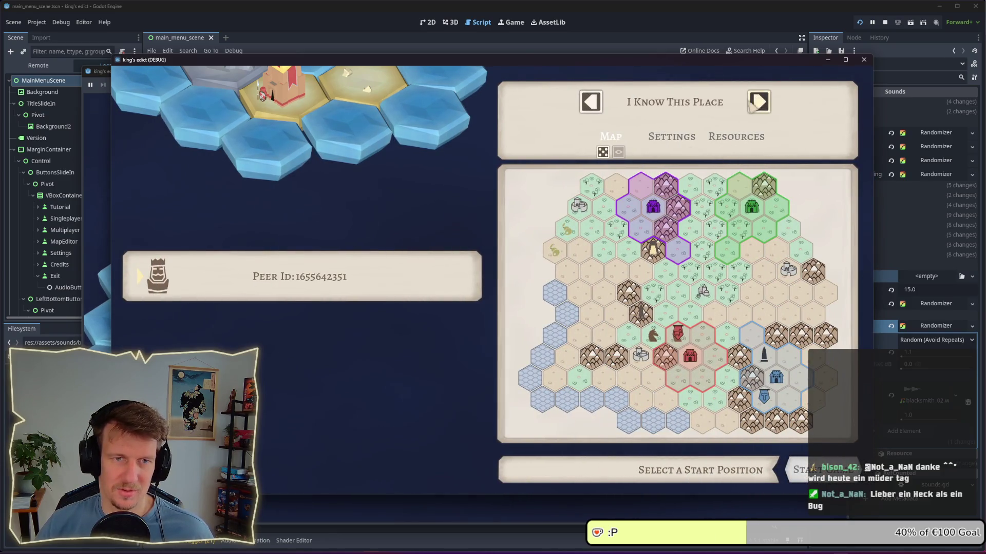
click(670, 106)
click(648, 268)
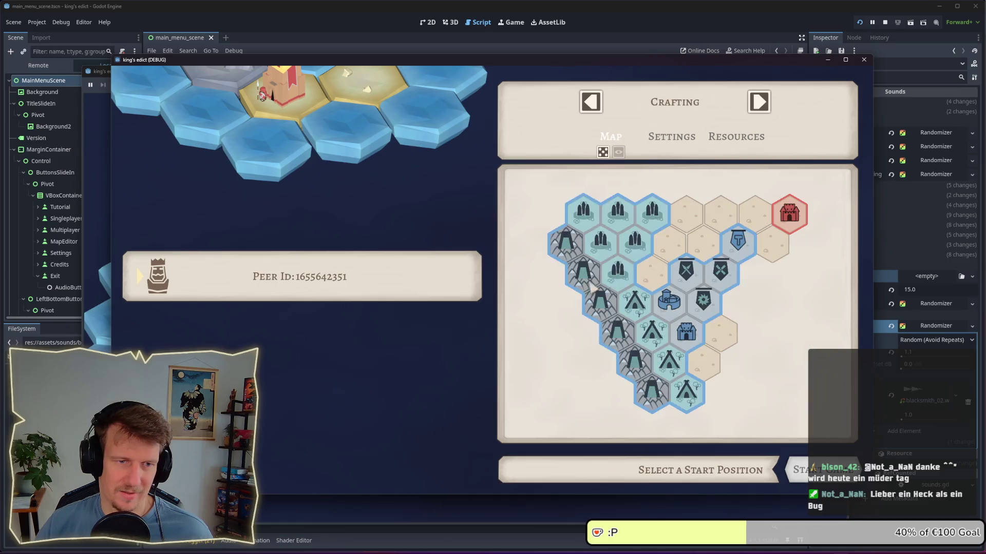
click(686, 310)
click(816, 470)
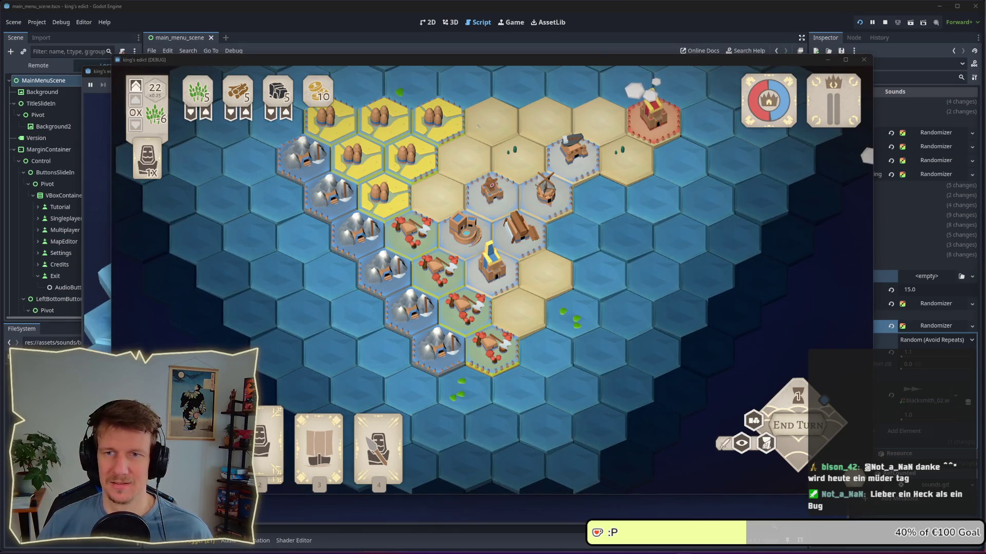
Play the serf card onto a map tile, then stop the run with F8
mouse_move(570, 272)
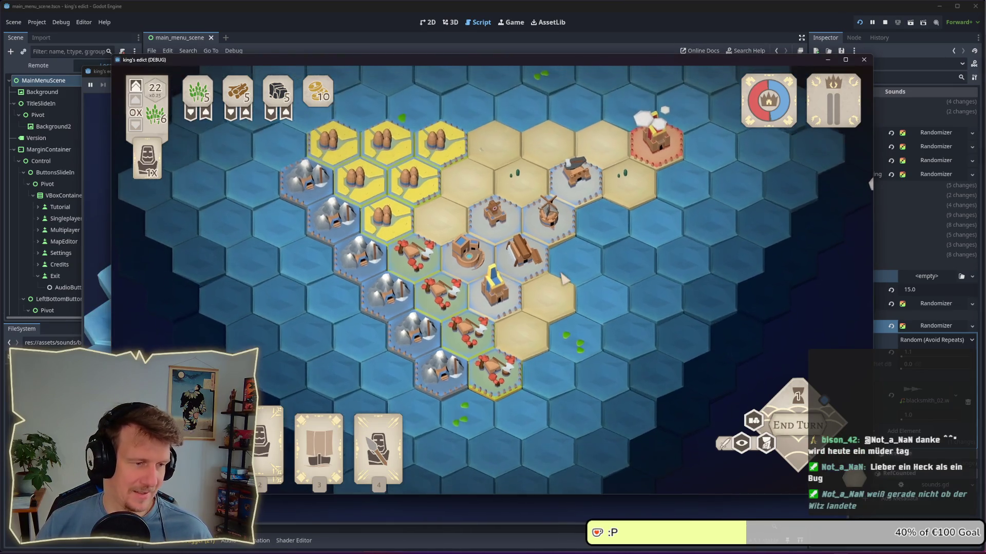
click(270, 426)
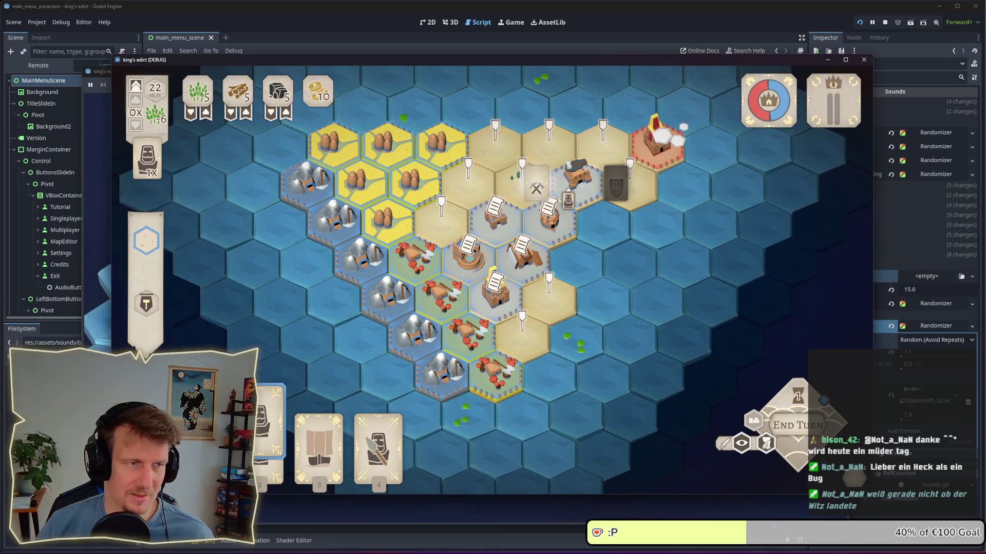
click(485, 185)
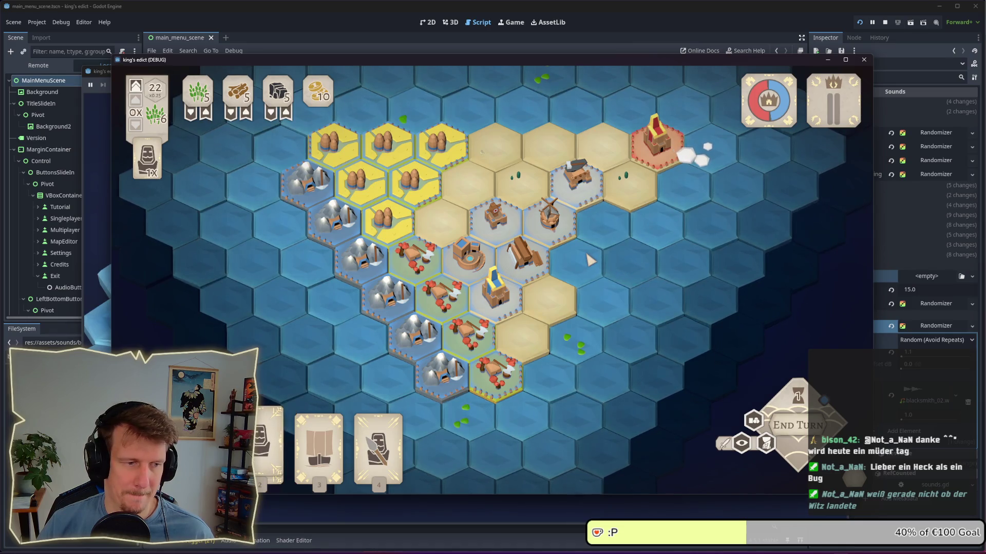
key(F8)
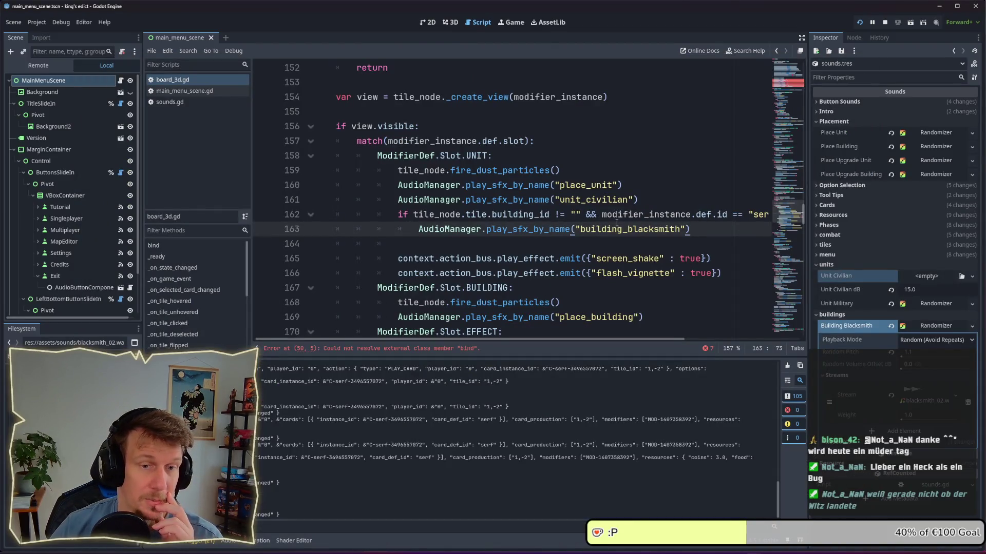
drag(612, 339, 672, 341)
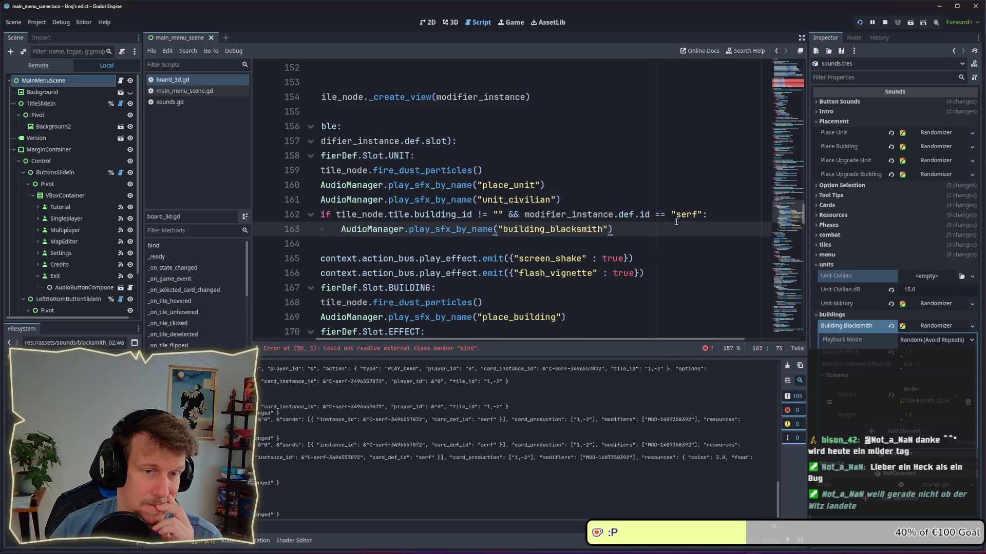
click(724, 215)
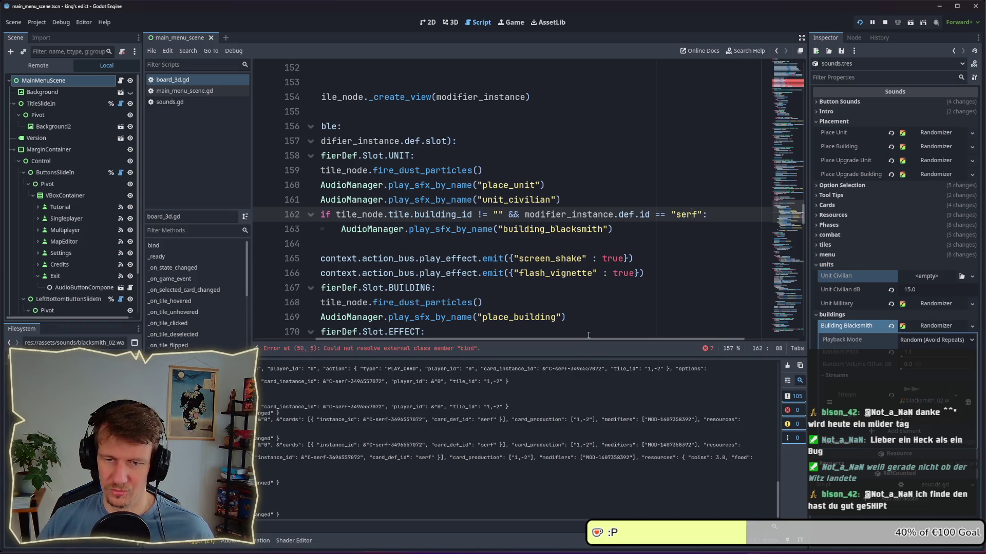
mouse_move(588, 341)
mouse_down()
mouse_move(563, 337)
mouse_move(574, 341)
mouse_up()
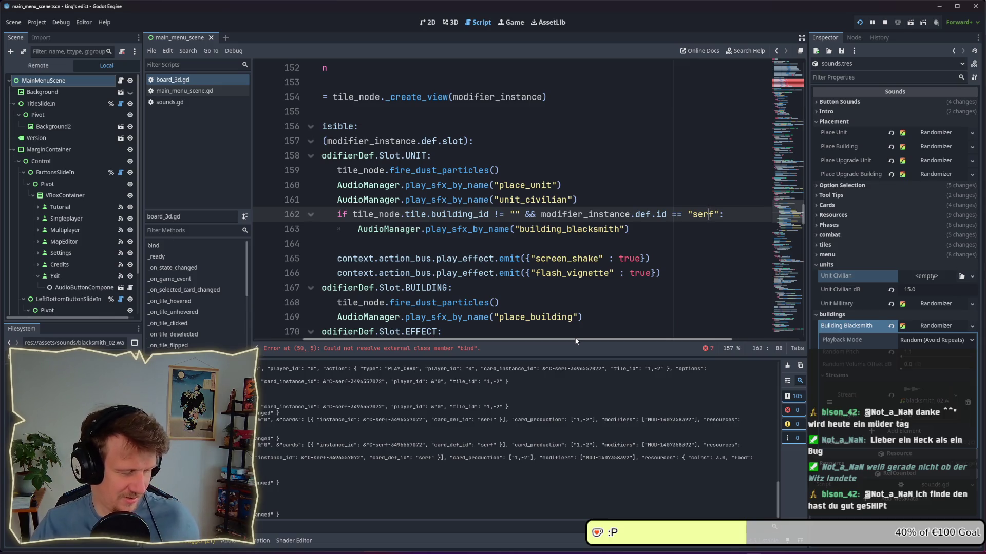
mouse_move(575, 340)
mouse_down()
mouse_move(544, 339)
mouse_move(569, 337)
mouse_up()
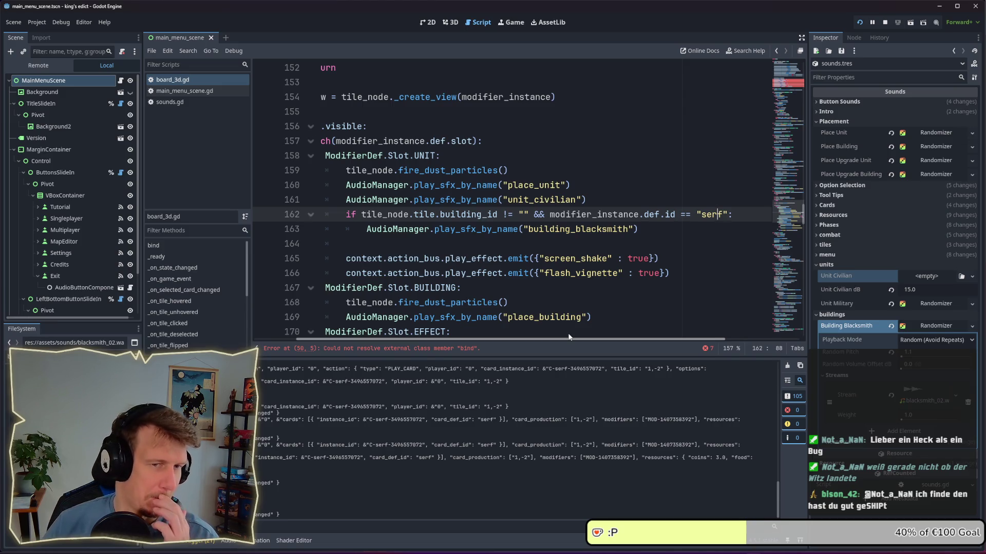
click(648, 240)
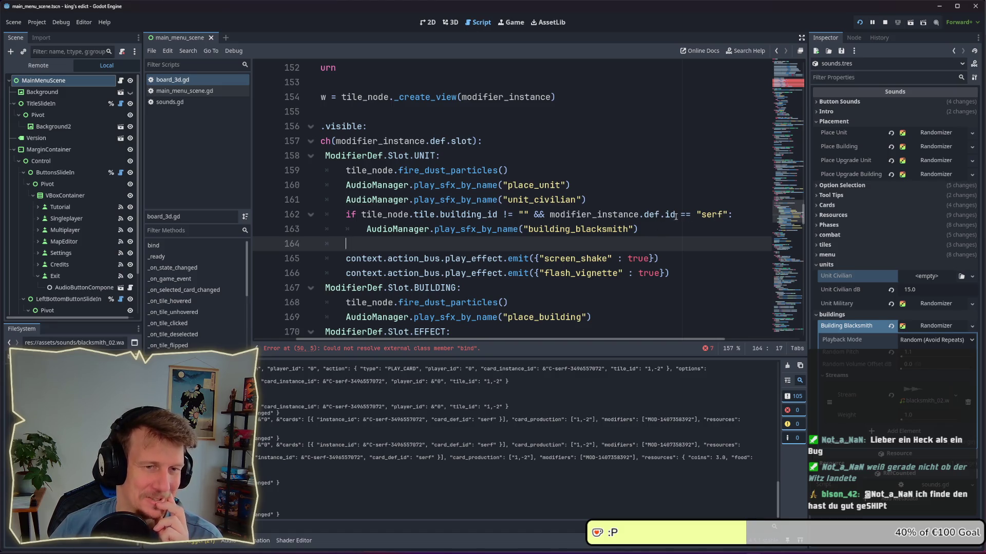
click(659, 214)
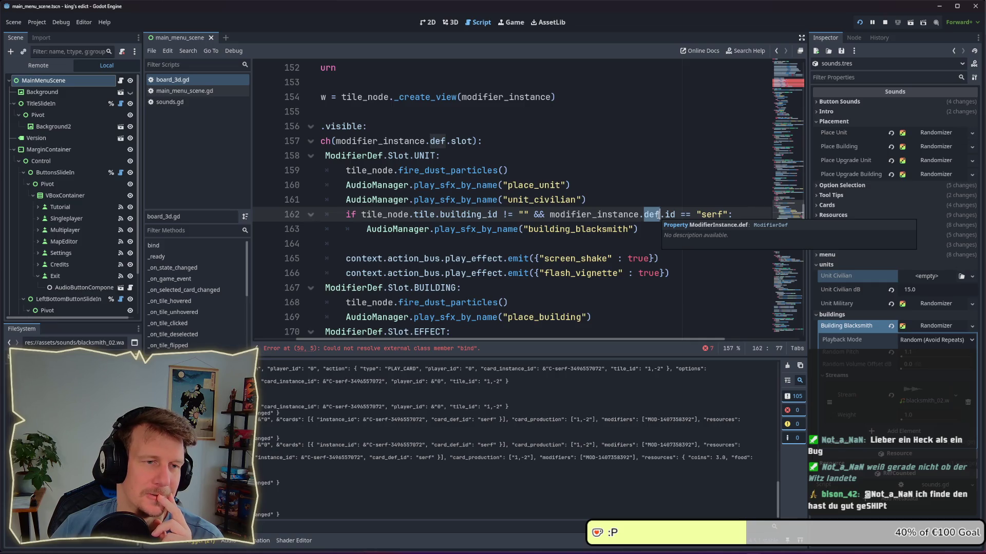
Add print("WASSSSSS: ", modifier_instance.def.id) inside the serf condition and save board_3d.gd
click(739, 215)
key(Return)
text(pr)
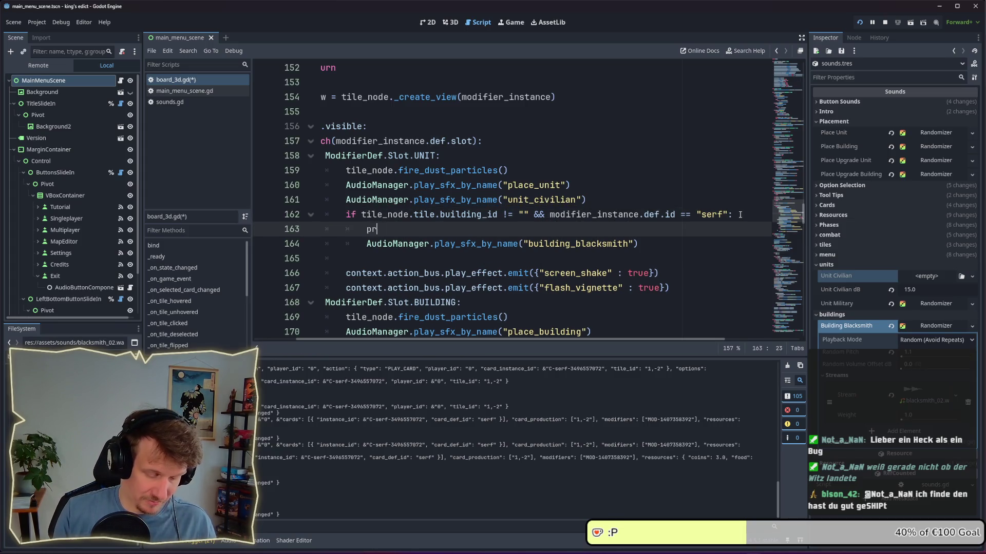
text(int(")
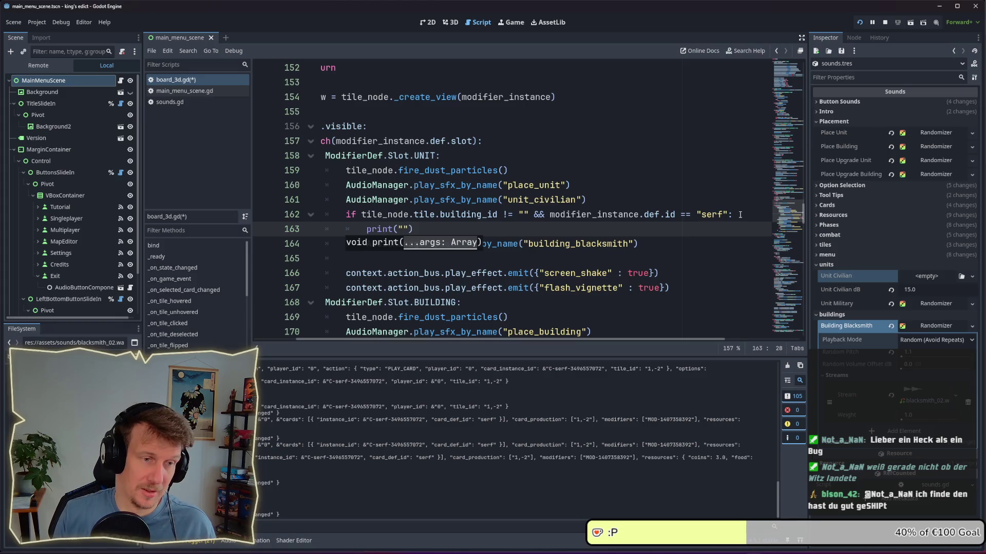
text(WASS)
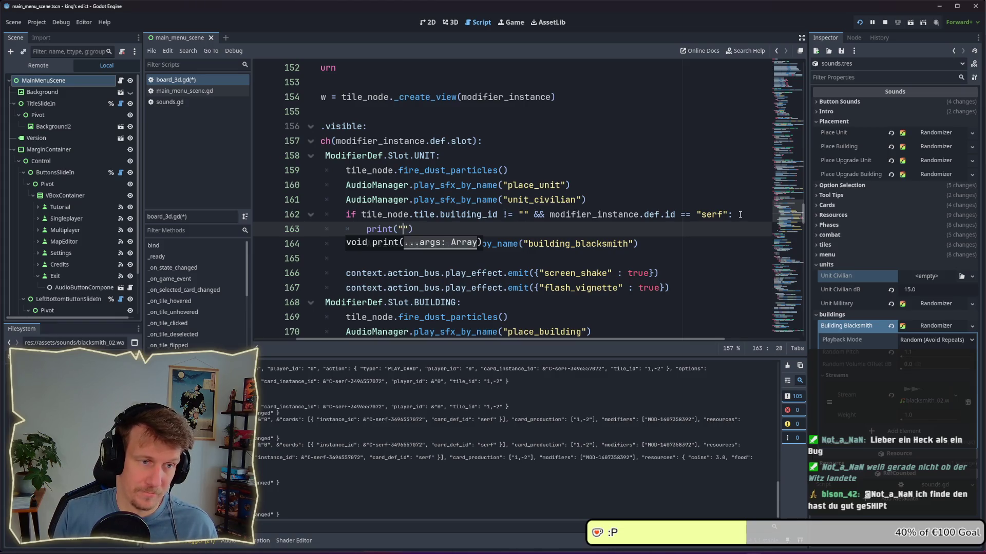
text(SSSS: ")
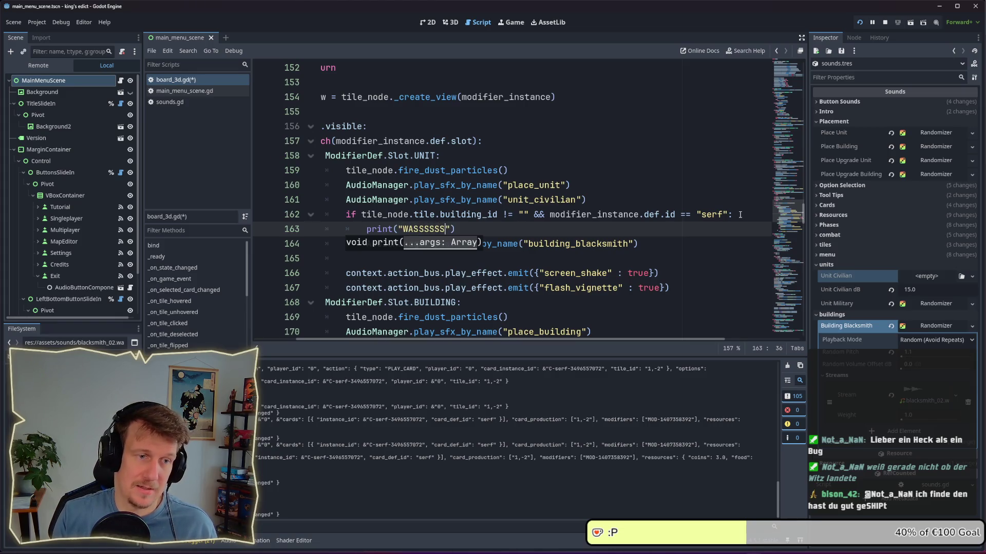
text(, )
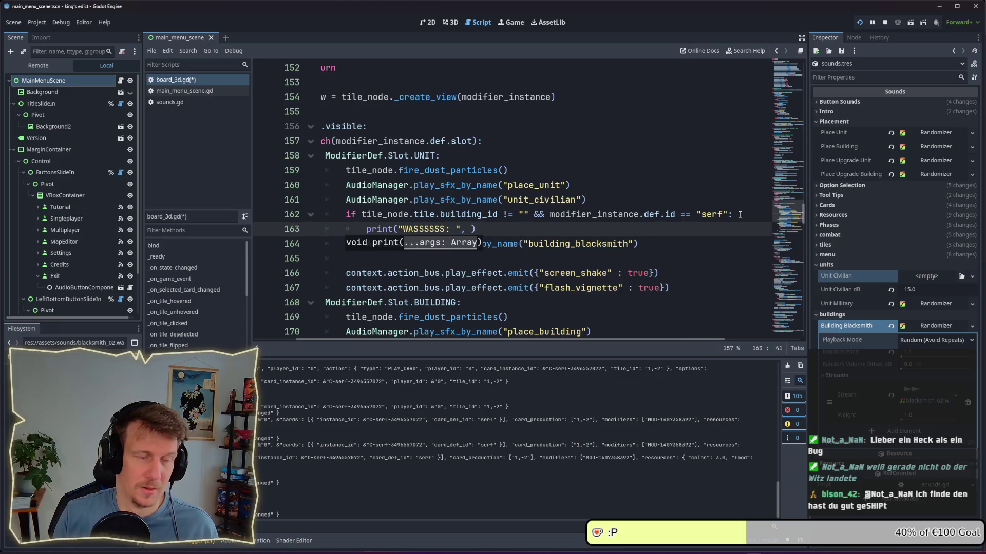
text(modi)
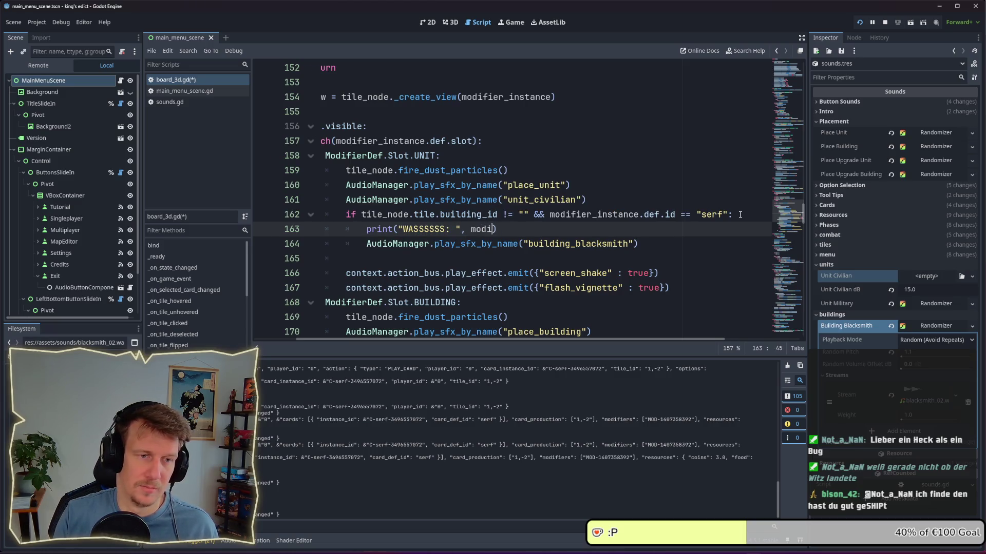
text(fier_)
key(Down)
key(Return)
text(.)
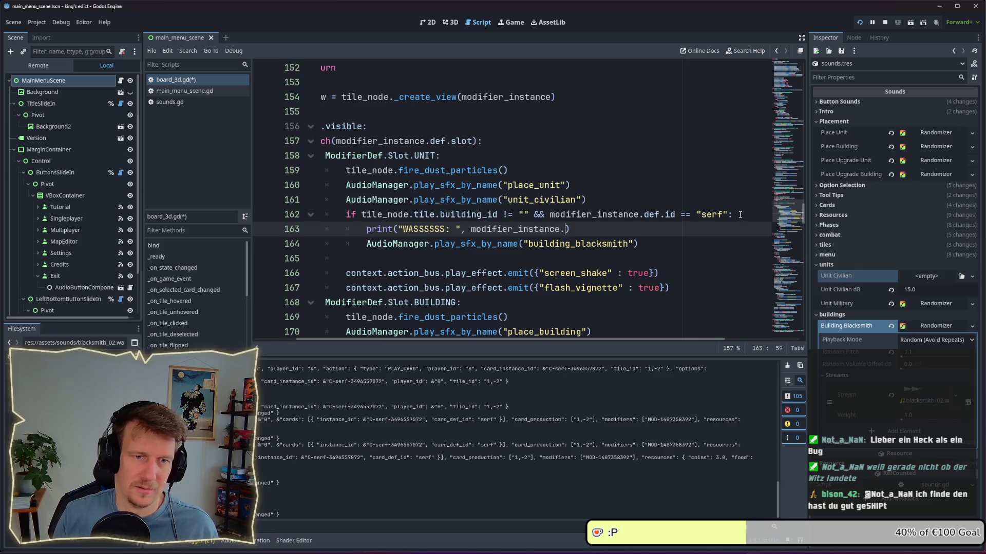
text(def.id)
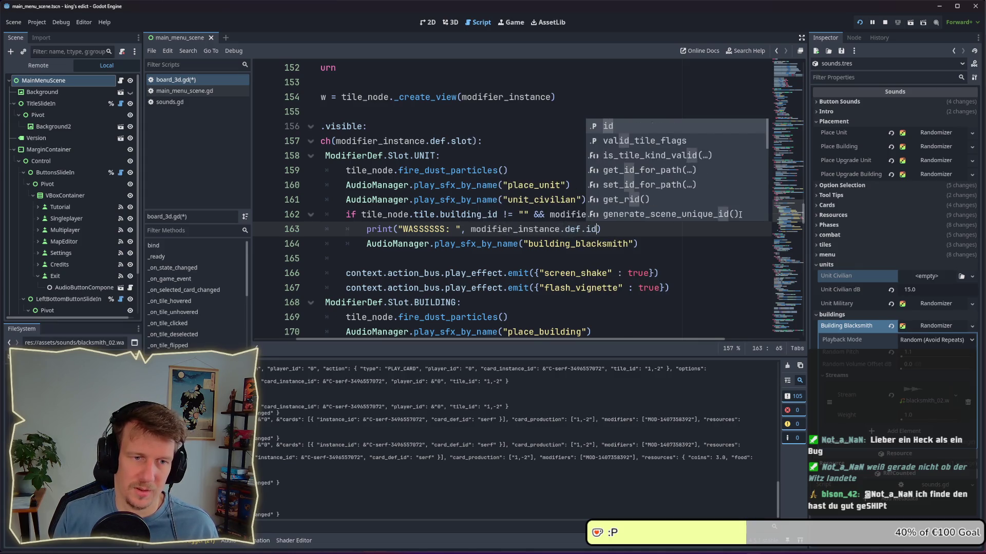
key(ctrl+s)
text())
key(ctrl+s)
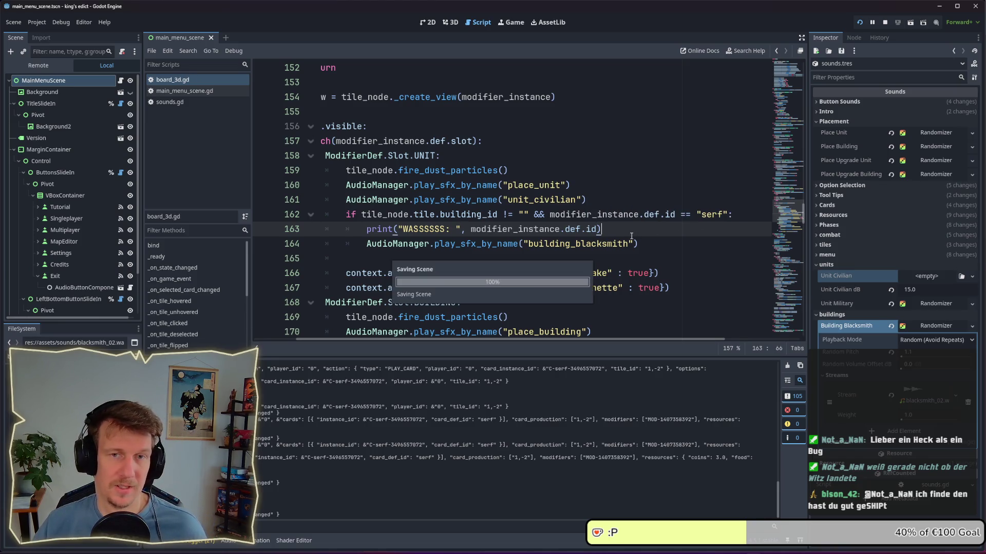
key(alt+Tab)
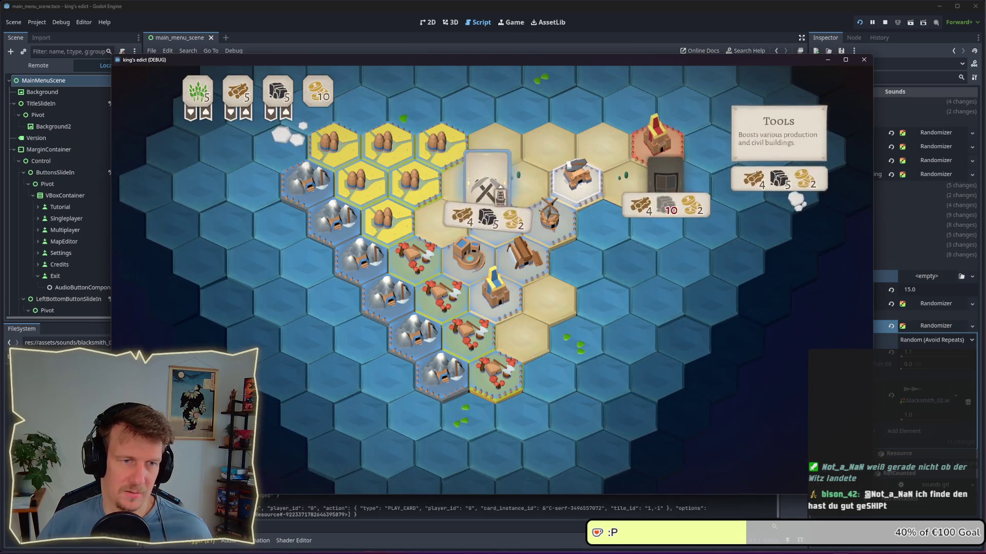
Move the debug print above the serf condition, unindent it, and save the script
key(alt+Tab)
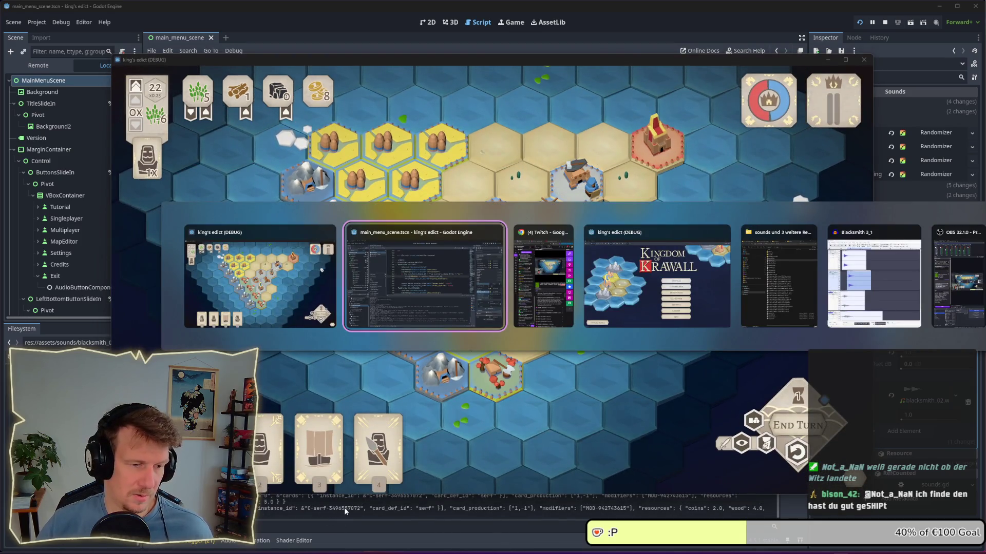
click(309, 507)
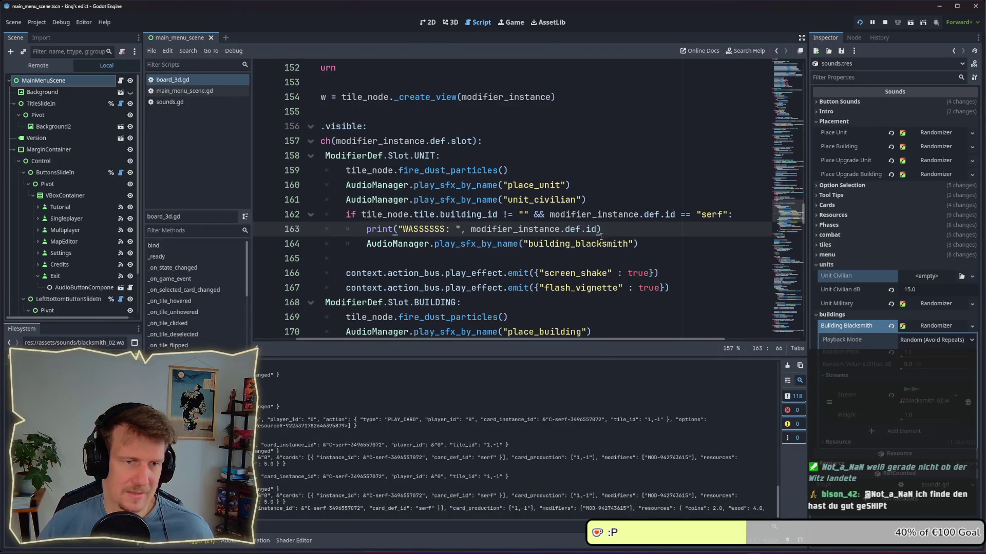
key(alt+Up)
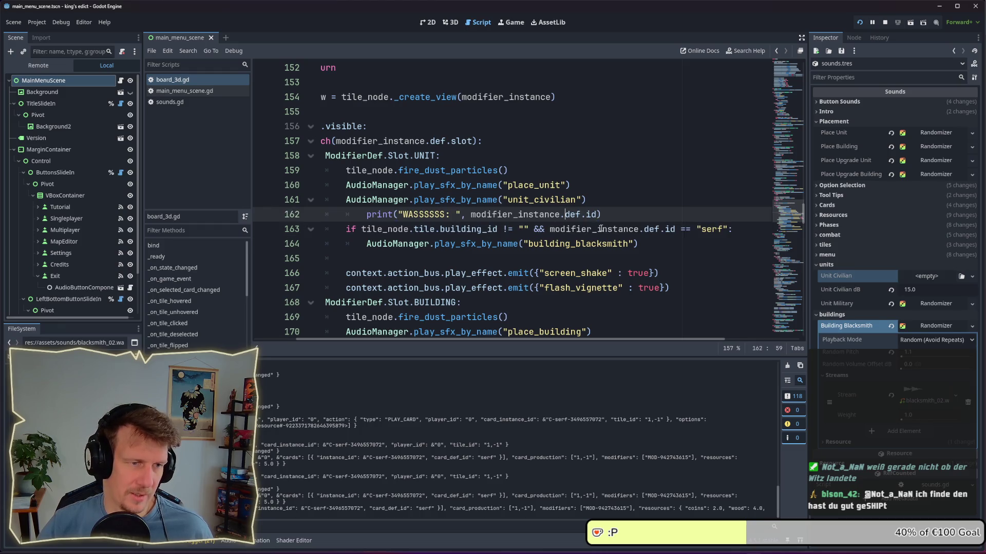
key(ctrl+Left)
key(ctrl+Left)
key(ctrl+Left)
key(shift+Tab)
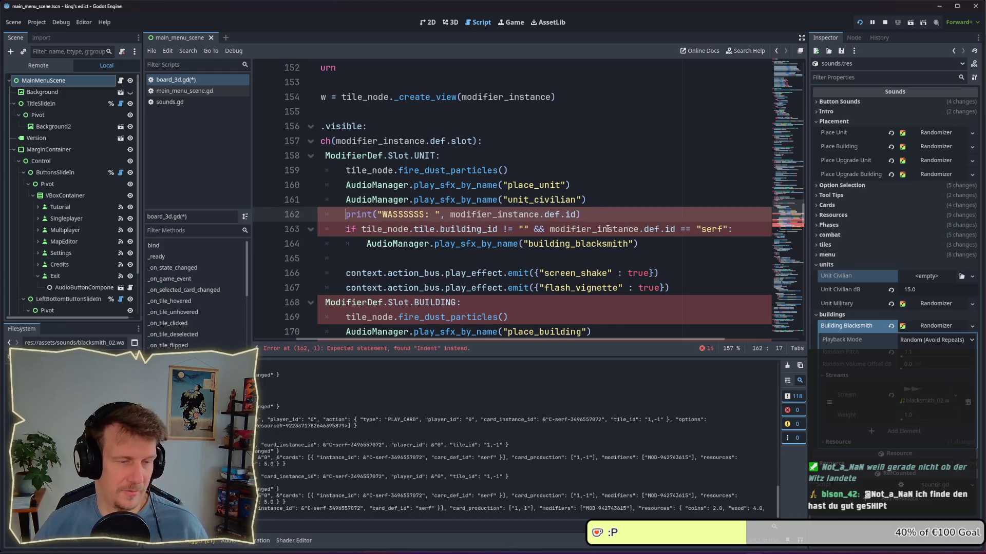
key(ctrl+s)
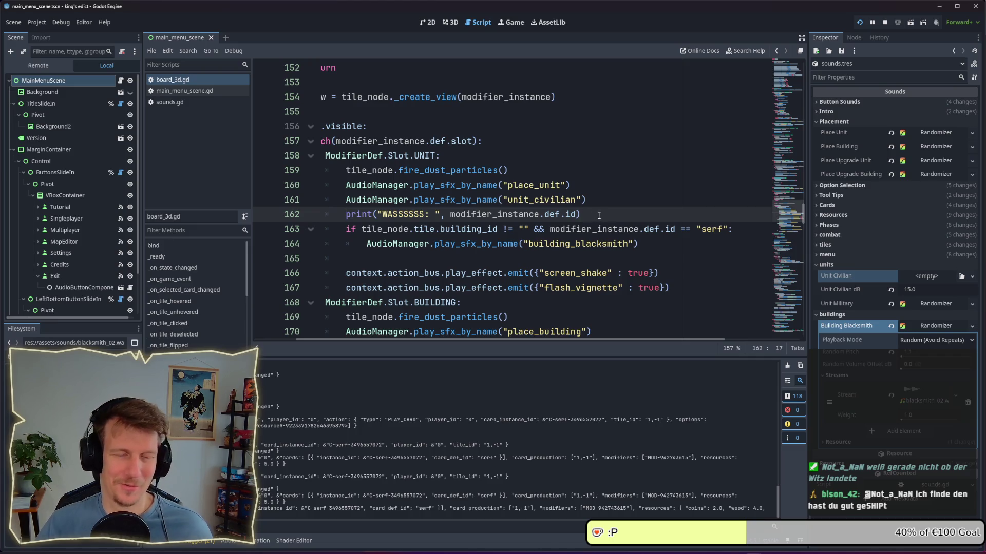
Play the first card onto a board tile in the game, then check the editor output
key(alt+Tab)
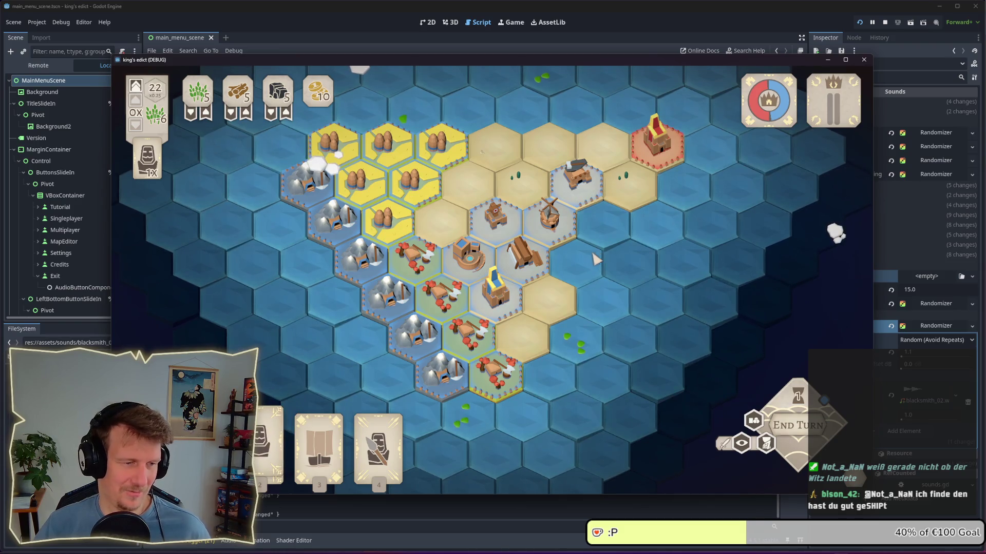
key(1)
click(580, 205)
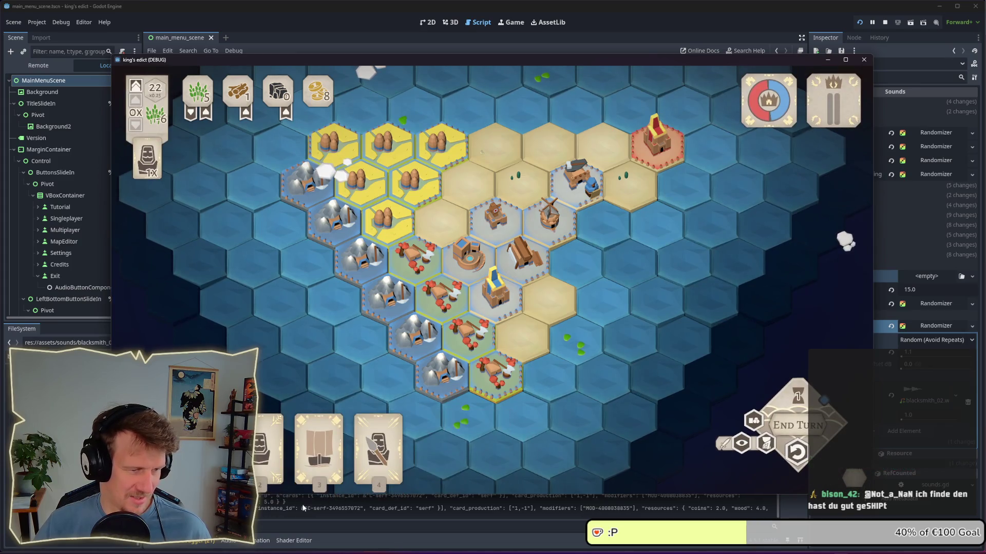
click(300, 507)
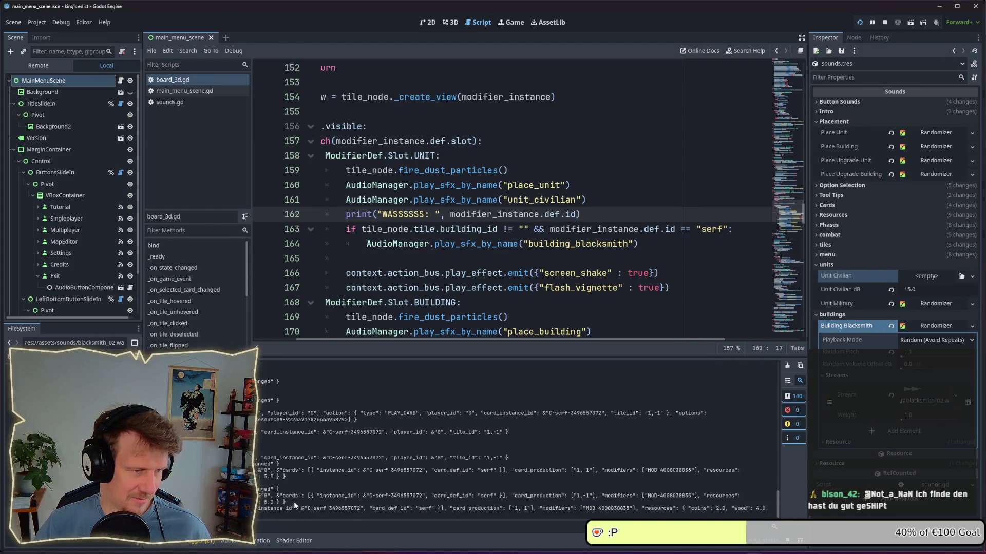
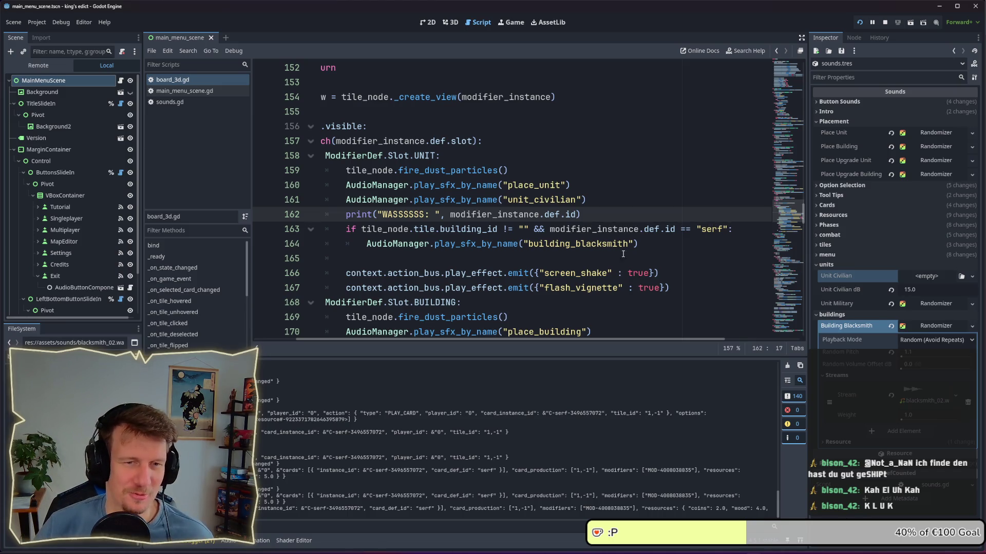
Change the blacksmith sound condition on line 163 to check for "apprentice" instead of "serf"
click(633, 215)
double_click(712, 229)
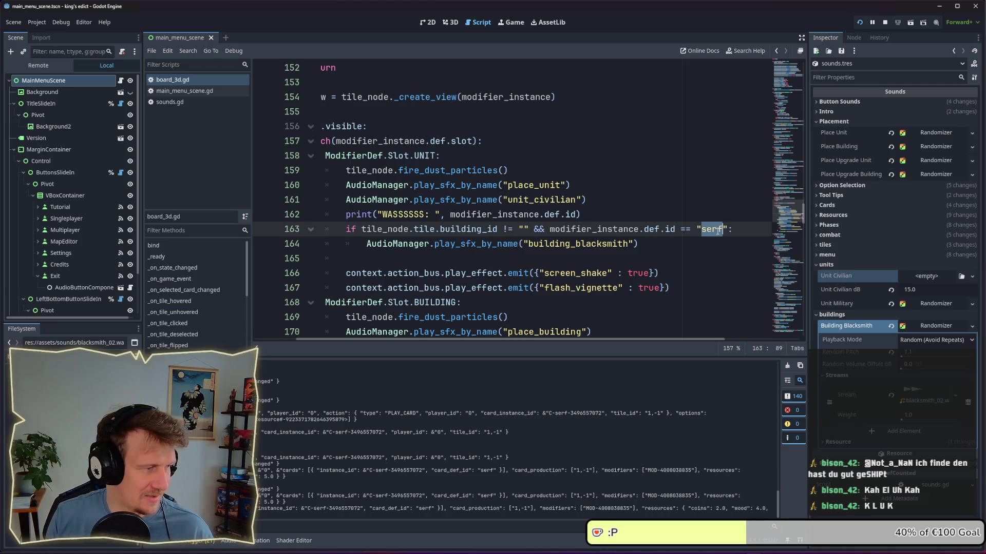
text(appret)
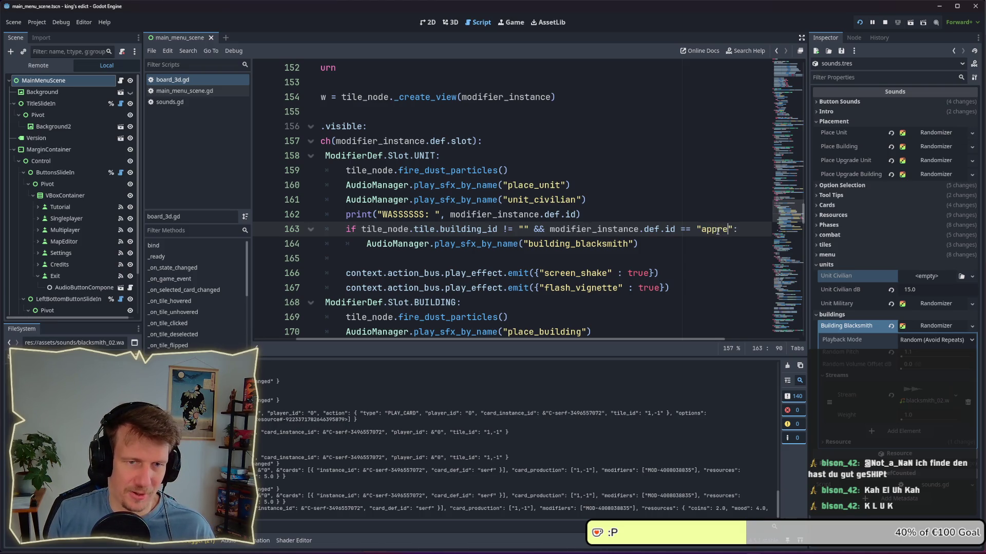
key(BackSpace)
text(ntice)
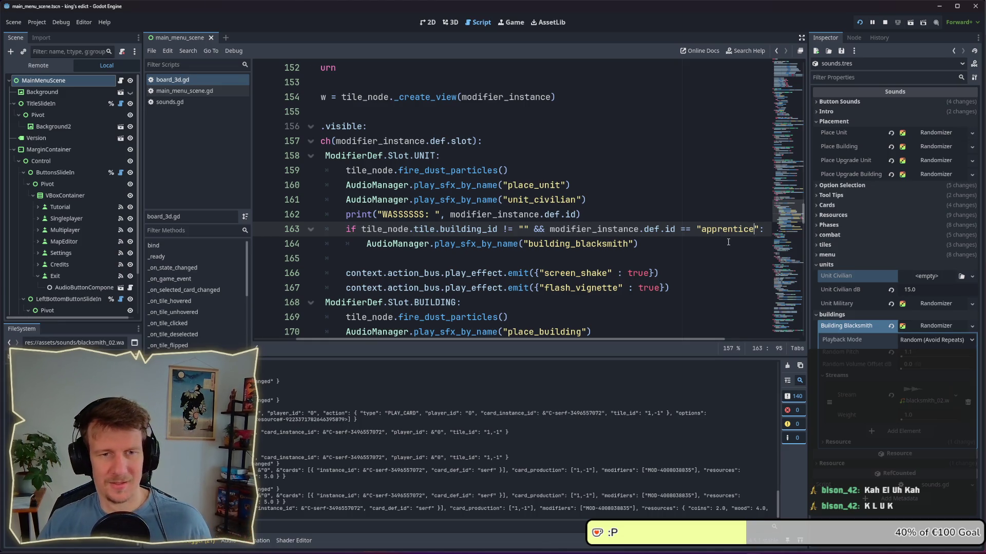
Delete the print("WASSSSS") debug line and its empty line, then return to the running game
click(704, 250)
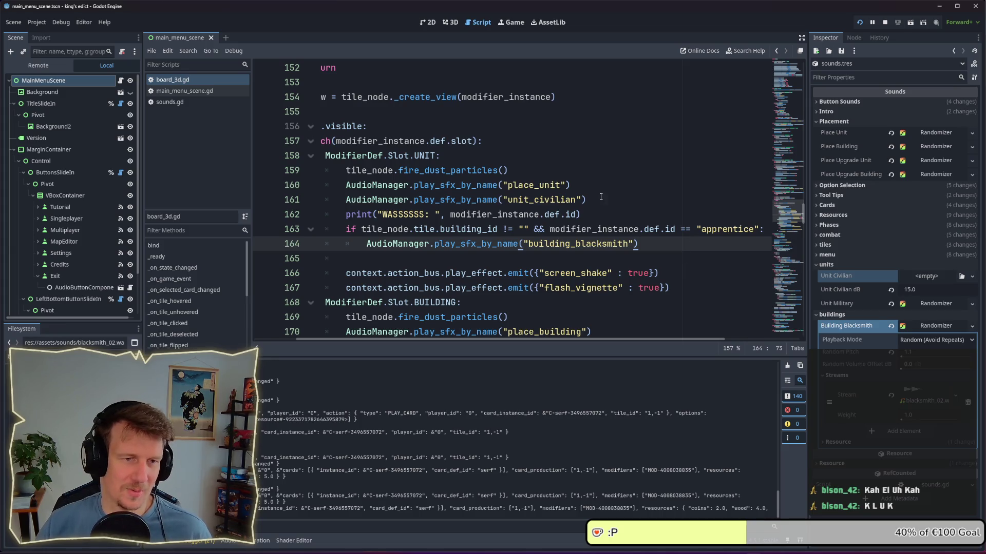
drag(603, 212, 317, 213)
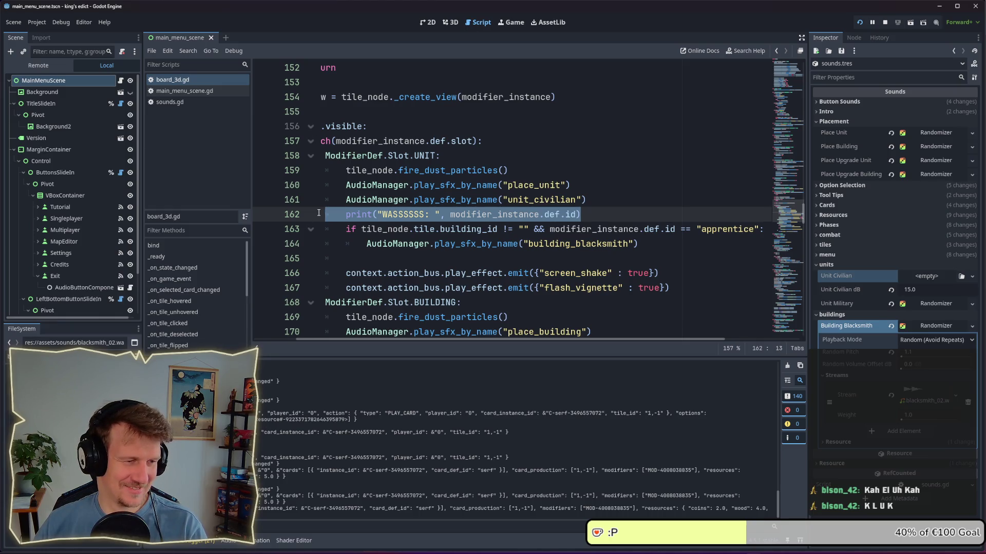
key(BackSpace)
key(BackSpace)
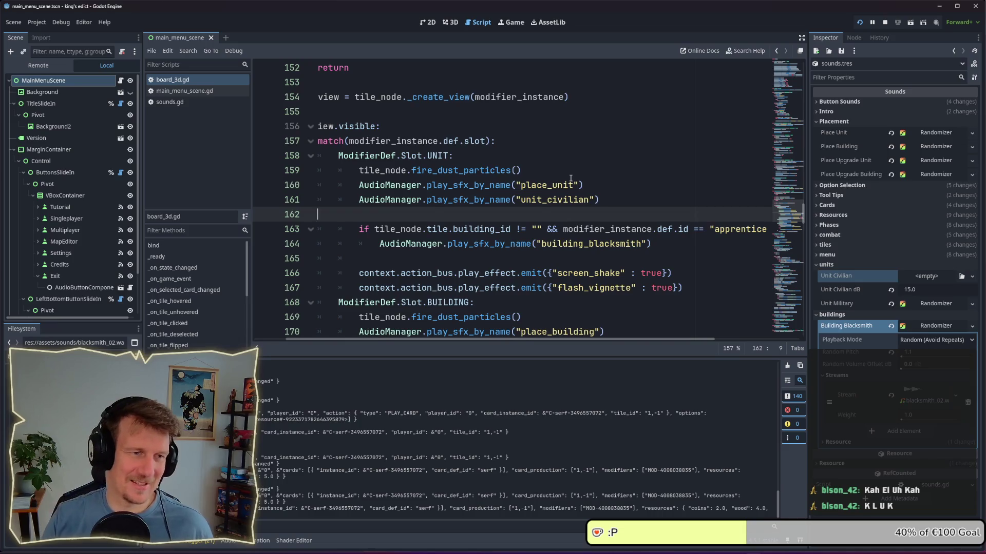
key(BackSpace)
key(BackSpace)
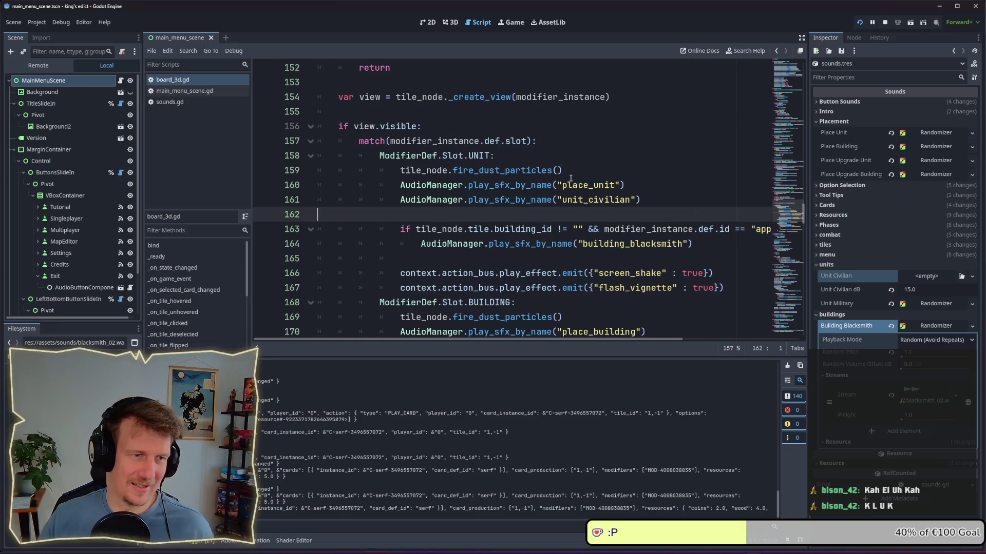
key(BackSpace)
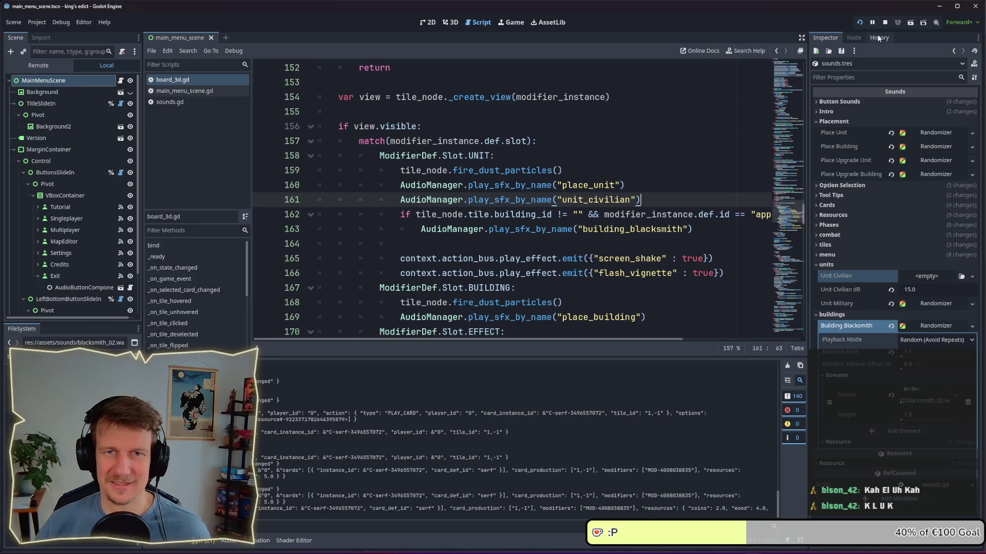
key(alt+Tab)
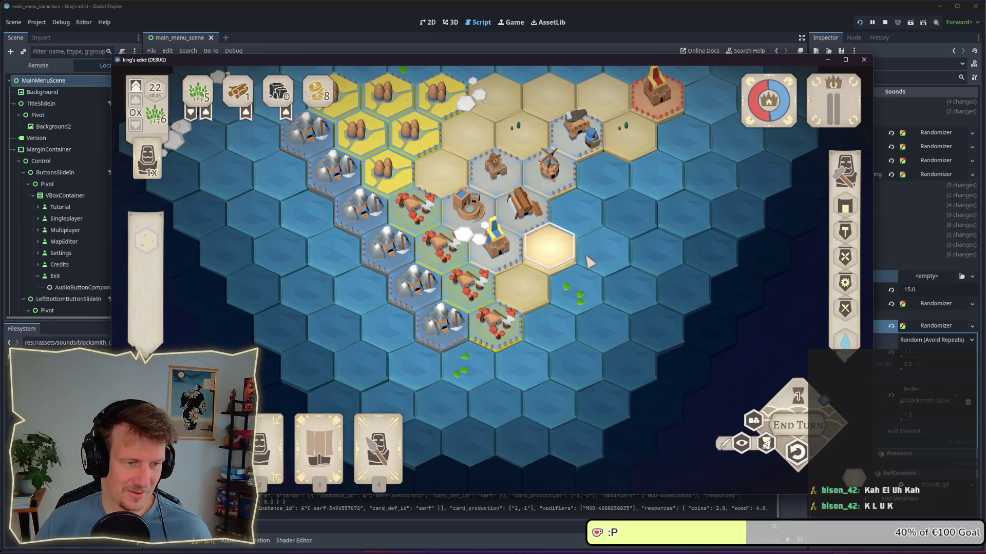
key(w)
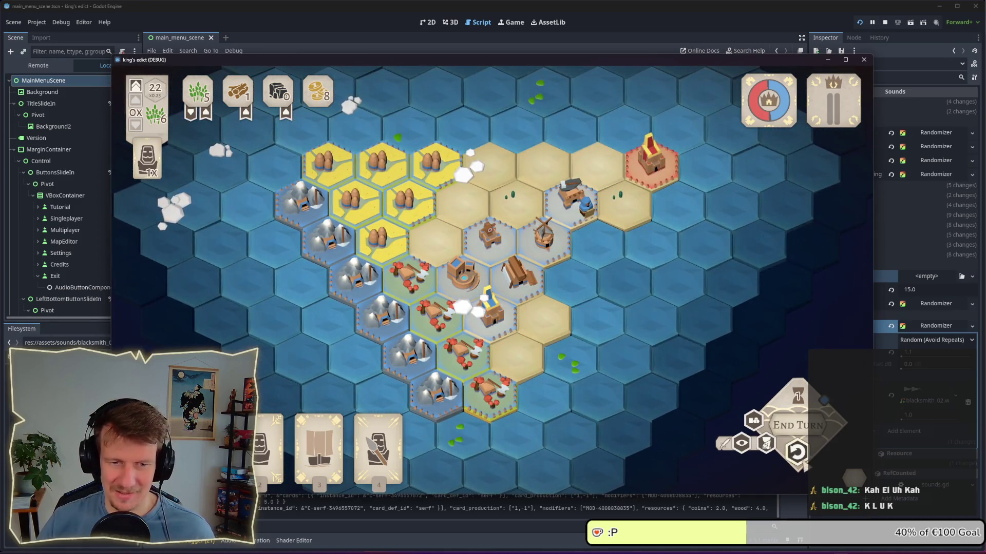
click(572, 205)
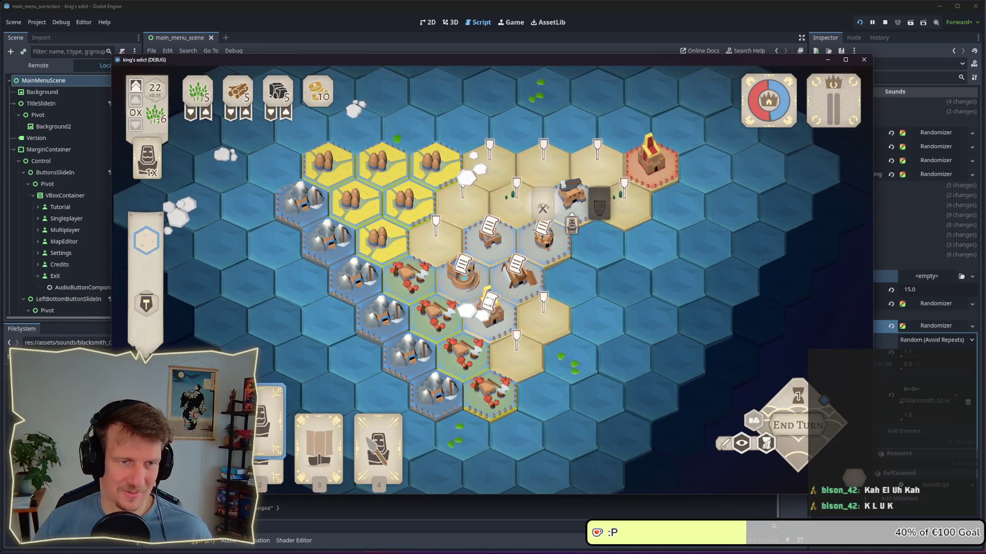
click(598, 207)
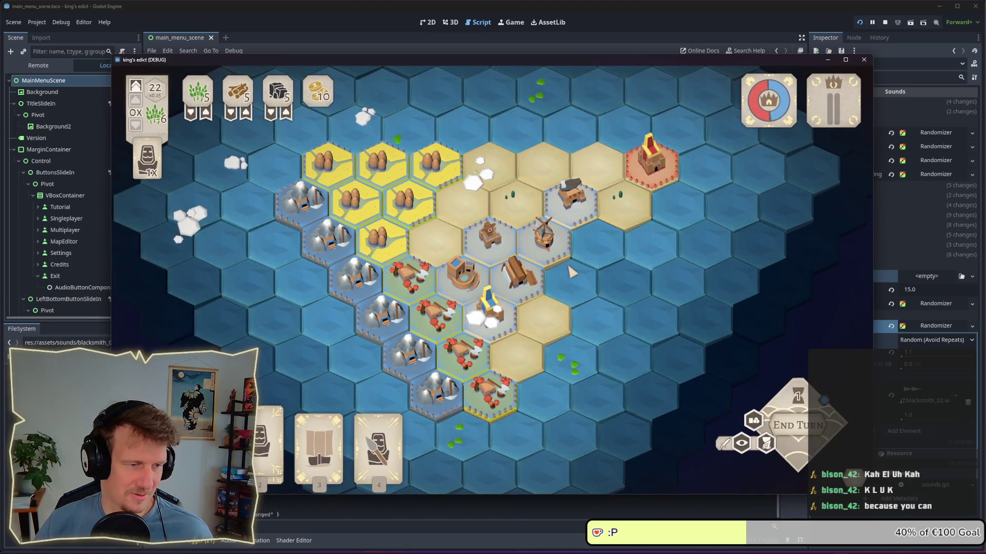
click(544, 236)
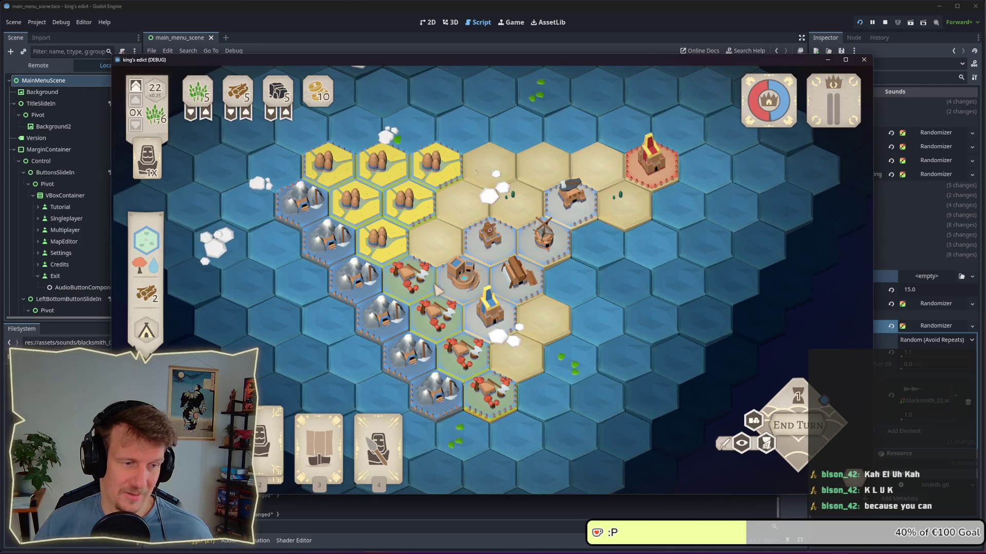
key(4)
click(549, 241)
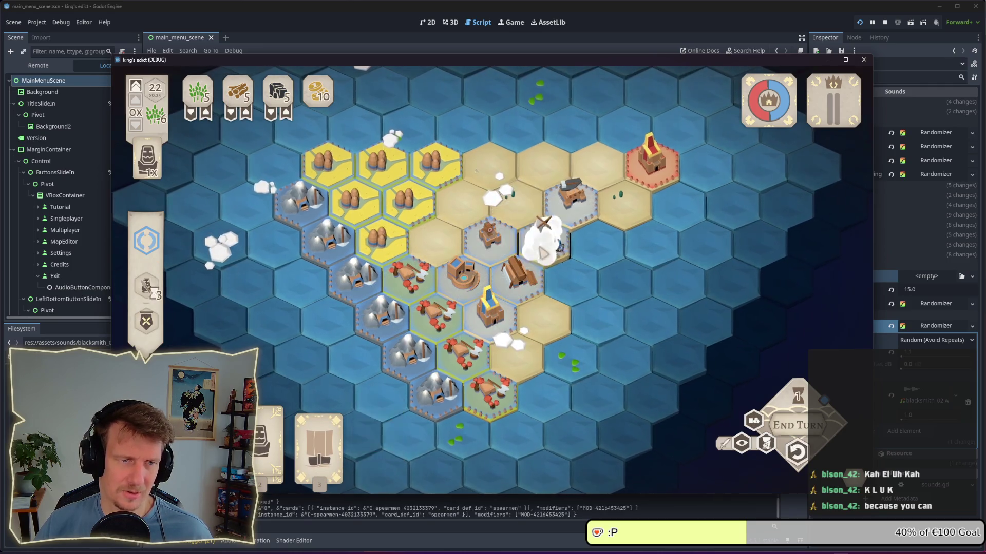
click(797, 451)
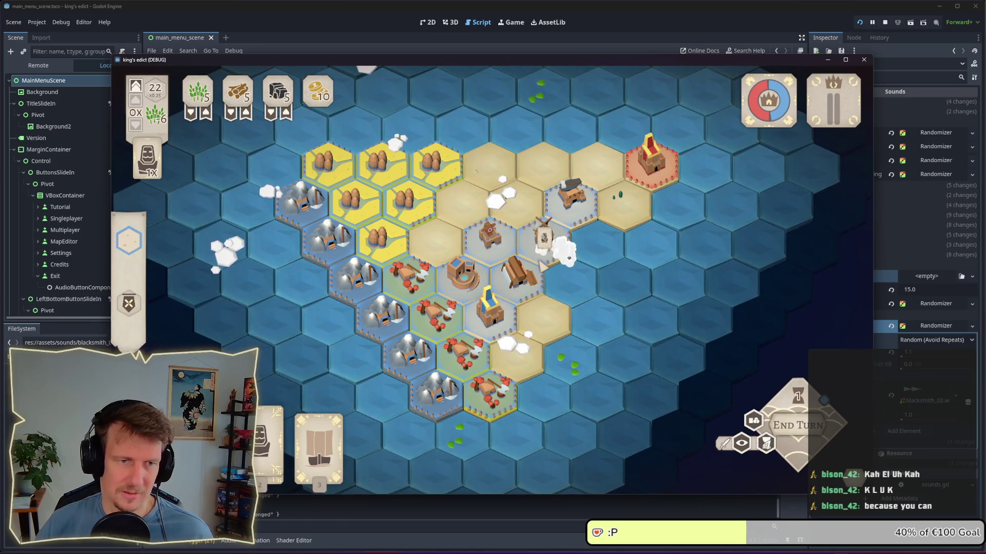
click(571, 202)
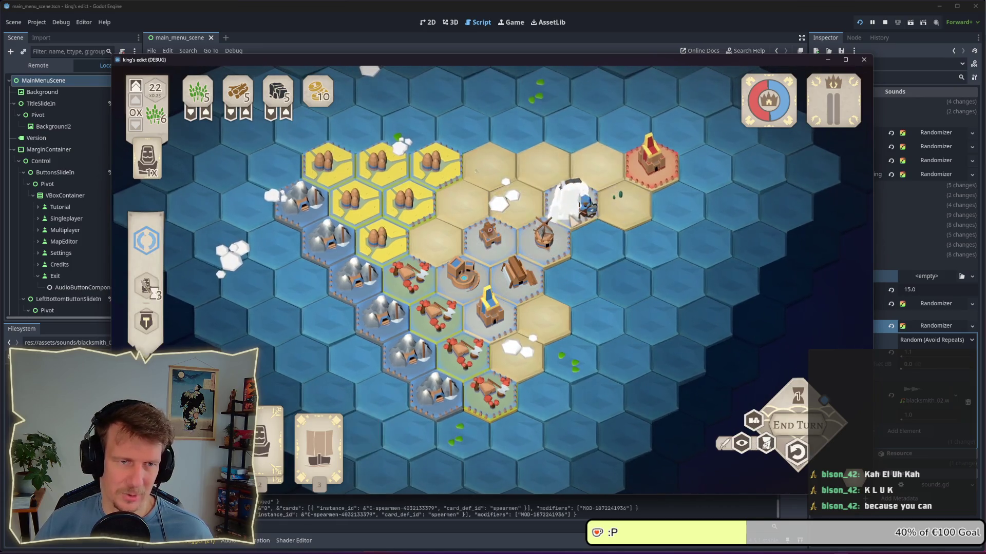
key(ctrl+z)
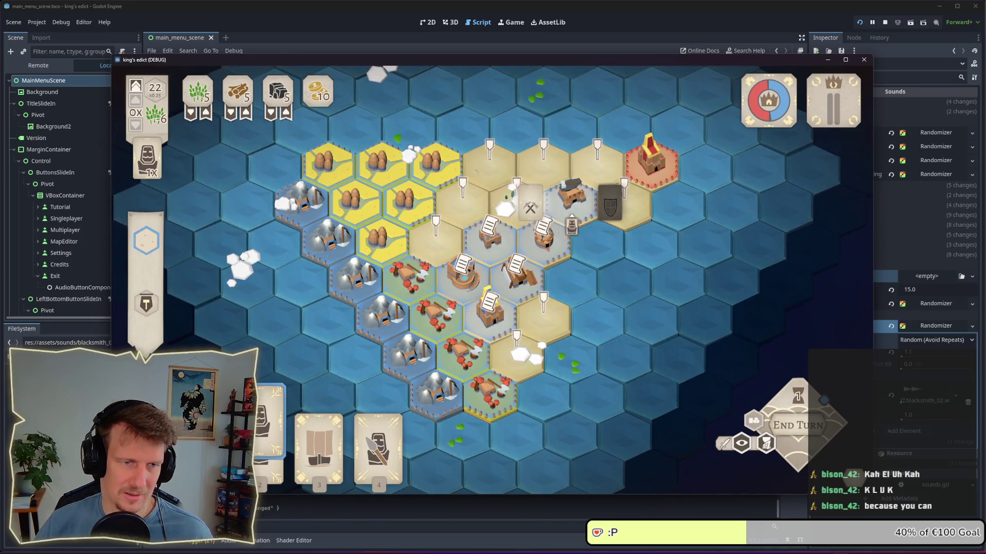
click(561, 250)
click(570, 203)
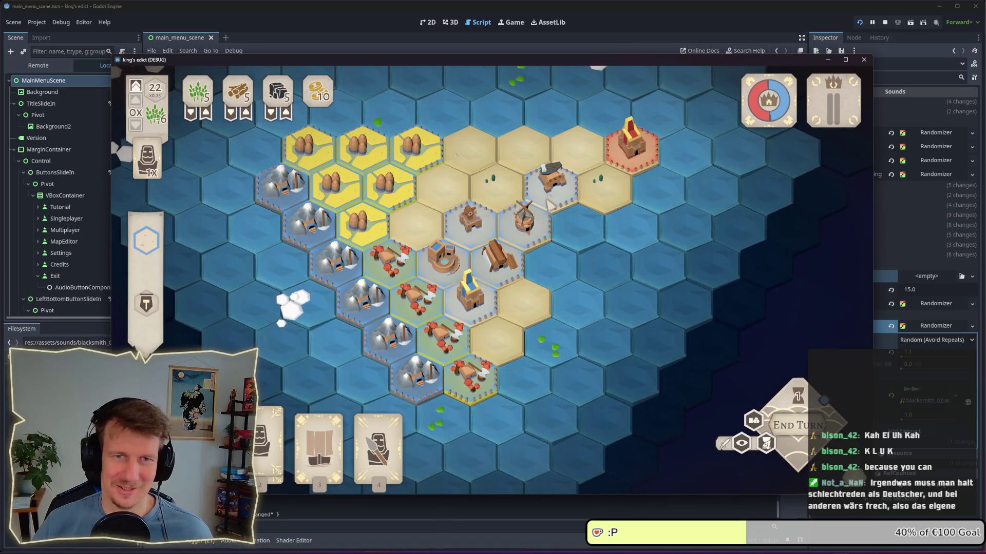
key(F8)
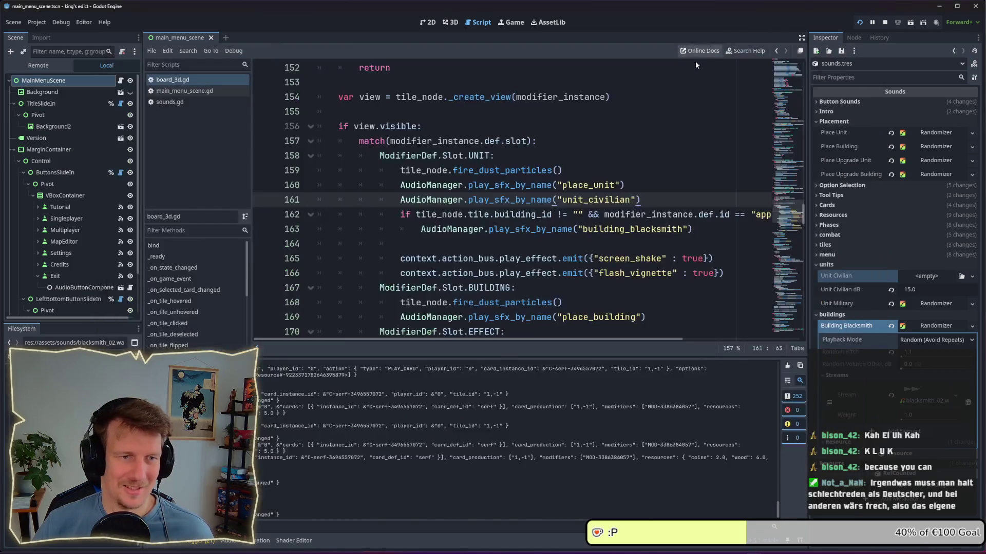
Remove the building-id check from the if condition on line 162 and open a new line below
click(698, 226)
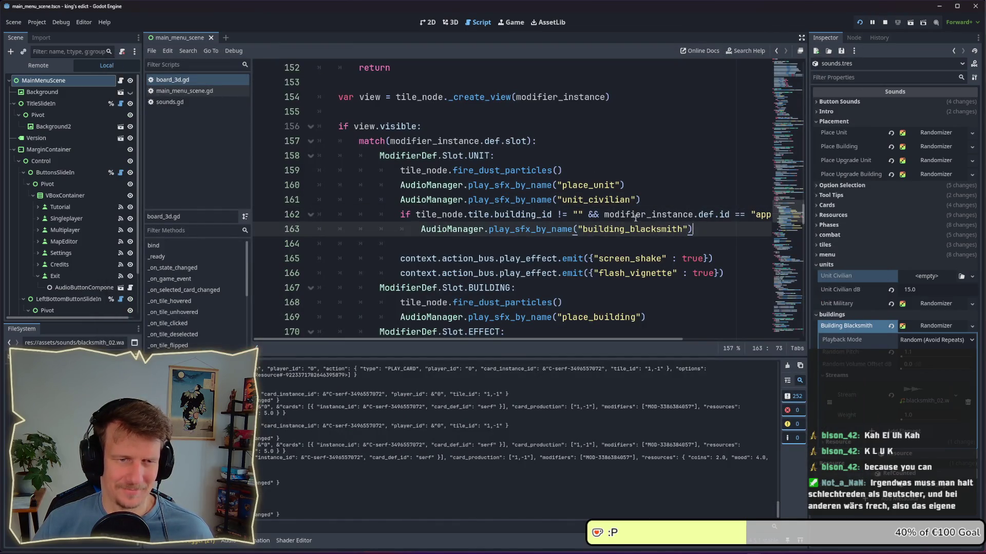
mouse_move(585, 338)
mouse_down()
mouse_move(688, 341)
mouse_move(609, 339)
mouse_up()
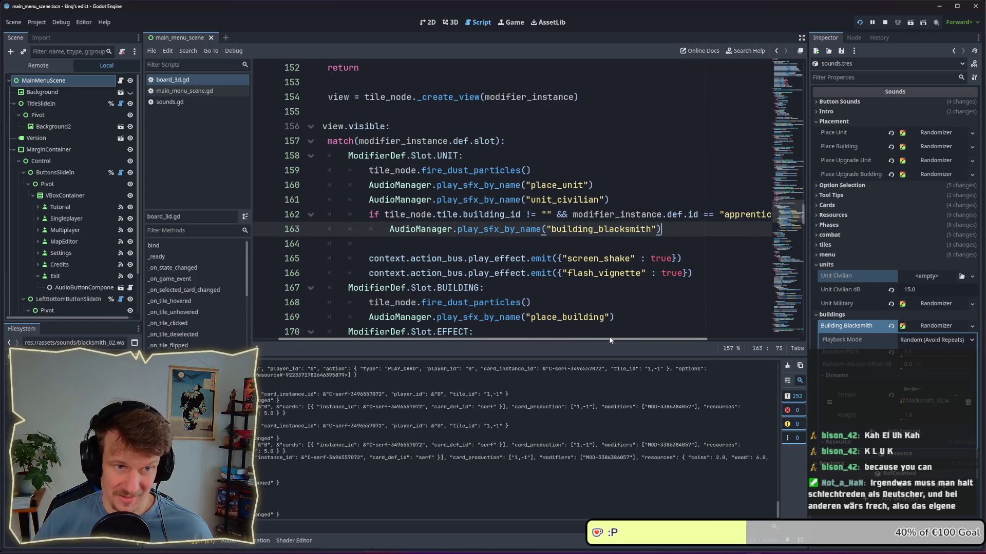
mouse_move(573, 216)
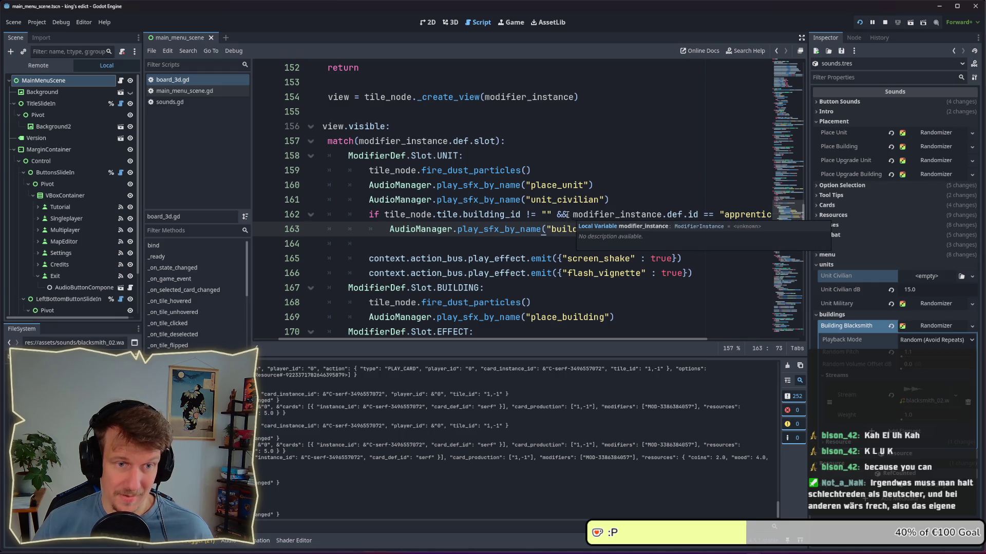
drag(567, 214, 385, 215)
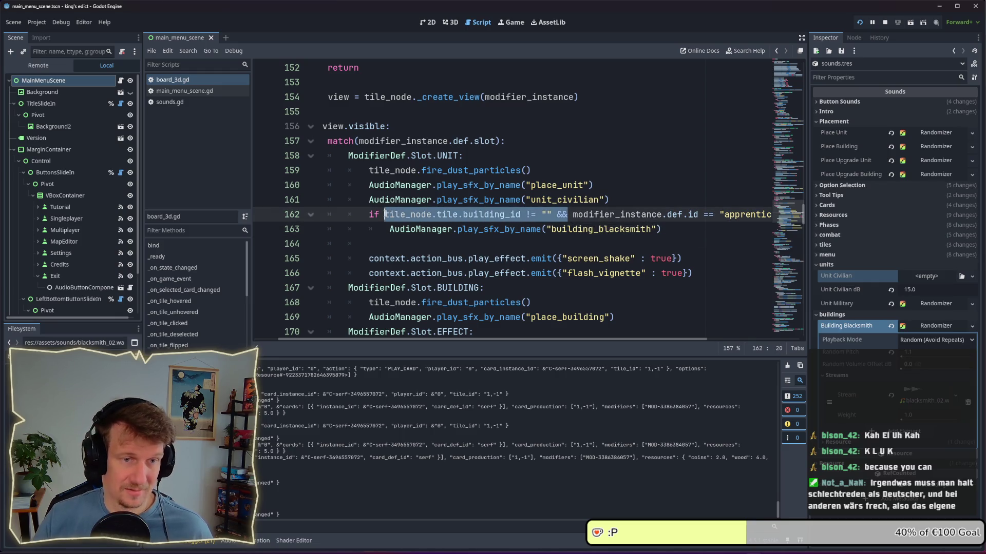
key(BackSpace)
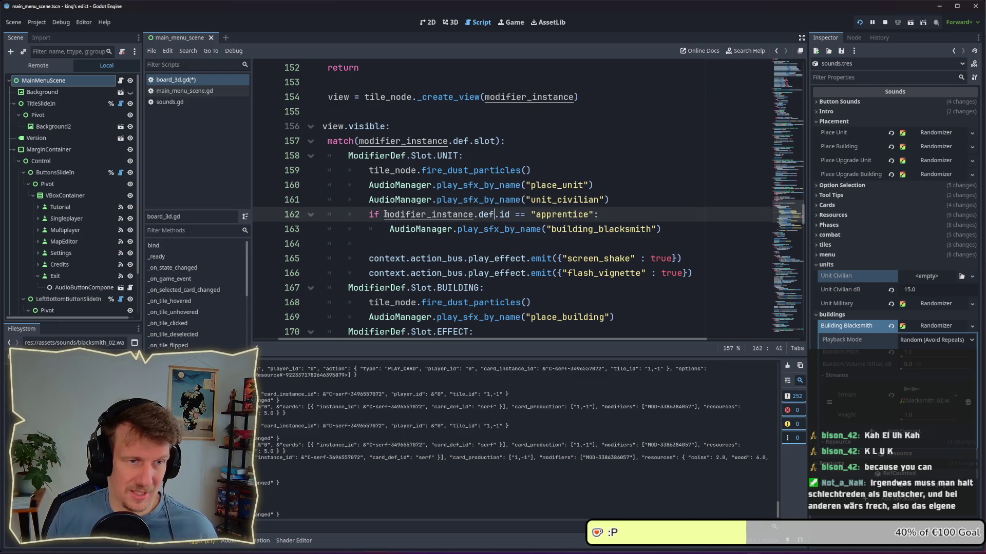
key(End)
key(Return)
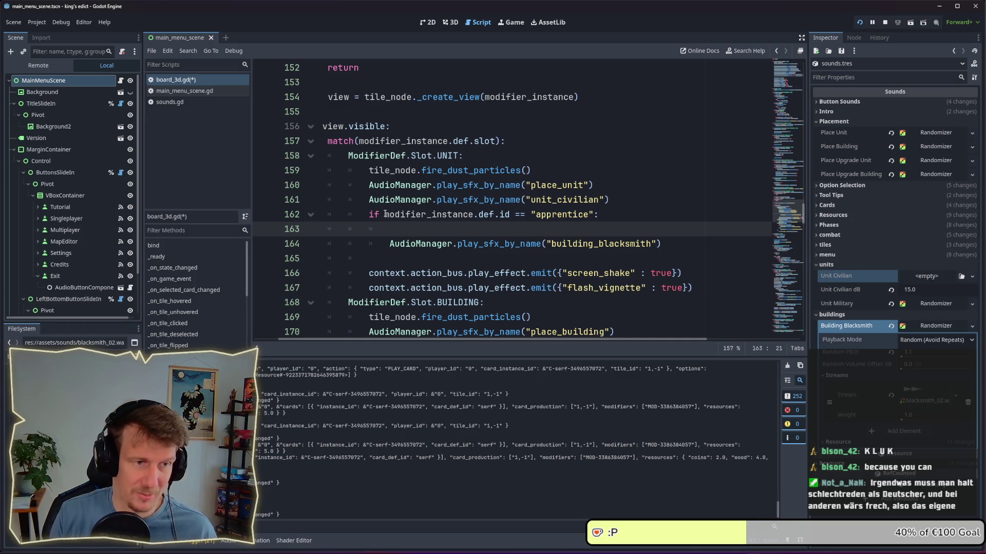
Write a match on tile_node.tile.building_id with a "blacksmith" case
text(match)
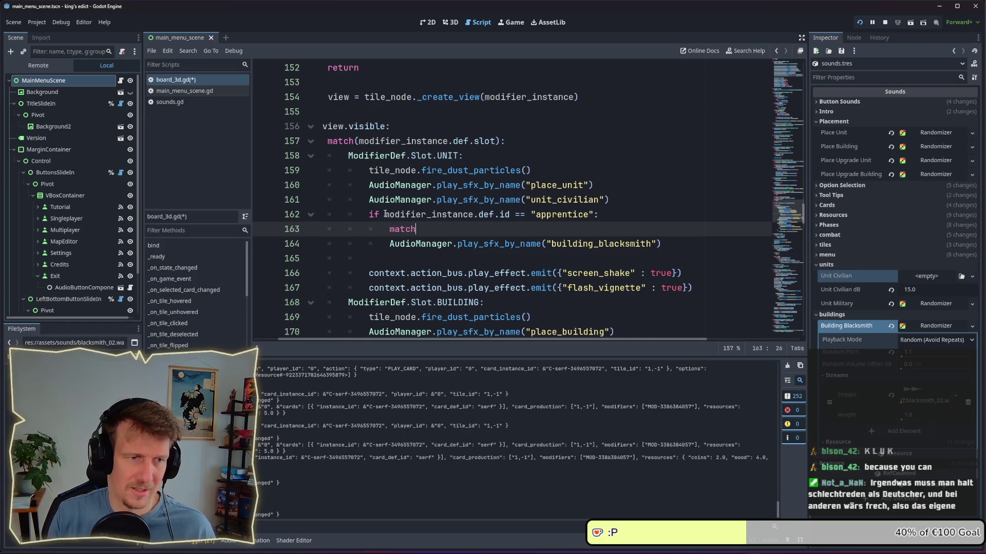
text((tolo)
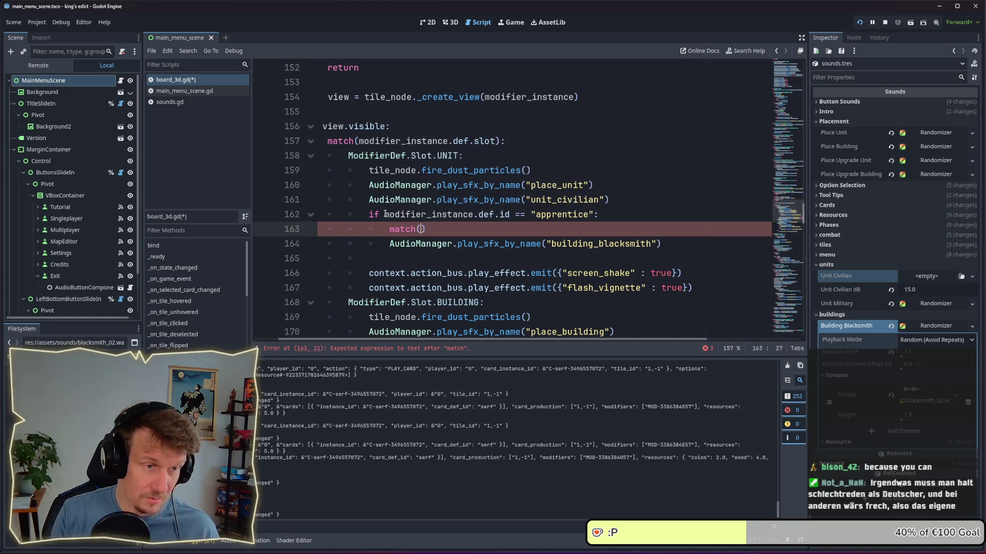
key(BackSpace)
key(BackSpace)
key(BackSpace)
text(ile_node)
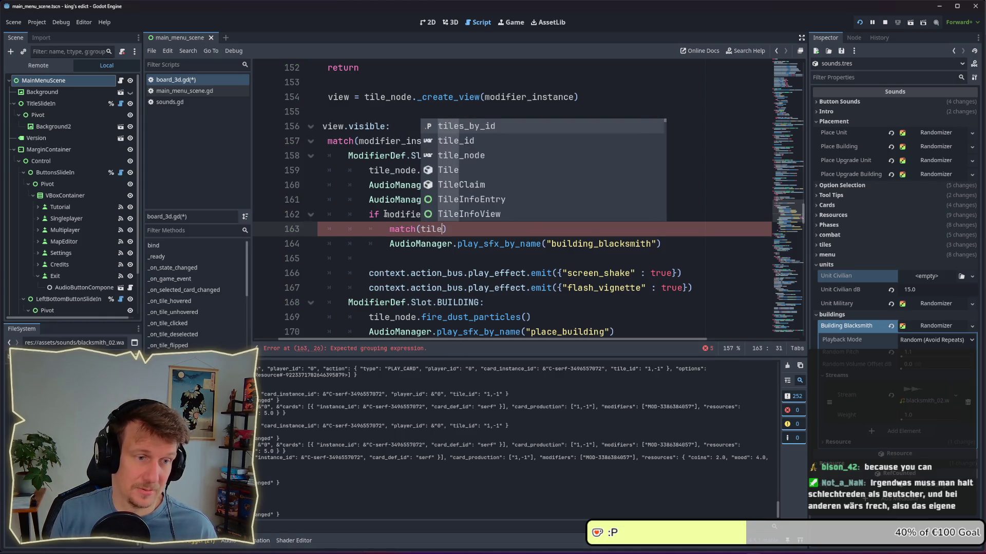
text(.tile)
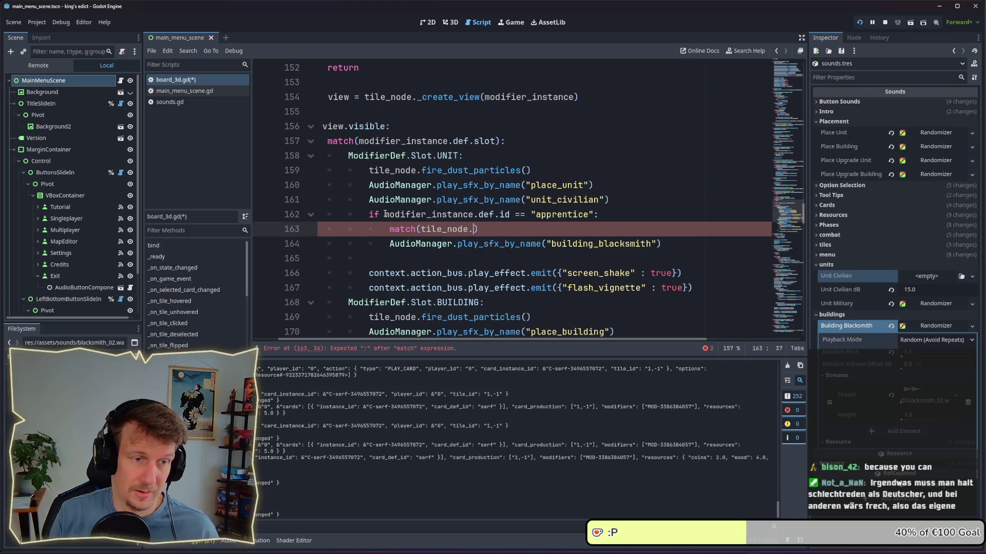
text(.b)
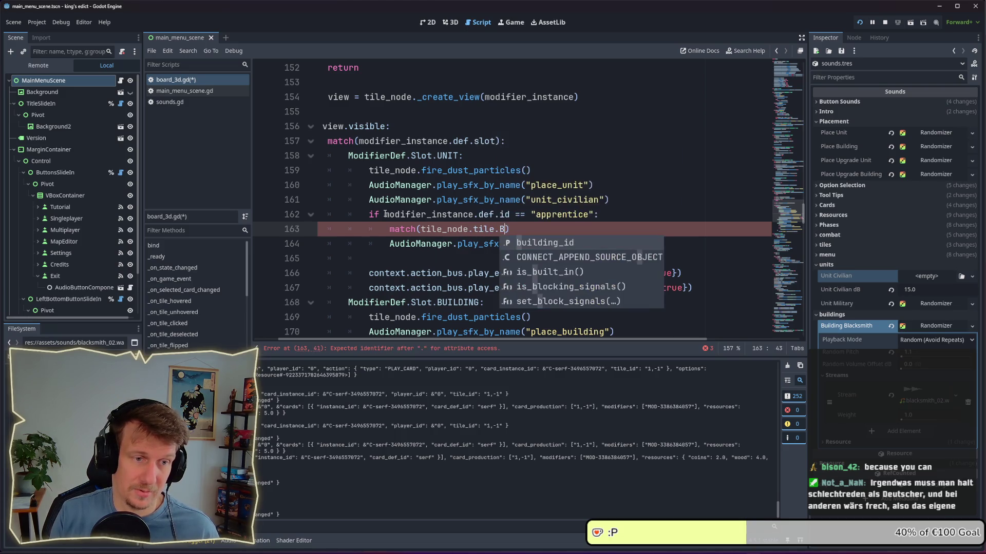
key(Return)
text(:)
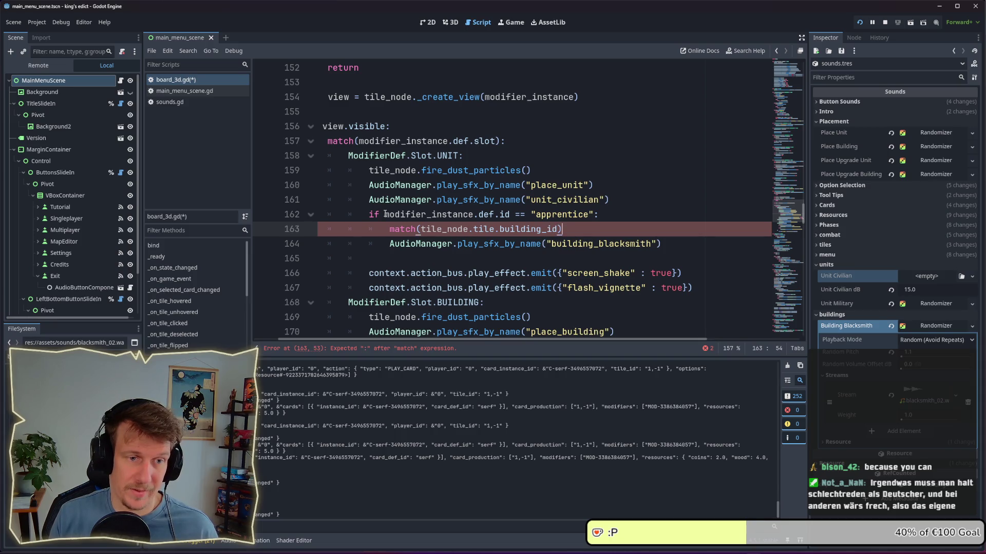
key(Return)
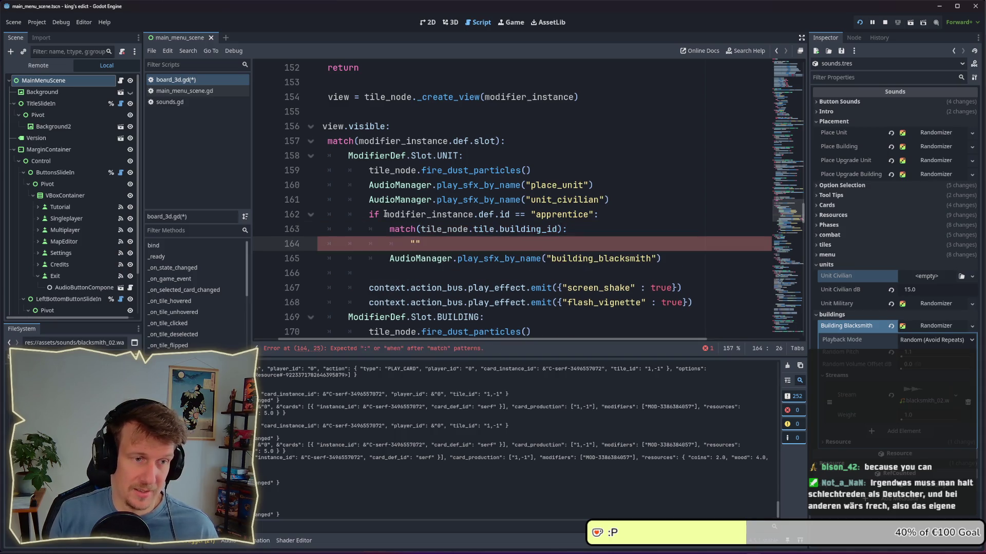
text(blacksmith)
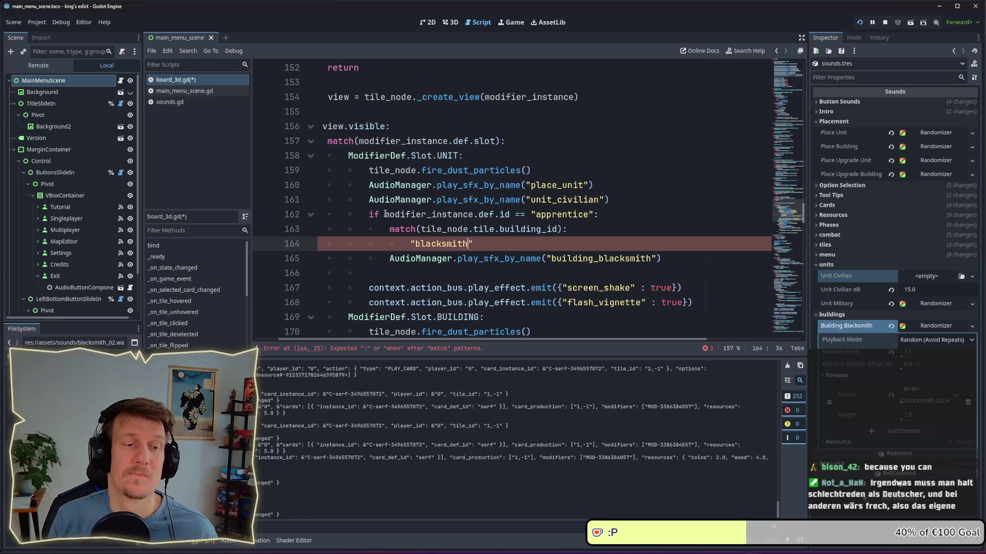
text(")
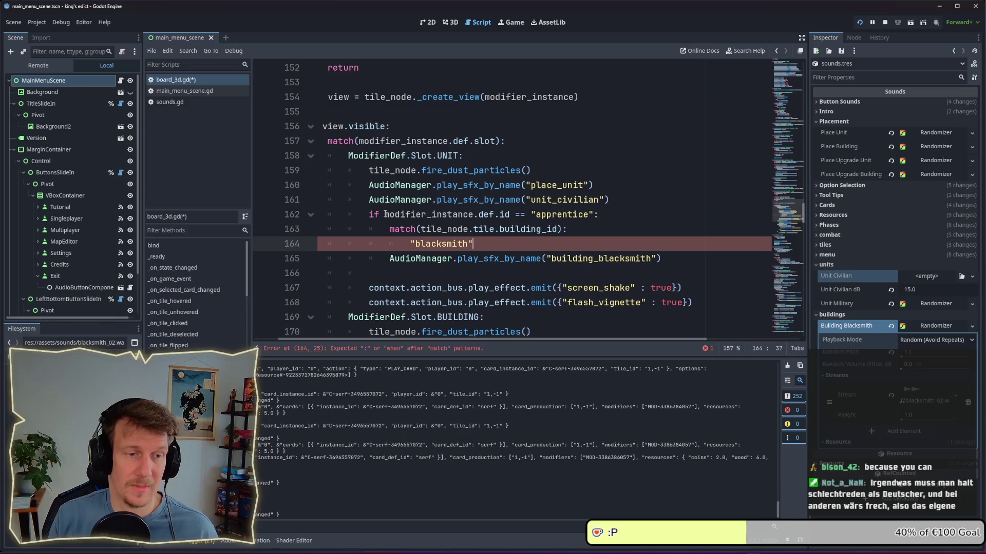
Indent the building_blacksmith play_sfx call under the blacksmith case and save board_3d.gd
key(Down)
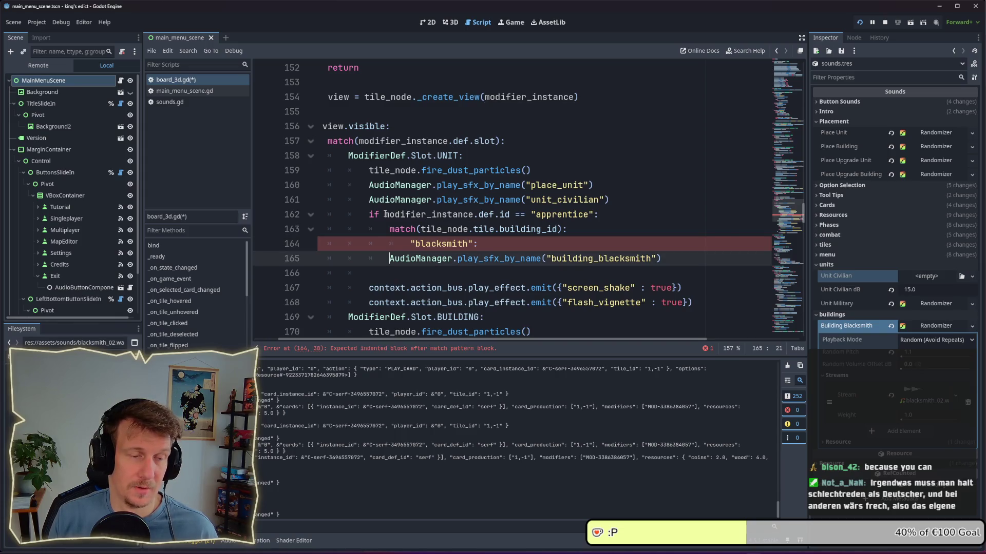
key(Home)
key(Tab)
key(Tab)
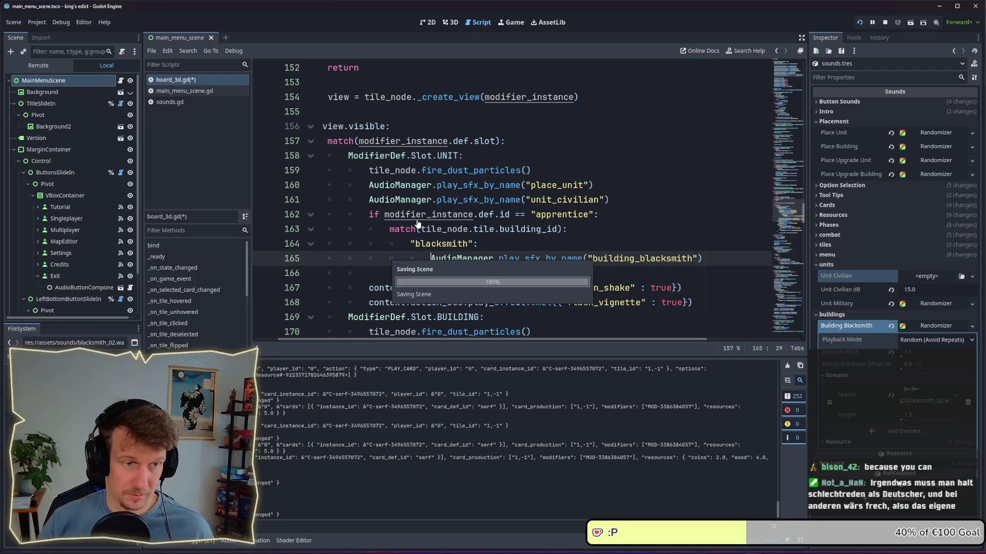
key(Up)
key(End)
key(ctrl+s)
Add a _play_building_sfx() call on a new line under the apprentice check
click(609, 212)
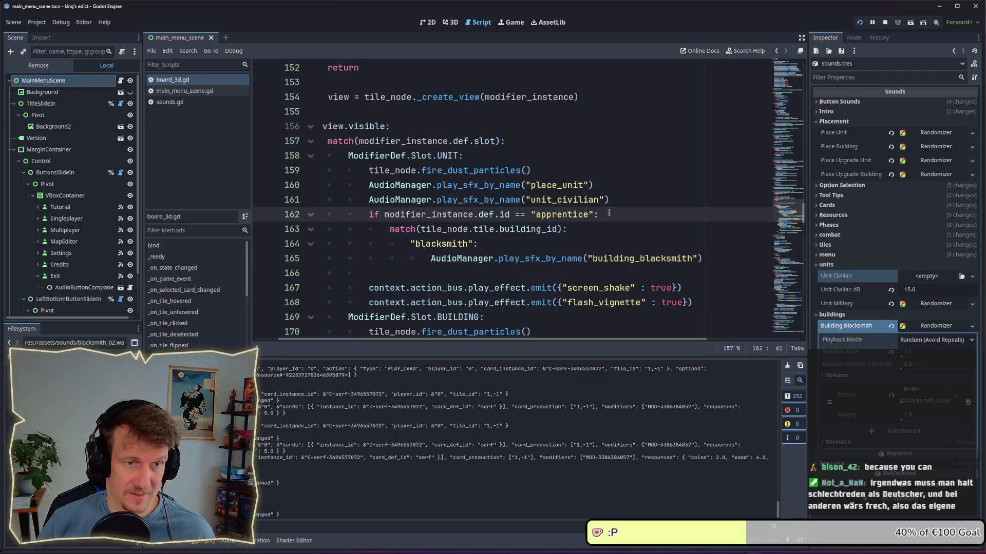
key(Return)
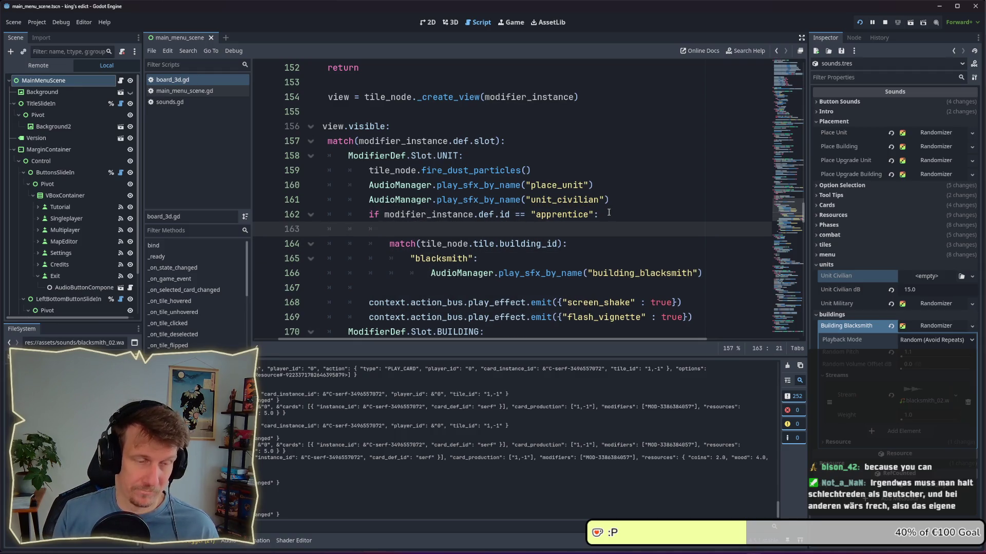
text(P)
key(BackSpace)
text(pla)
key(BackSpace)
key(BackSpace)
key(BackSpace)
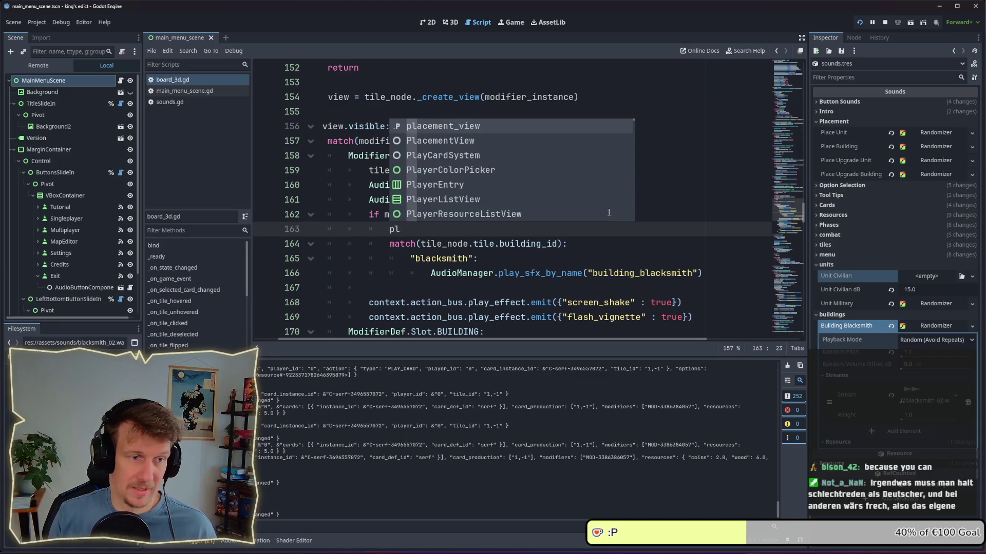
text(_player)
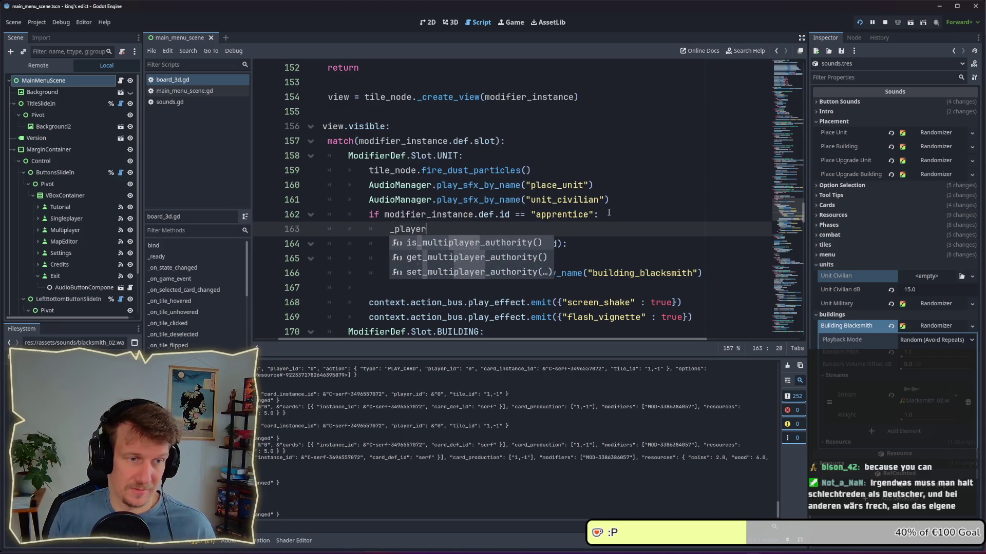
key(BackSpace)
key(BackSpace)
text(_build)
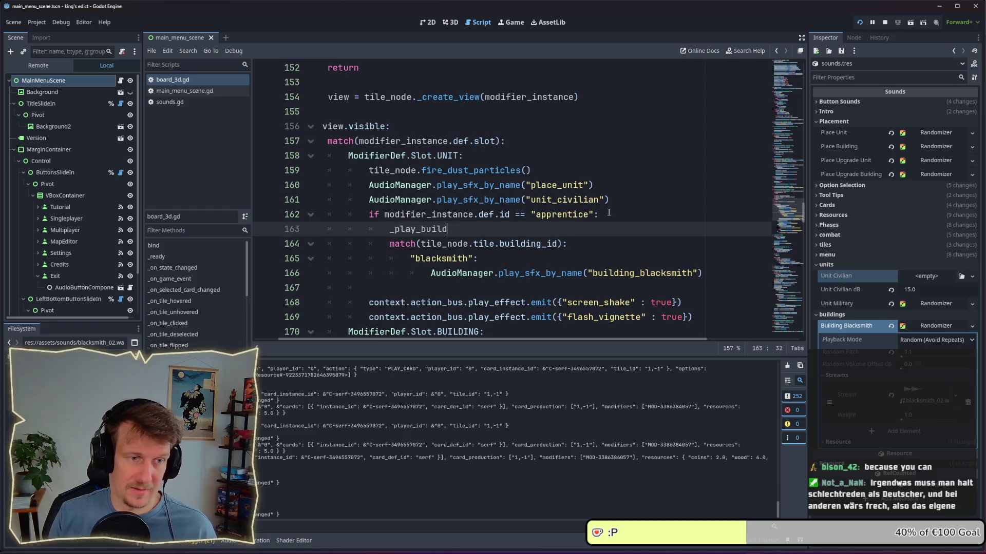
text(ing_)
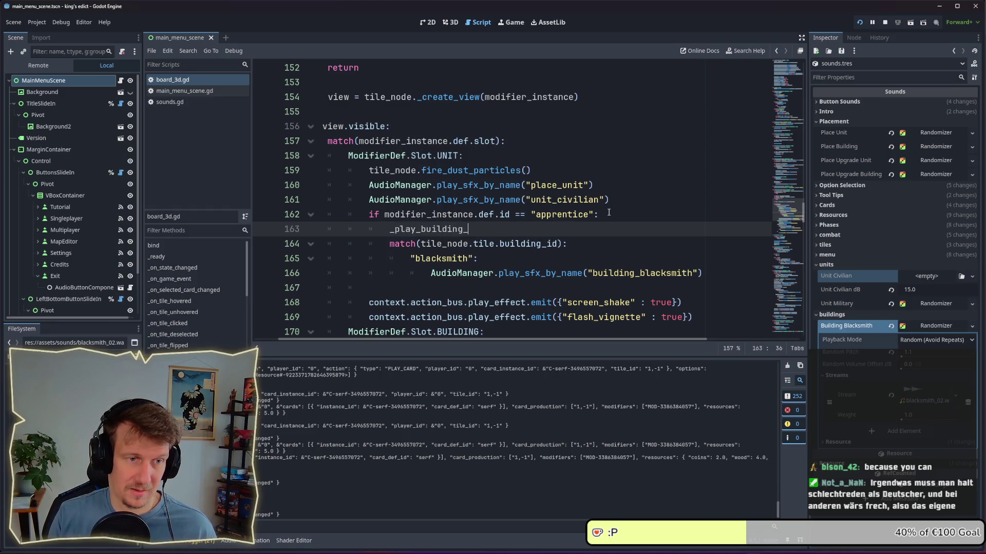
text(sfg)
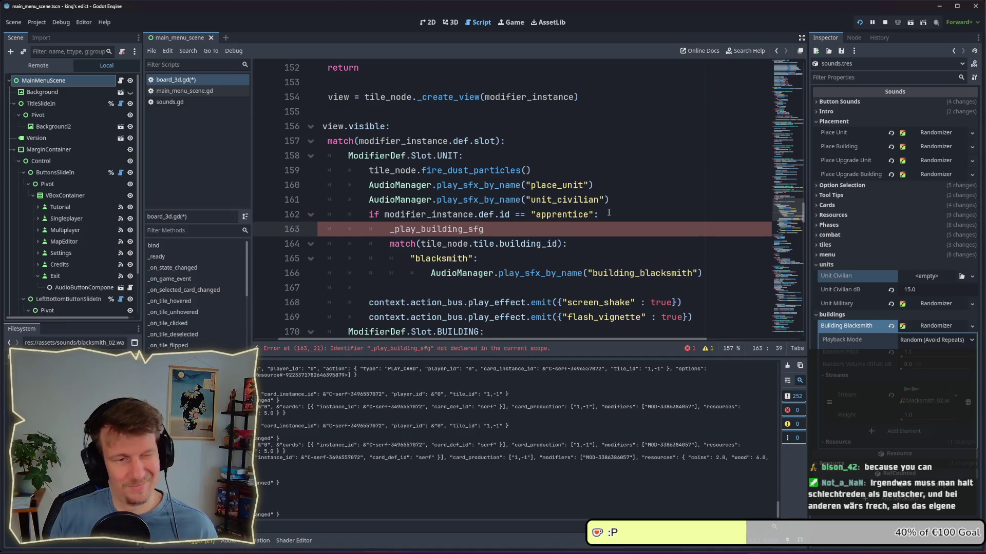
key(BackSpace)
text(x)
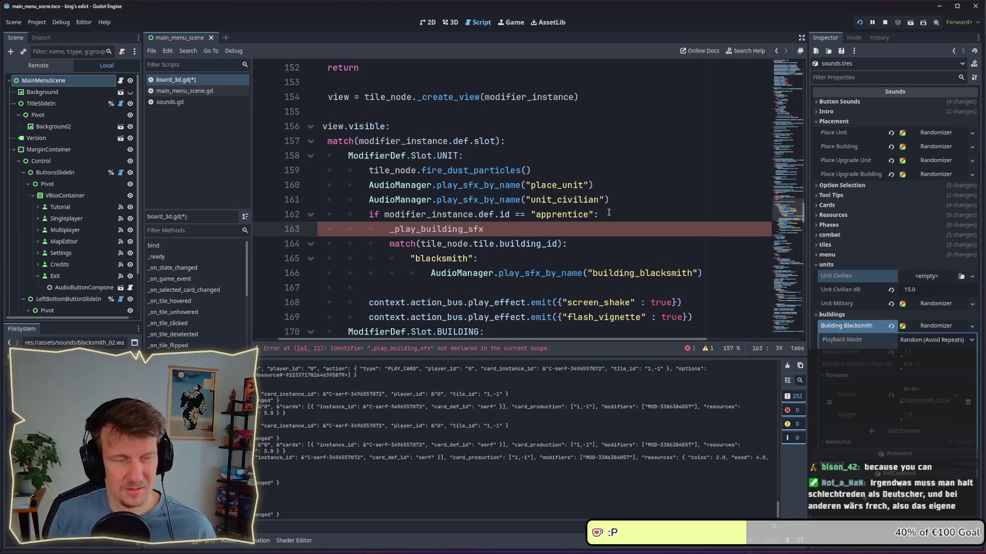
text(()
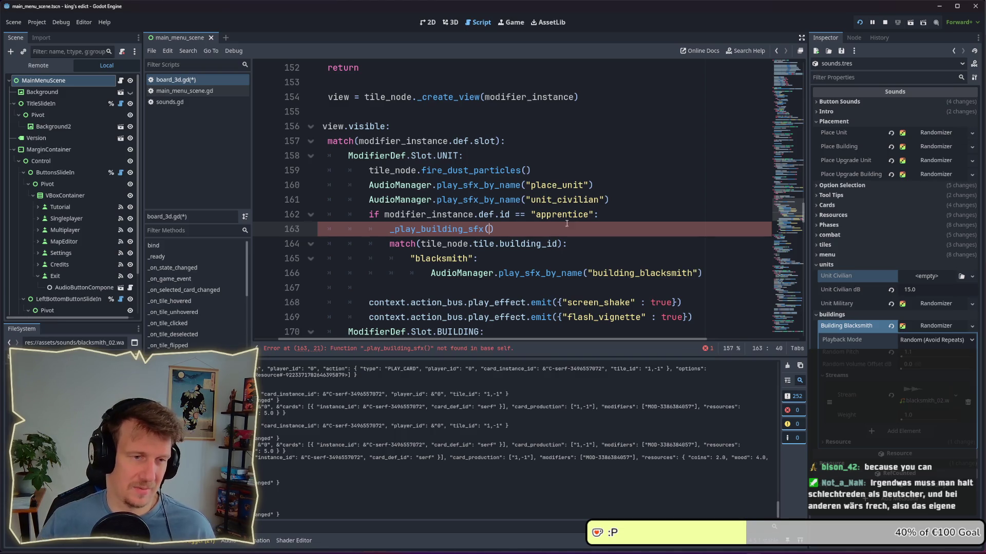
Copy tile_node.tile.building_id from the match line into the call's parentheses
mouse_move(420, 245)
mouse_down()
mouse_move(563, 245)
mouse_move(421, 245)
mouse_up()
click(562, 244)
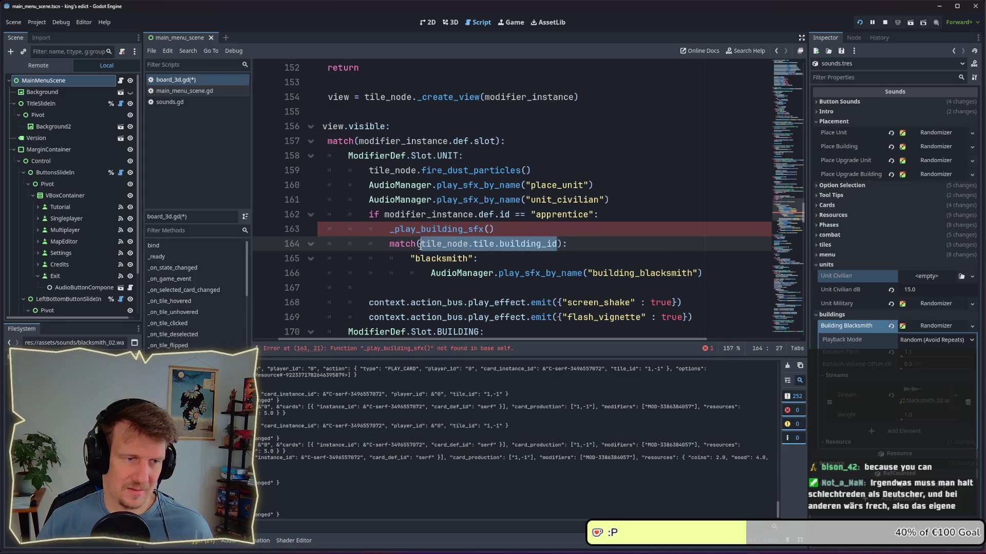
key(ctrl+c)
click(487, 229)
key(ctrl+v)
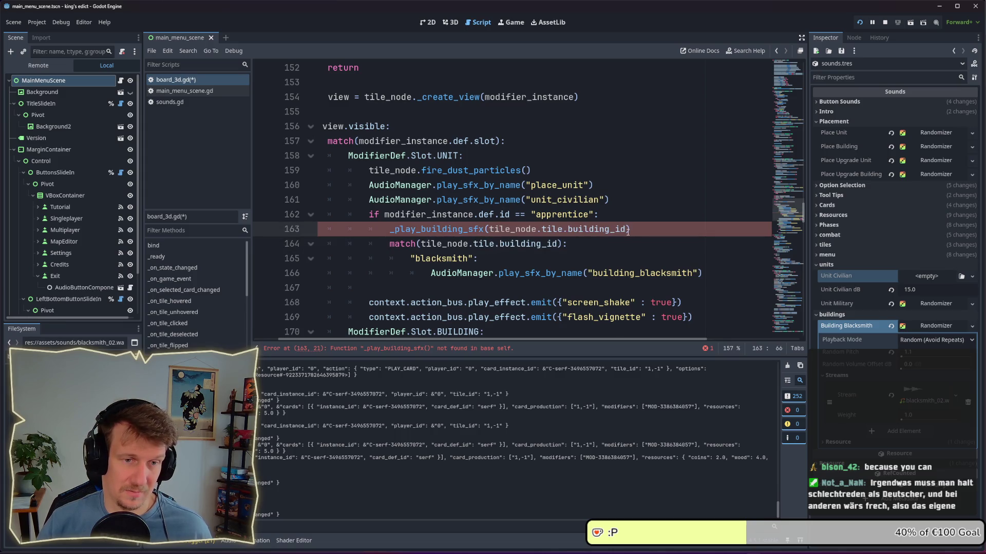
Delete the blacksmith match block below the _play_building_sfx call and save the script
drag(706, 278, 307, 245)
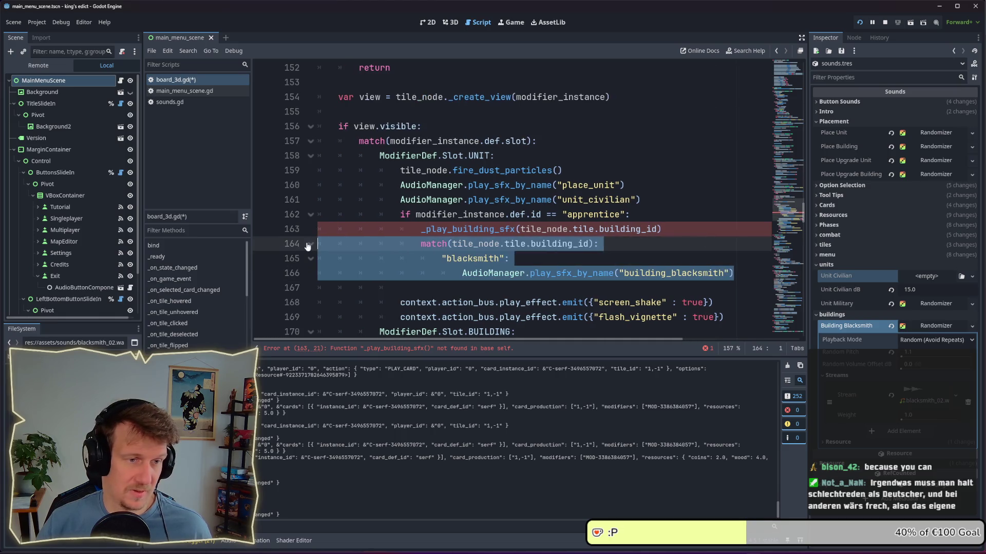
key(BackSpace)
key(BackSpace)
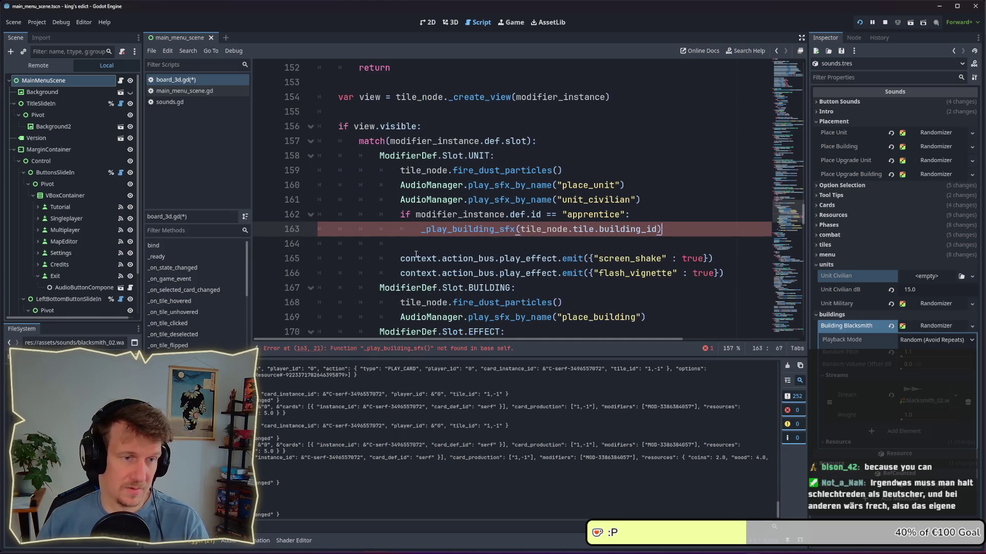
key(ctrl+s)
Start a play_building function declaration at the end of the script, then remove it again
scroll(508, 252, down, 20)
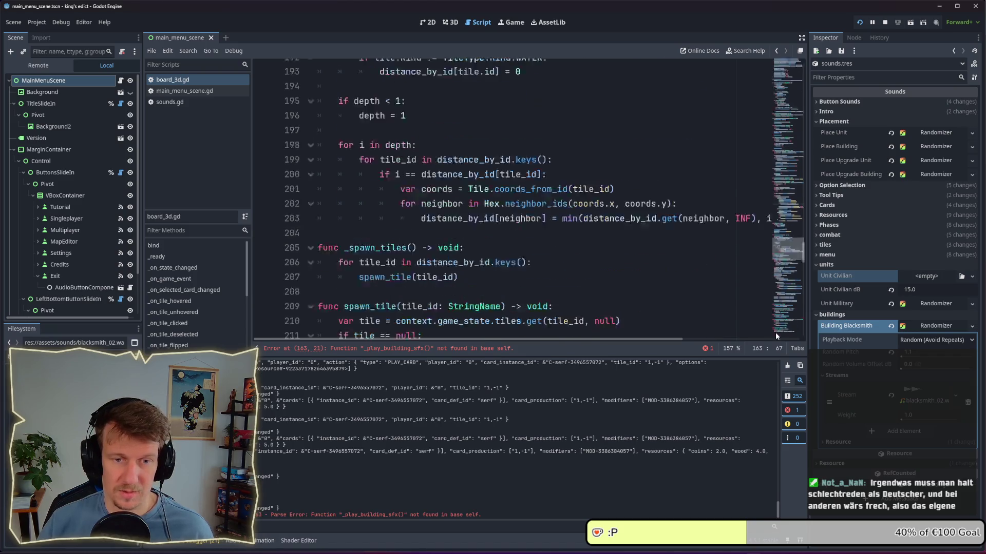
scroll(449, 262, down, 2)
click(347, 317)
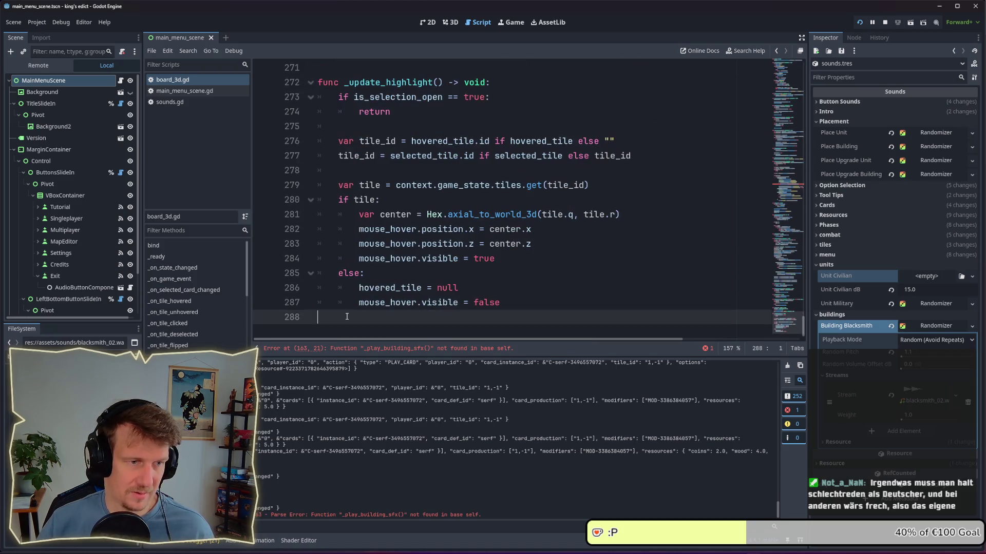
text(f)
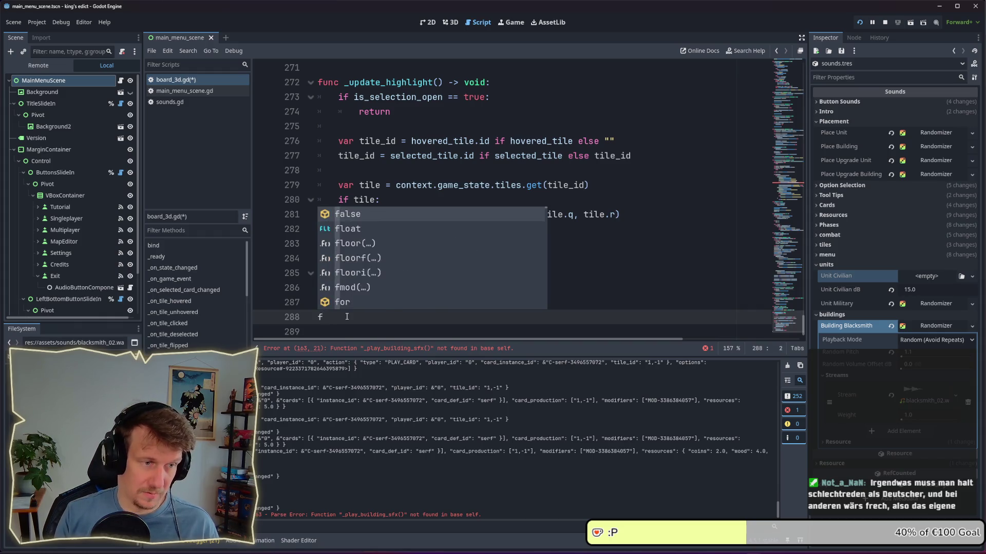
text(unc pl)
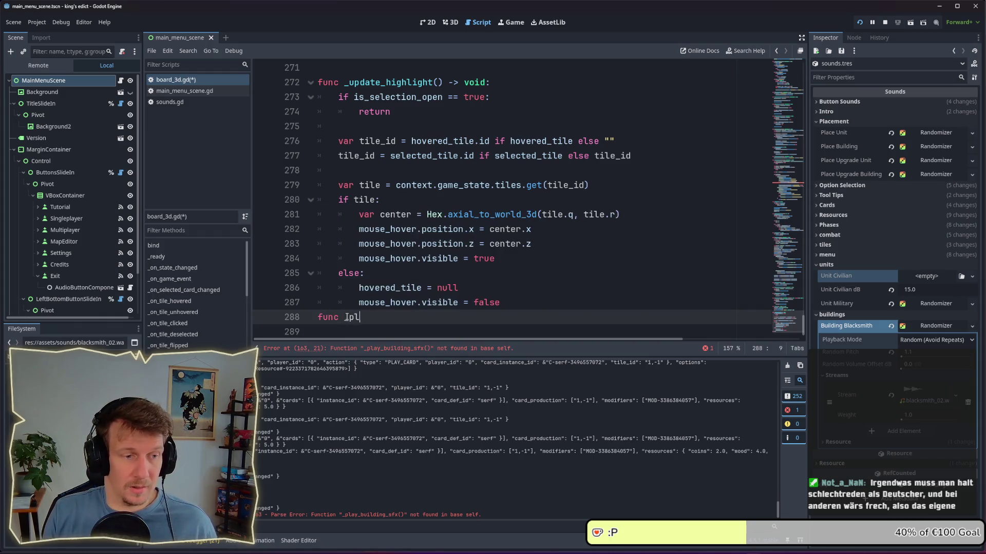
text(ay_build)
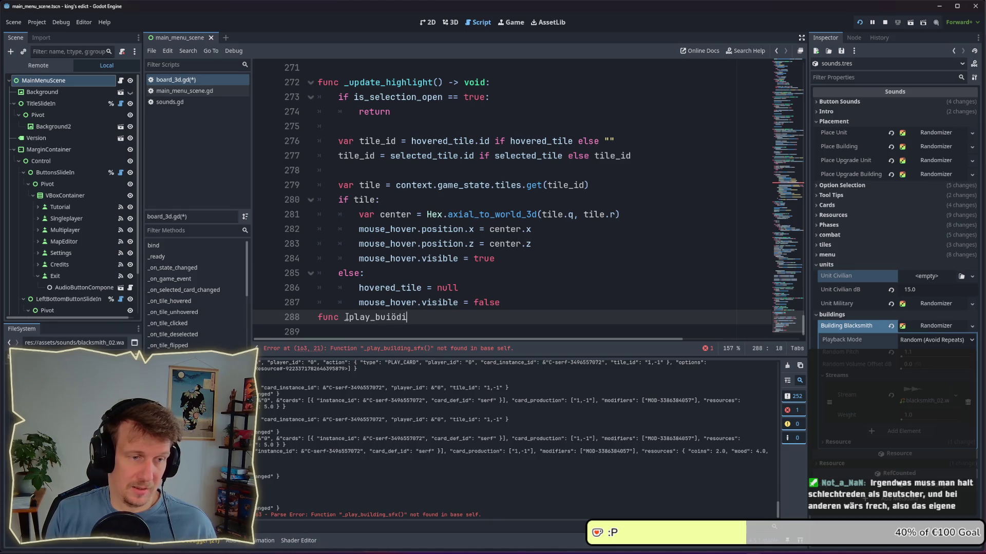
key(BackSpace)
key(BackSpace)
text(i)
key(BackSpace)
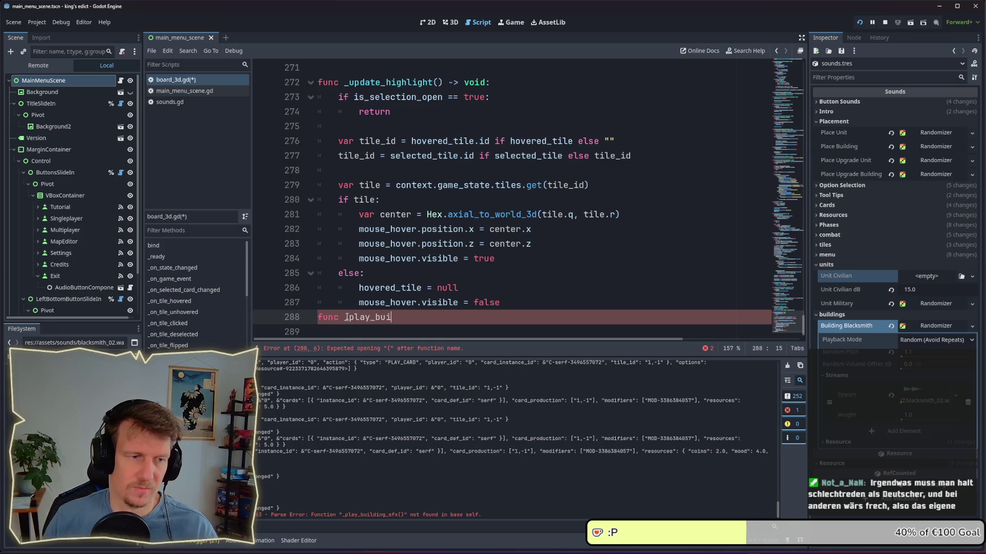
drag(401, 320, 305, 322)
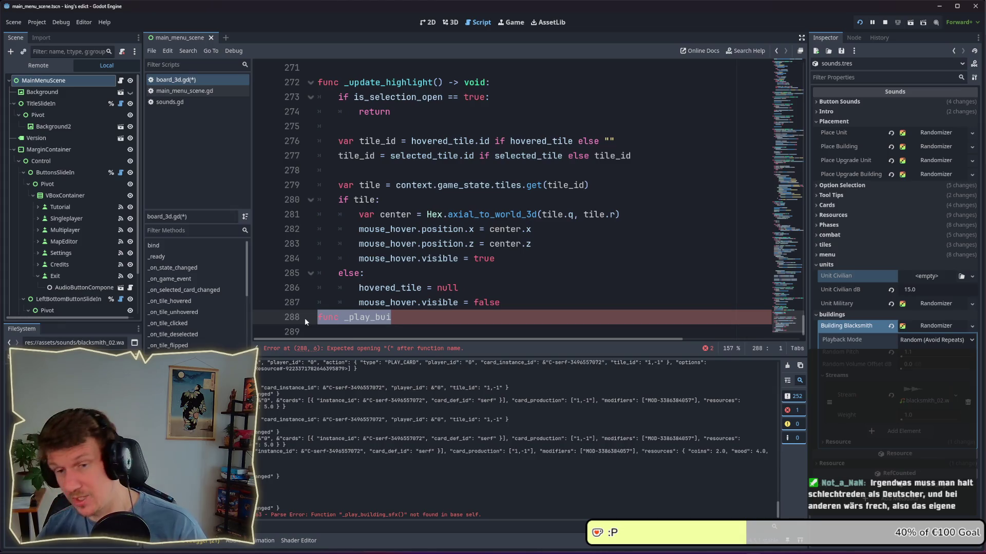
key(BackSpace)
key(BackSpace)
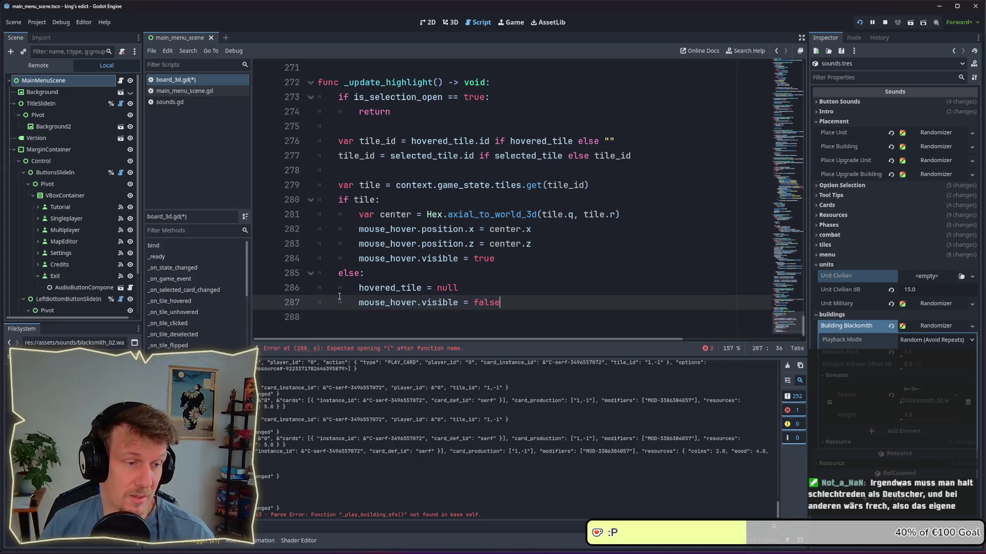
click(781, 184)
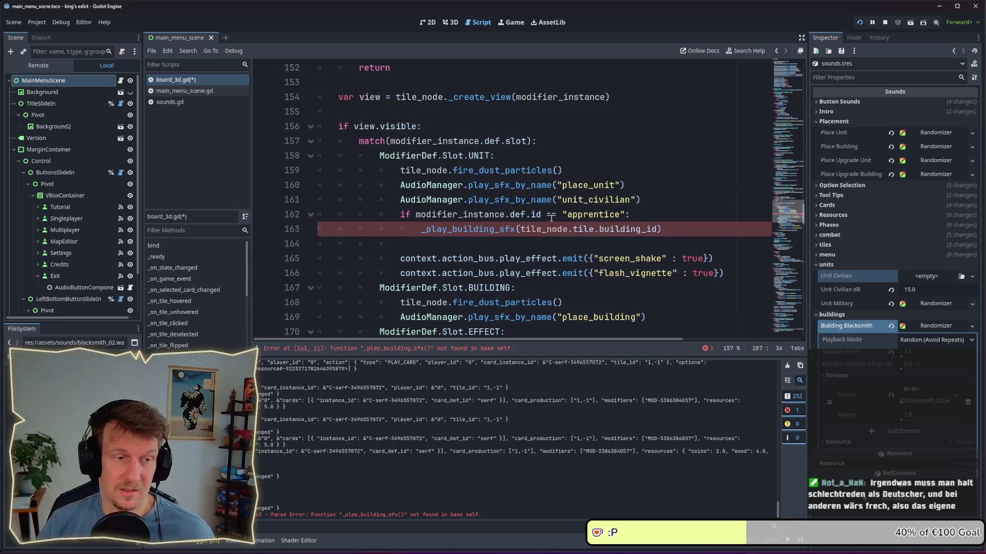
Change line 163 to call AudioManager.play_building_sfx without the leading underscore
click(422, 229)
text(Audio)
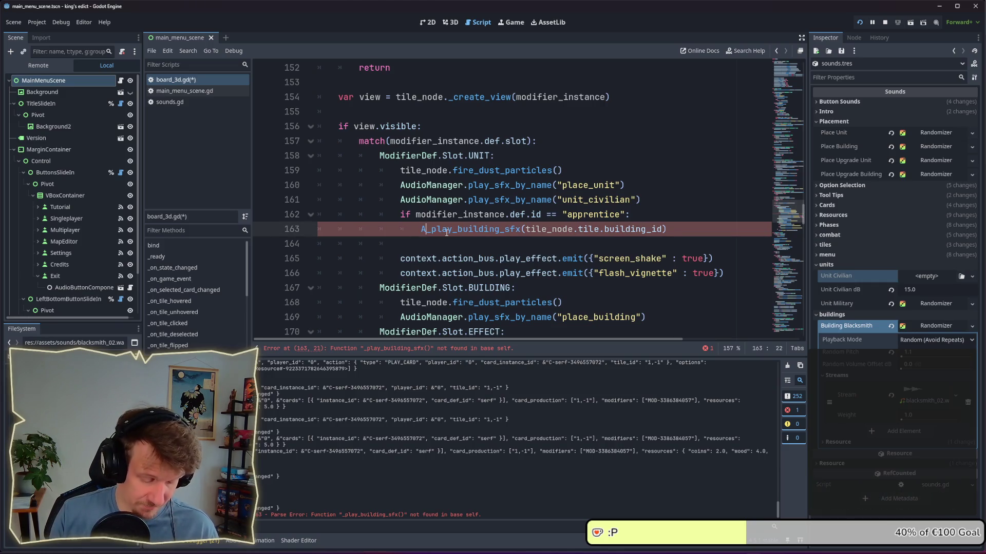
text(Manger.)
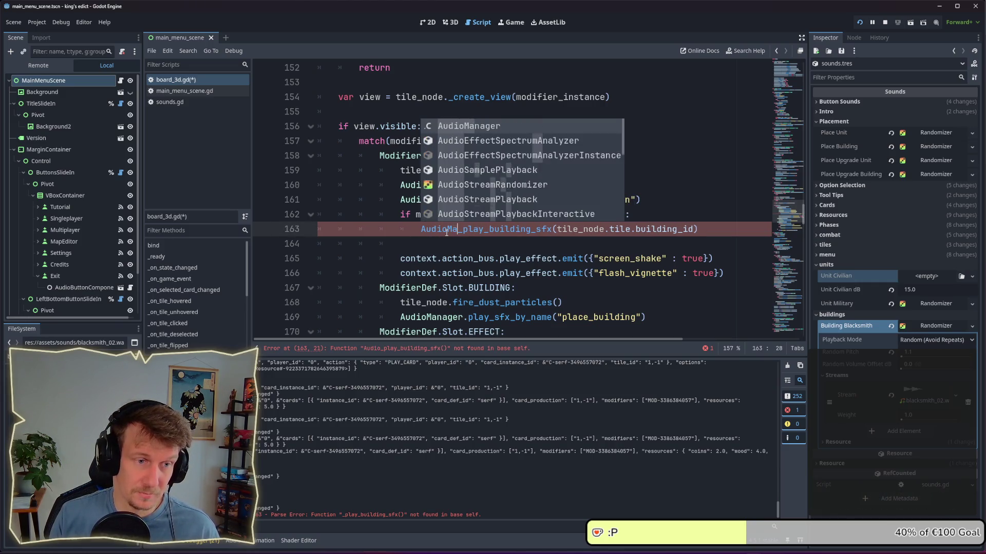
key(Delete)
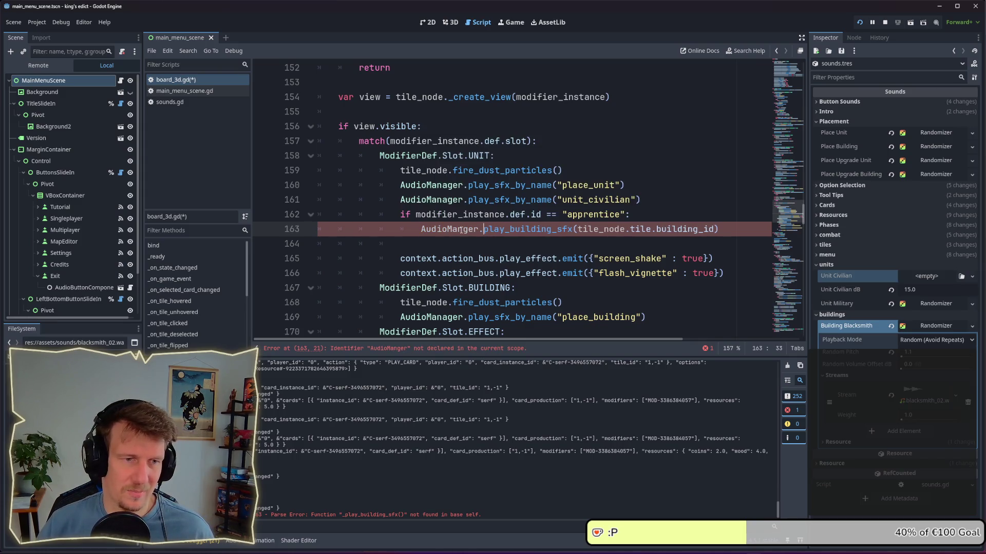
text(a)
click(488, 229)
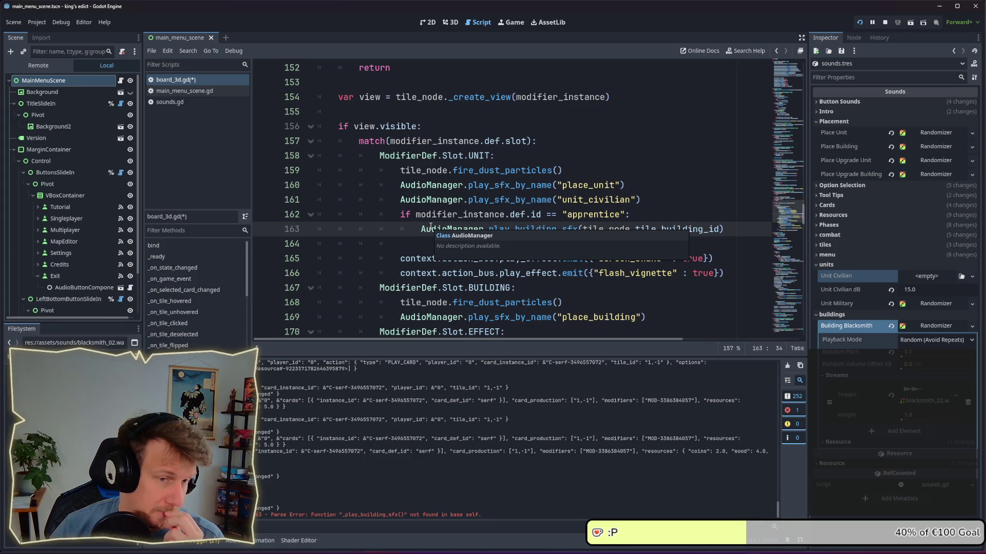
Open the audio_manager.gd script from the AudioManager reference
click(576, 229)
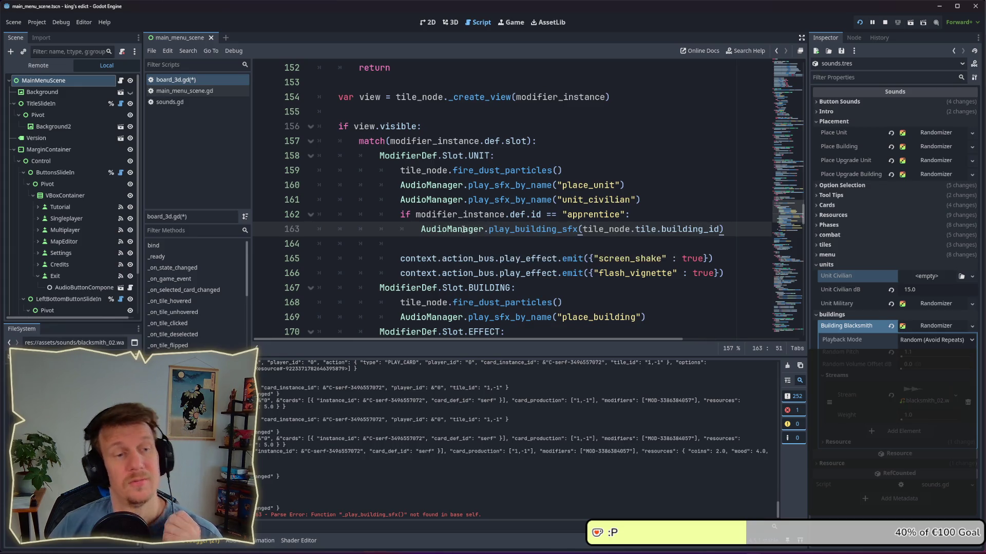
mouse_move(463, 229)
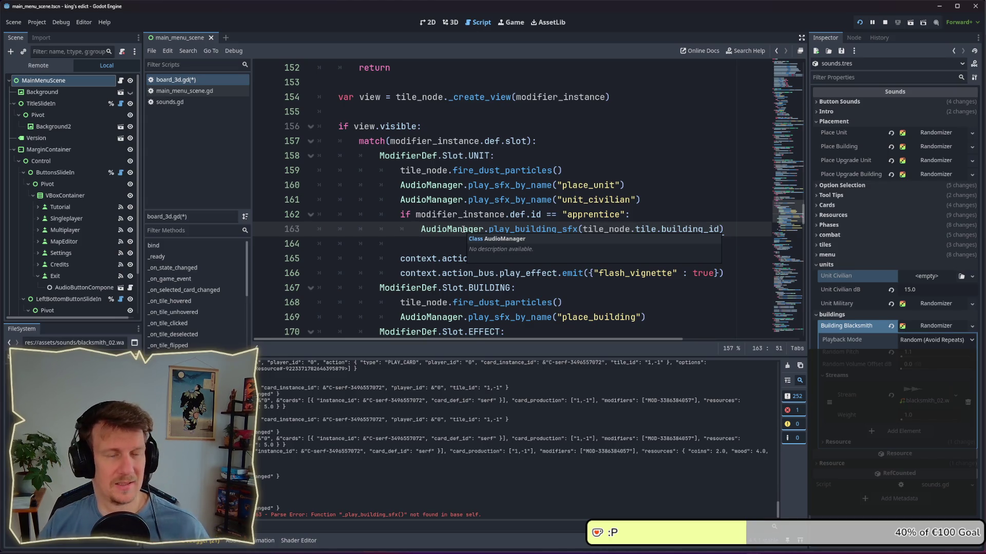
ctrl+click(462, 229)
Add func play_building_sfx(building_id : StringName) -> void after _get_volume and paste the blacksmith match code into it
scroll(463, 241, down, 20)
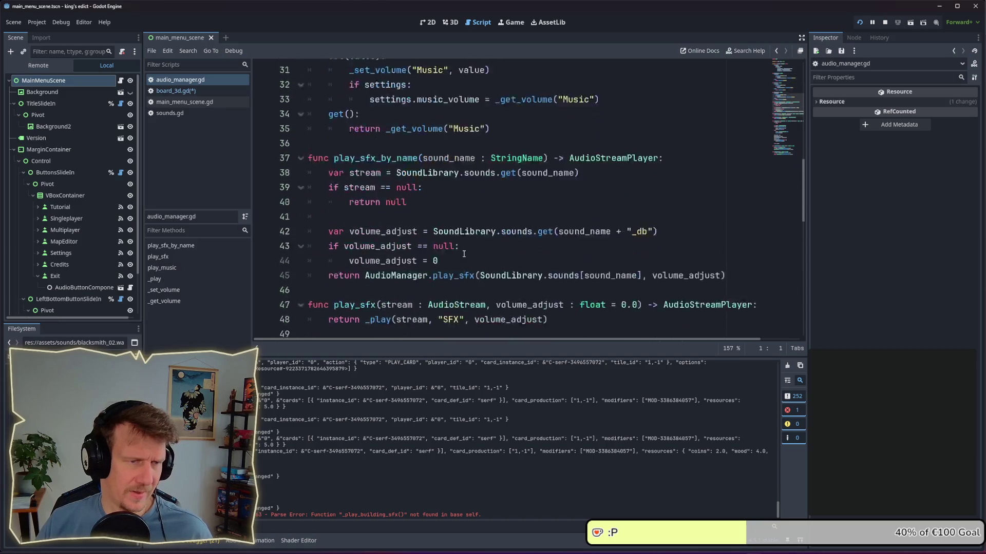
scroll(464, 253, down, 1)
click(411, 308)
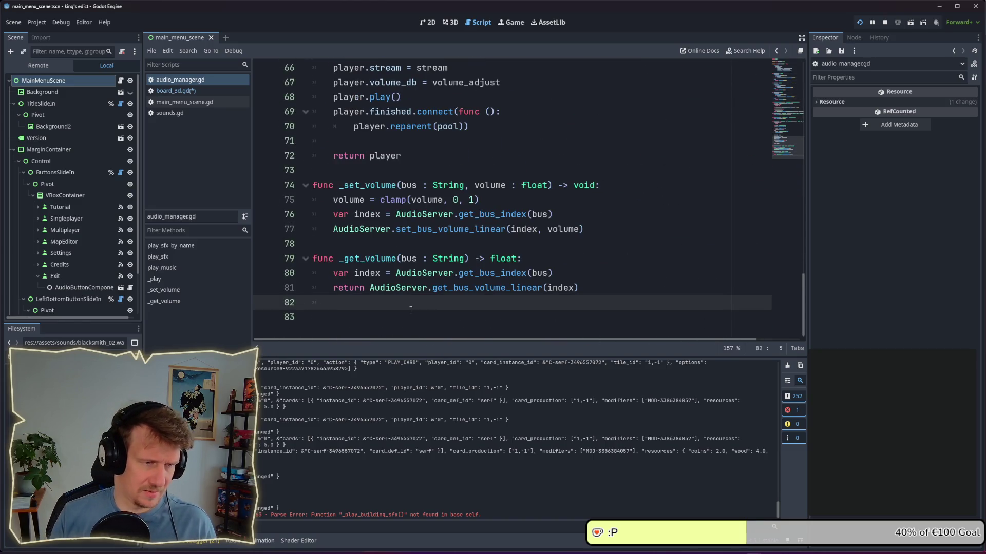
key(Return)
key(Down)
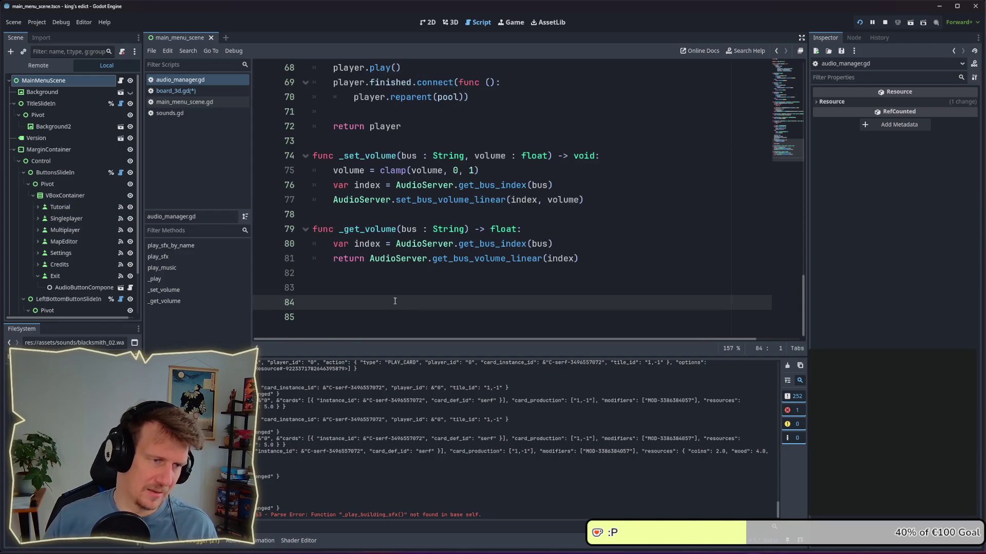
scroll(408, 307, down, 1)
text(func )
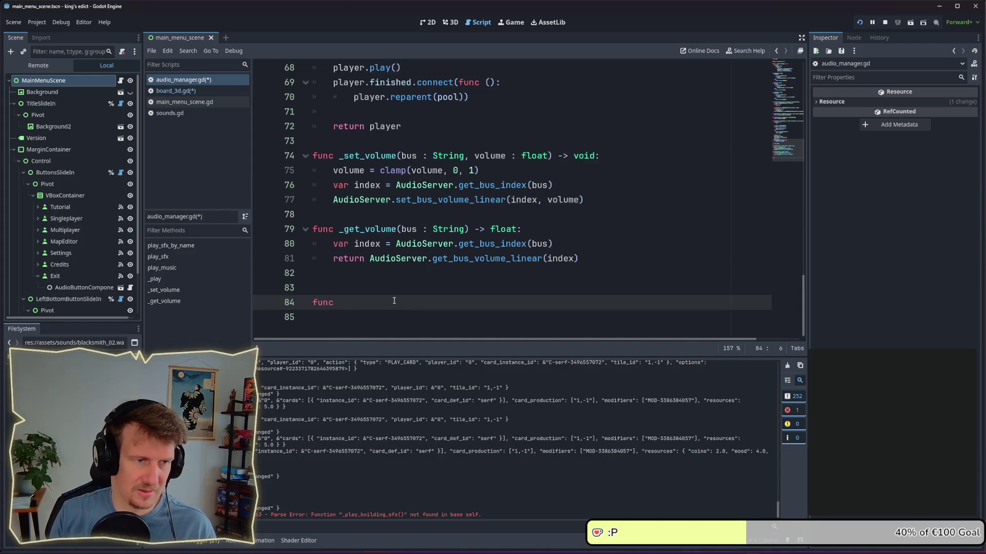
text(pl)
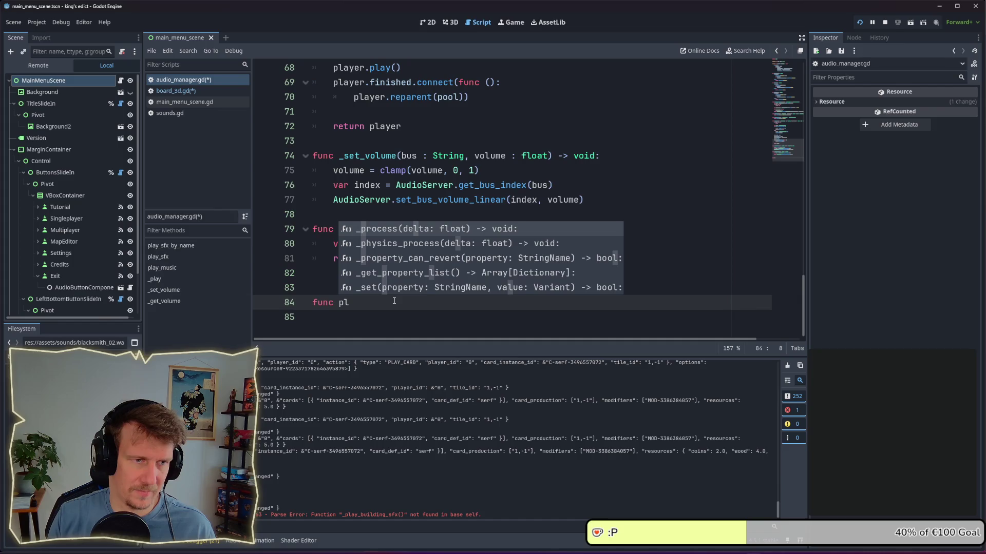
text(ay_bu)
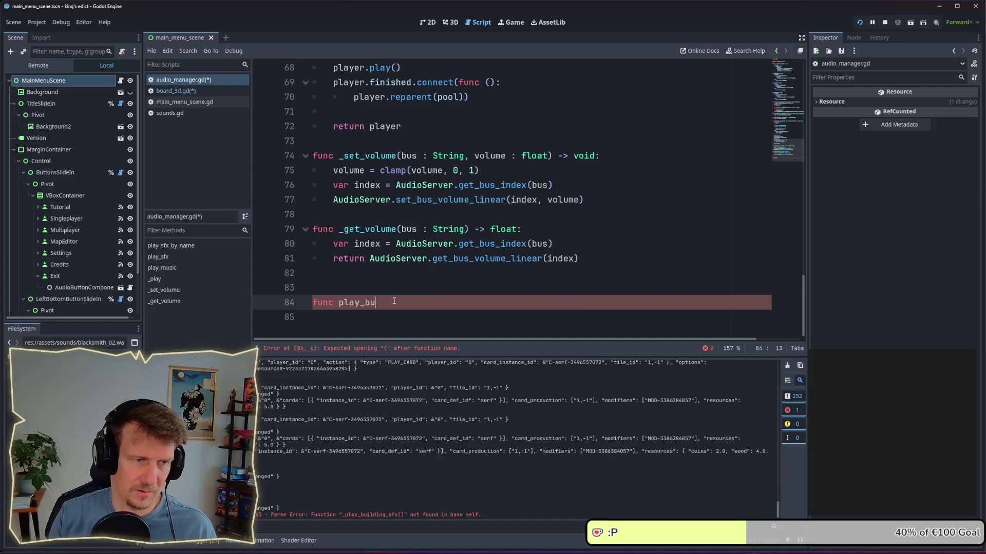
text(ilding_)
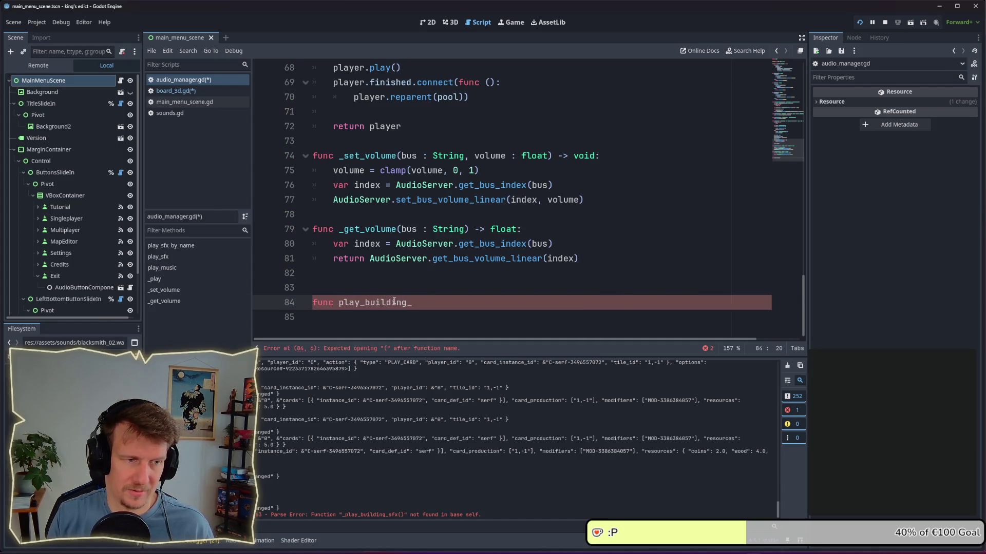
text(sfx)
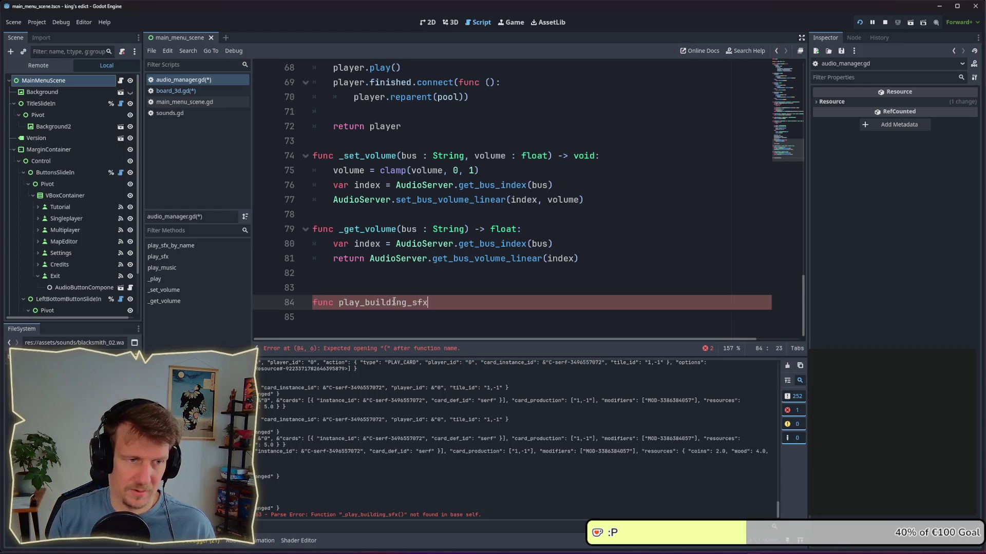
text(()
text(building_)
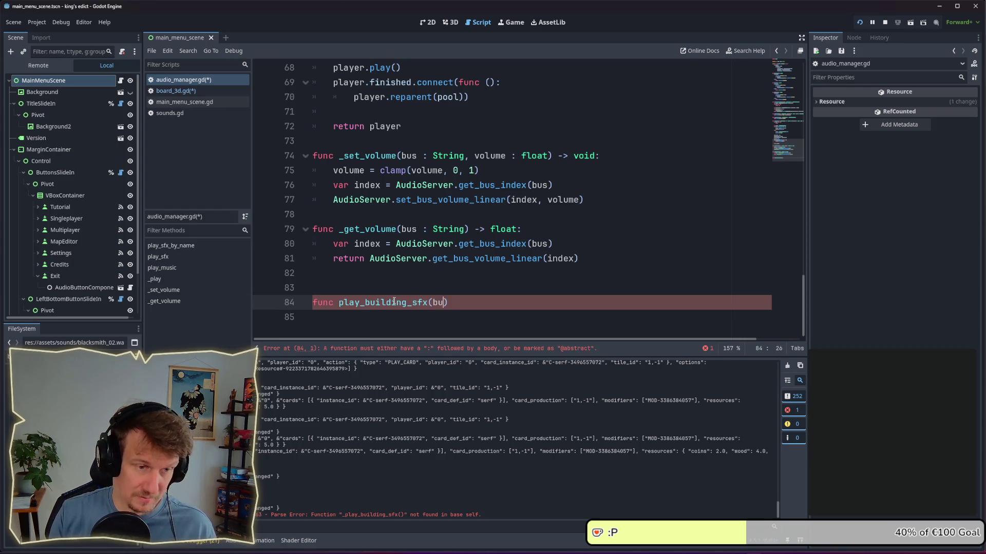
text(id)
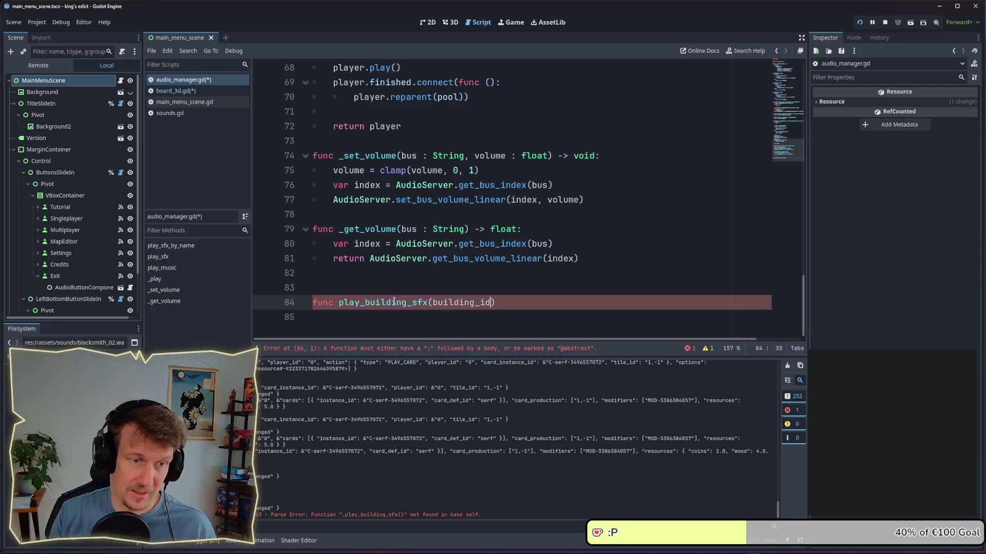
text( : )
text(StringName)
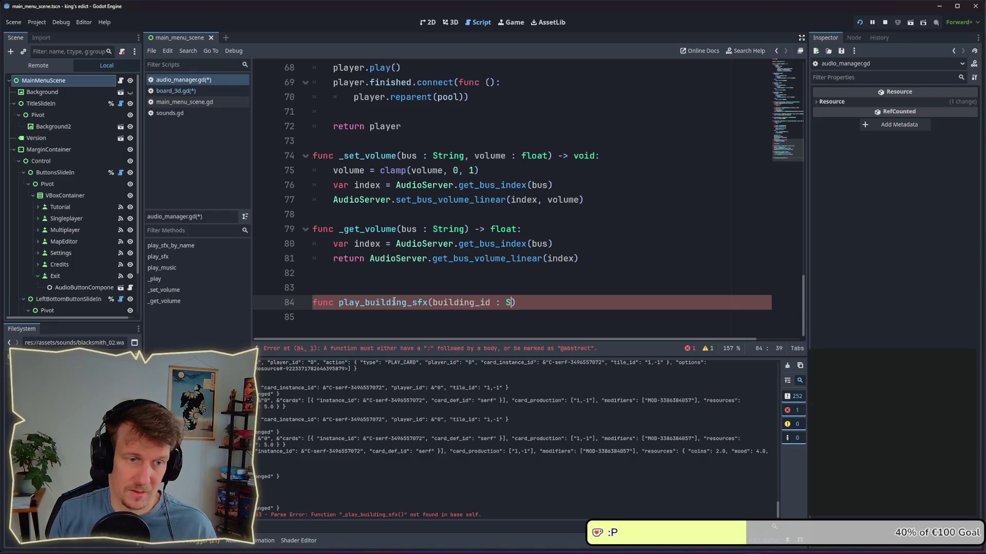
text() -> void:)
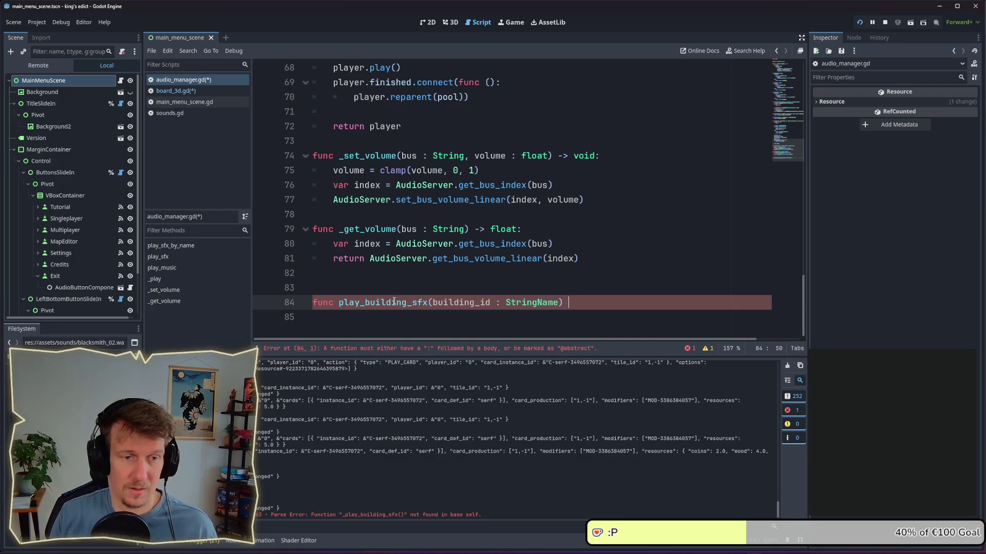
key(Return)
text(match(tile_node.tile.building_id): 						"blacksmith": 							AudioManager.play_sfx_by_name("building_blacksmith"))
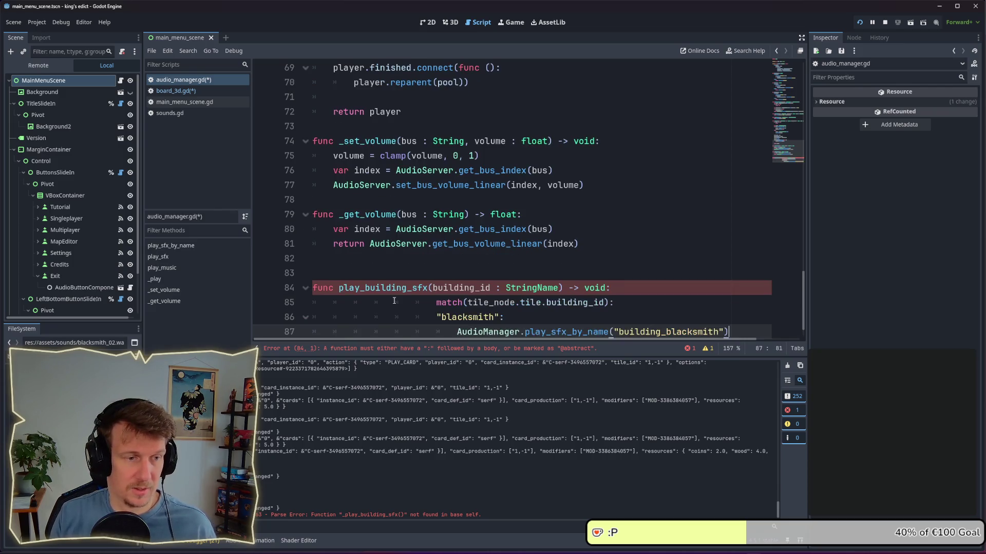
Dedent the pasted code, match on the building_id parameter instead of tile_node.tile.building_id, and save
mouse_move(729, 304)
mouse_down()
mouse_move(359, 289)
mouse_move(341, 279)
mouse_up()
key(shift+Tab)
key(shift+Tab)
key(shift+Tab)
key(shift+Tab)
key(shift+Tab)
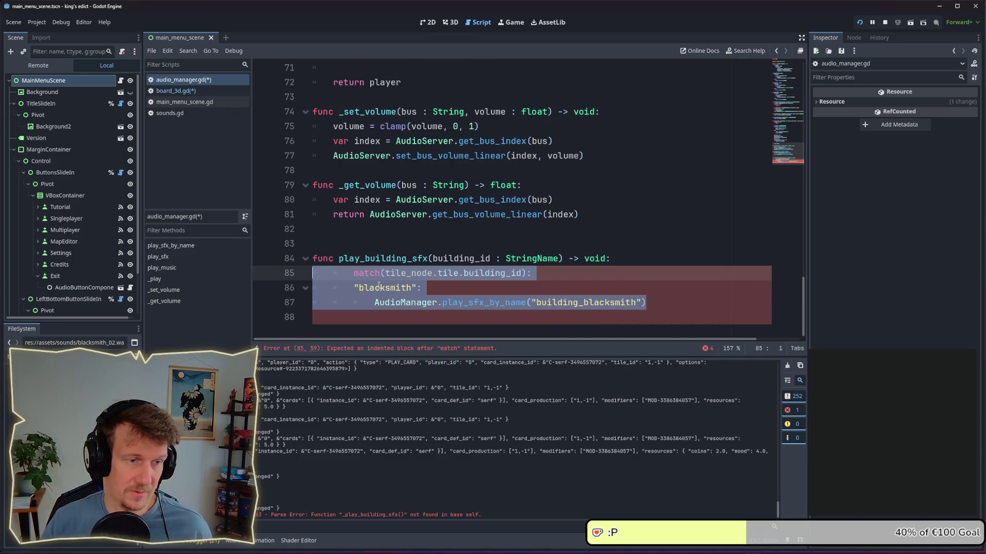
click(397, 268)
double_click(460, 258)
key(ctrl+c)
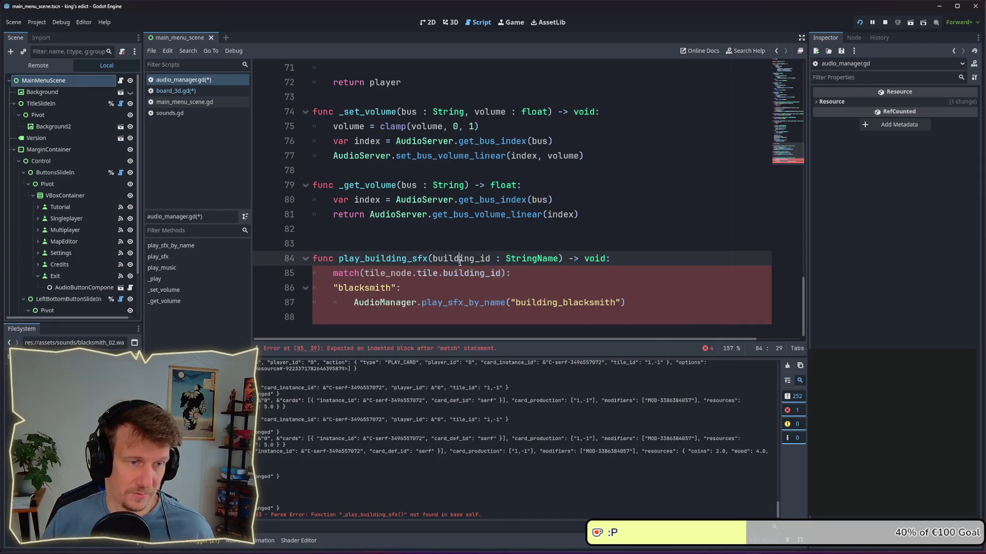
drag(367, 275, 499, 273)
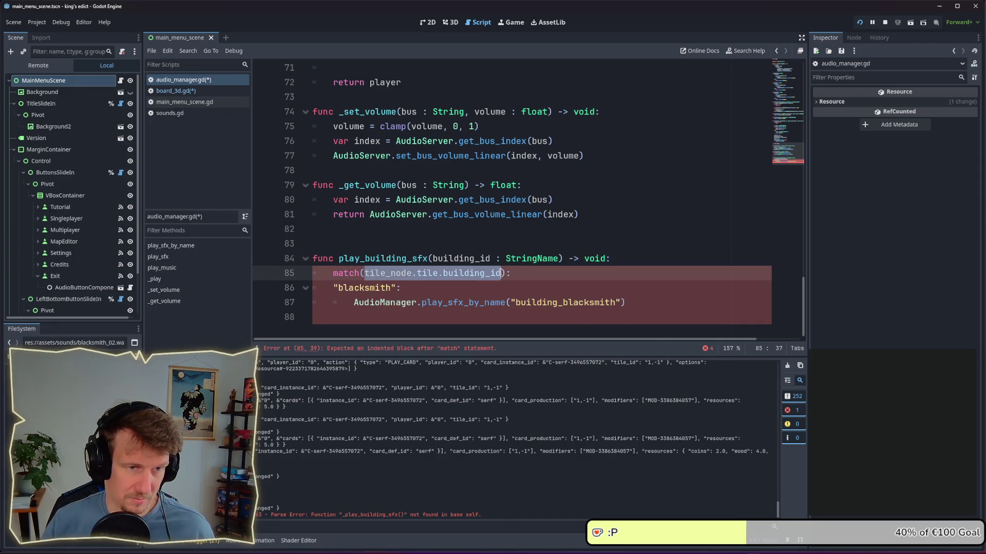
key(ctrl+v)
key(ctrl+s)
Indent the blacksmith case and make it call play_sfx_by_name directly without the AudioManager prefix, then save
click(491, 283)
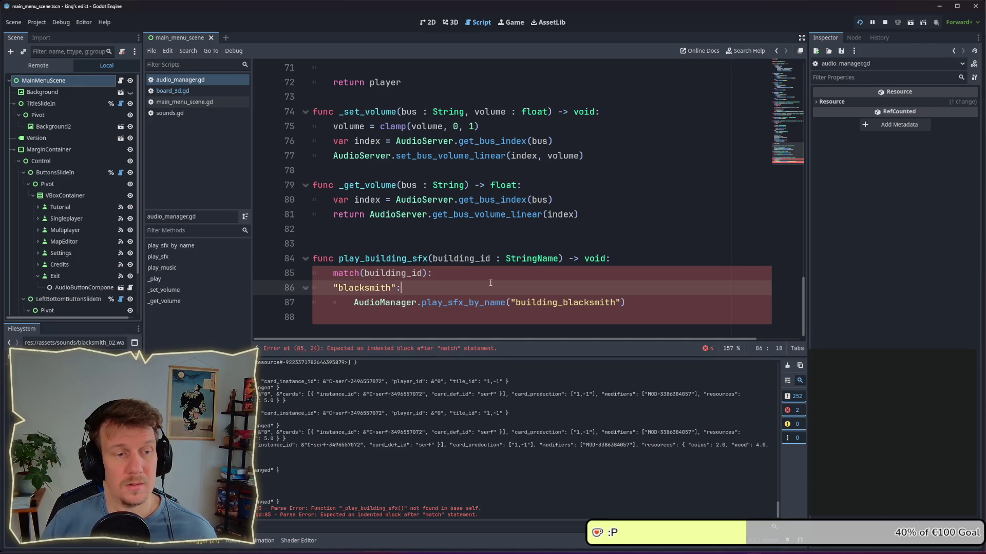
drag(591, 311, 505, 287)
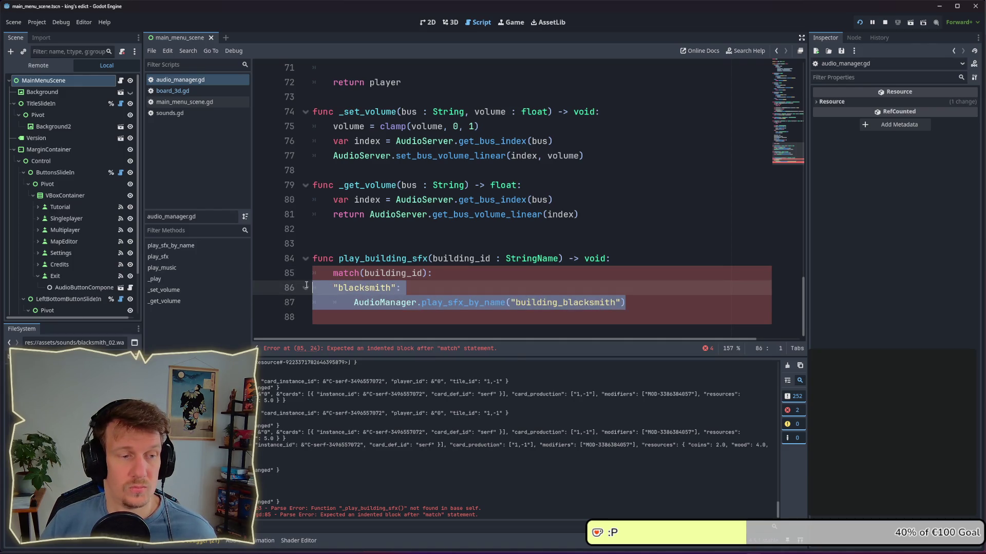
key(Tab)
click(496, 289)
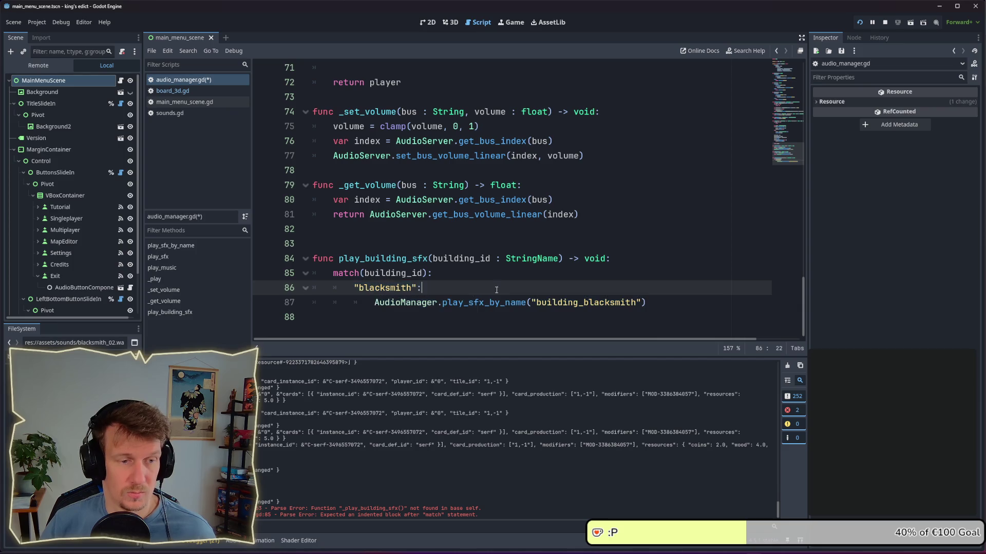
double_click(432, 305)
key(BackSpace)
key(Delete)
click(457, 291)
key(ctrl+s)
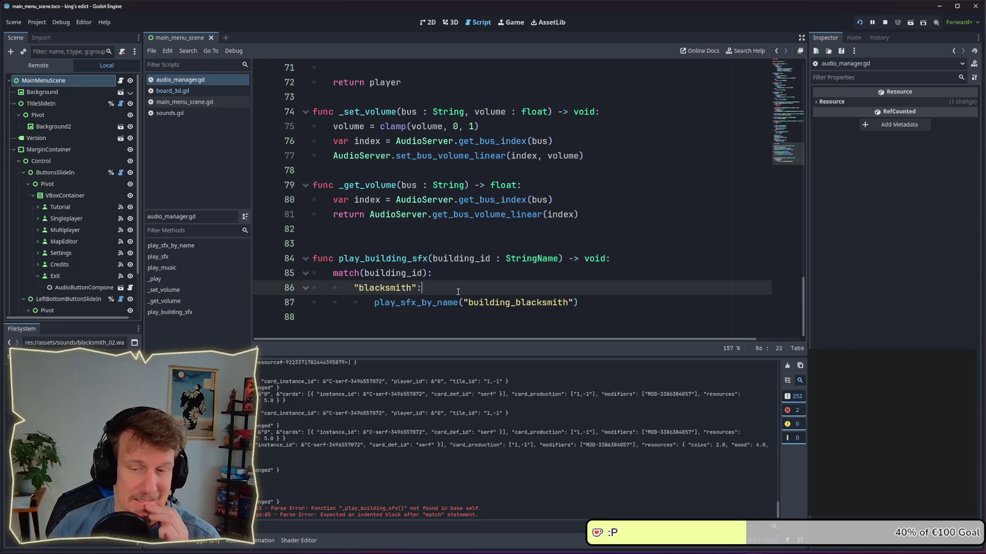
Add a "palace" case with a pass placeholder to the match
click(583, 301)
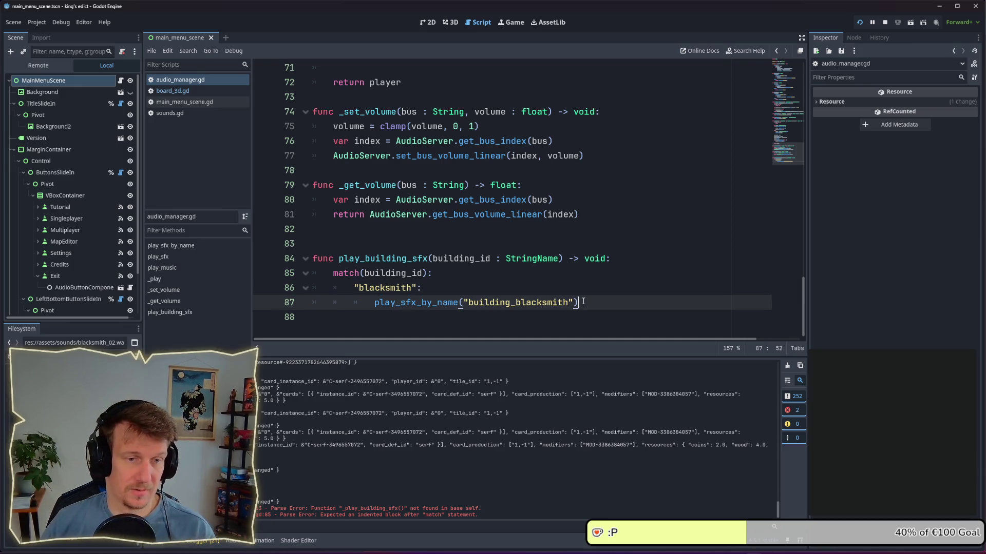
key(Return)
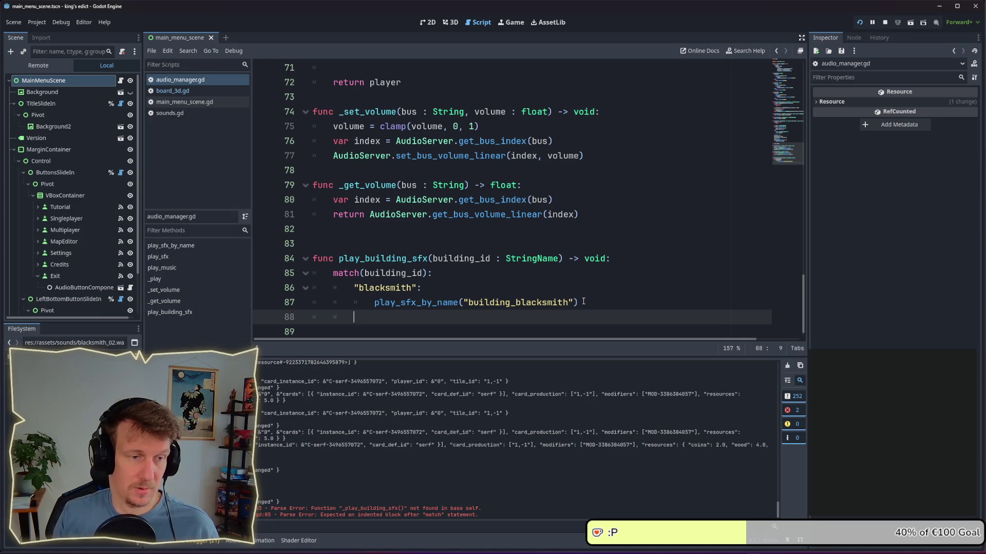
text(")
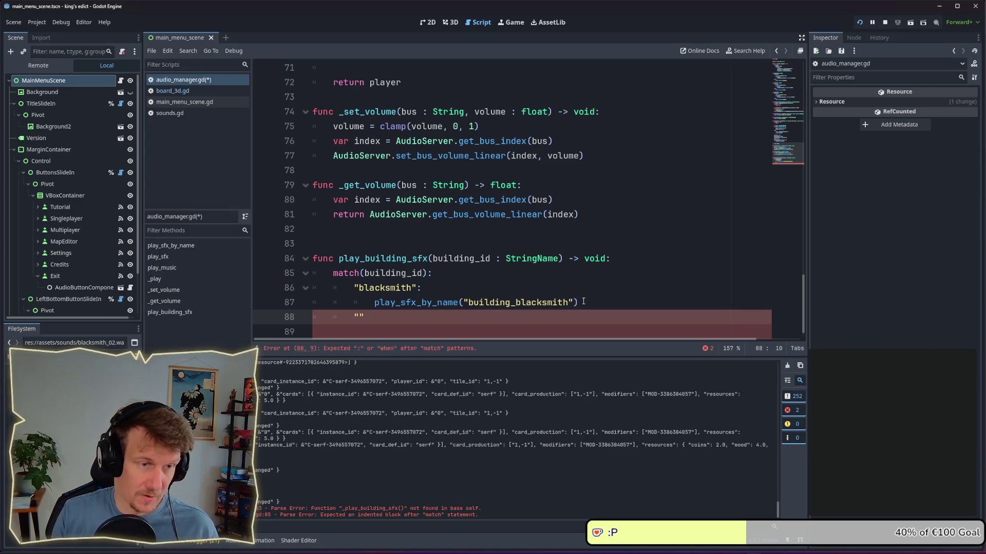
text(ba)
key(BackSpace)
key(BackSpace)
key(BackSpace)
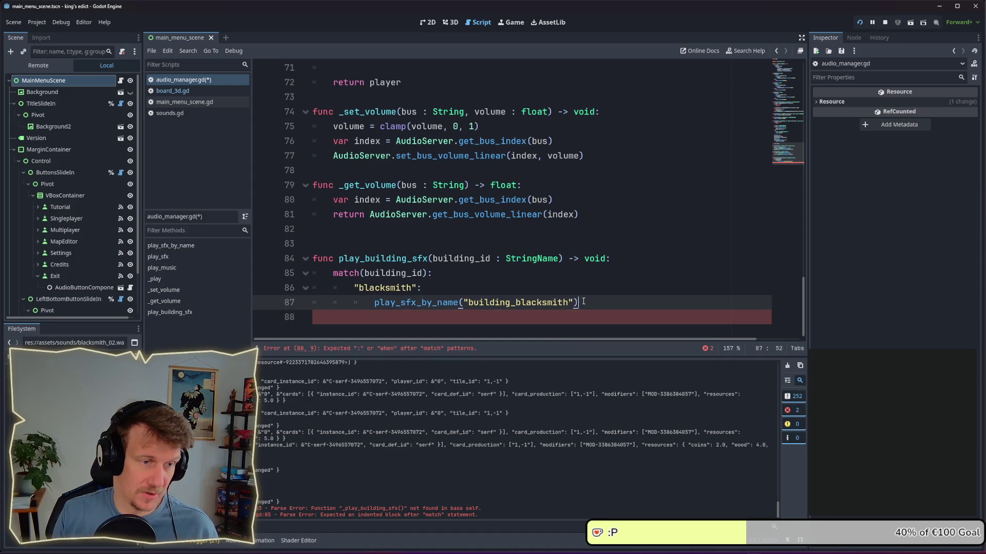
key(Up)
key(Up)
key(Up)
key(Return)
text("palace")
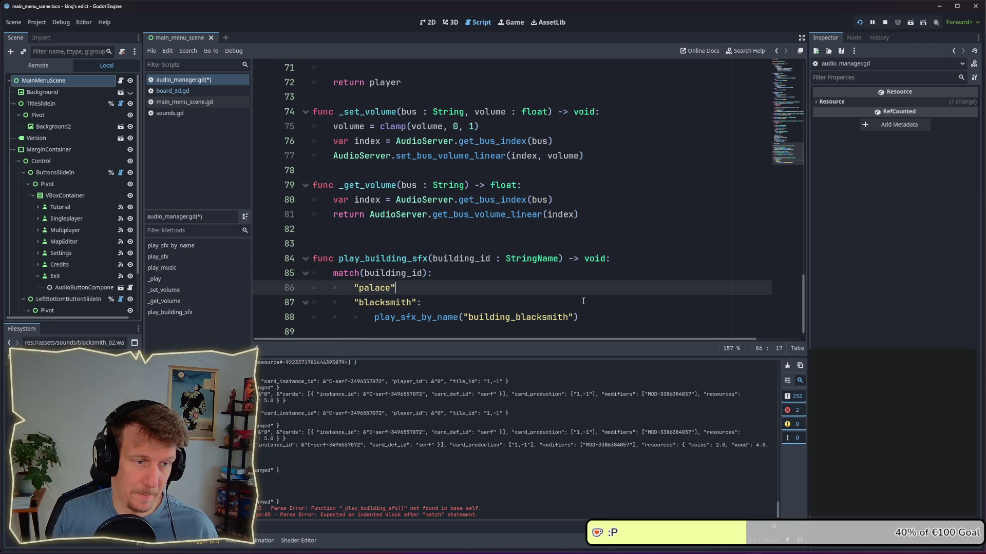
text(:)
key(Return)
text(pass)
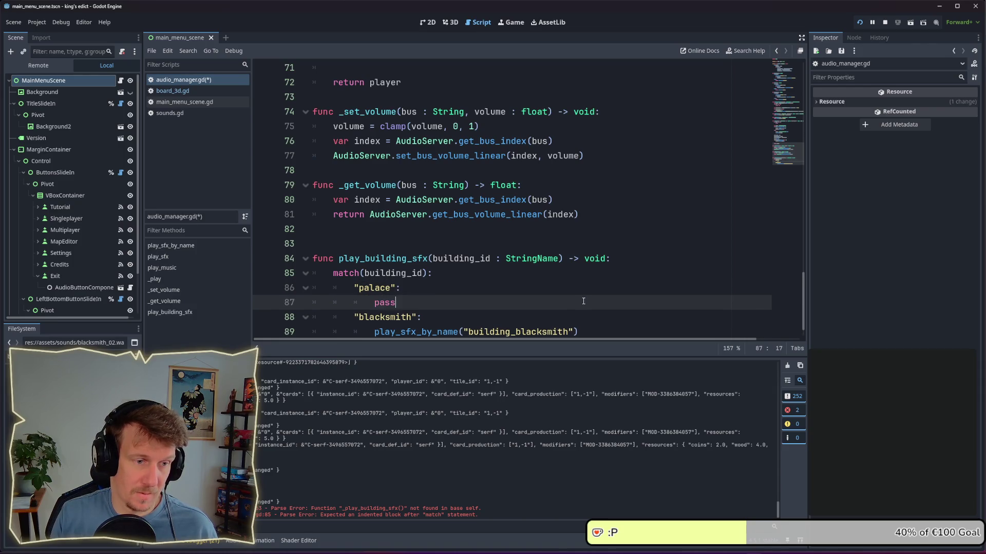
Add "mill" and "saw_mill" cases, each with pass, after the blacksmith case
scroll(561, 296, down, 1)
click(601, 306)
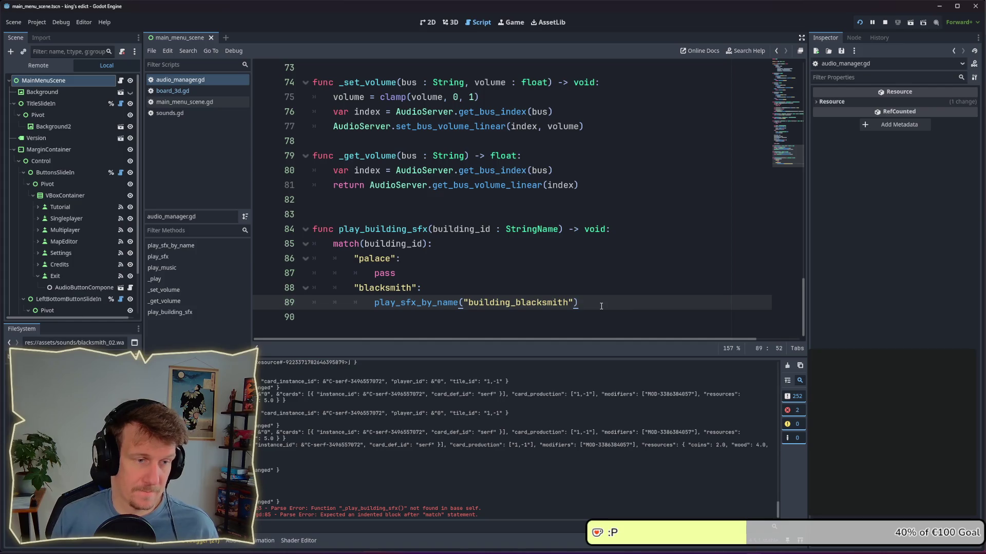
key(Return)
text(")
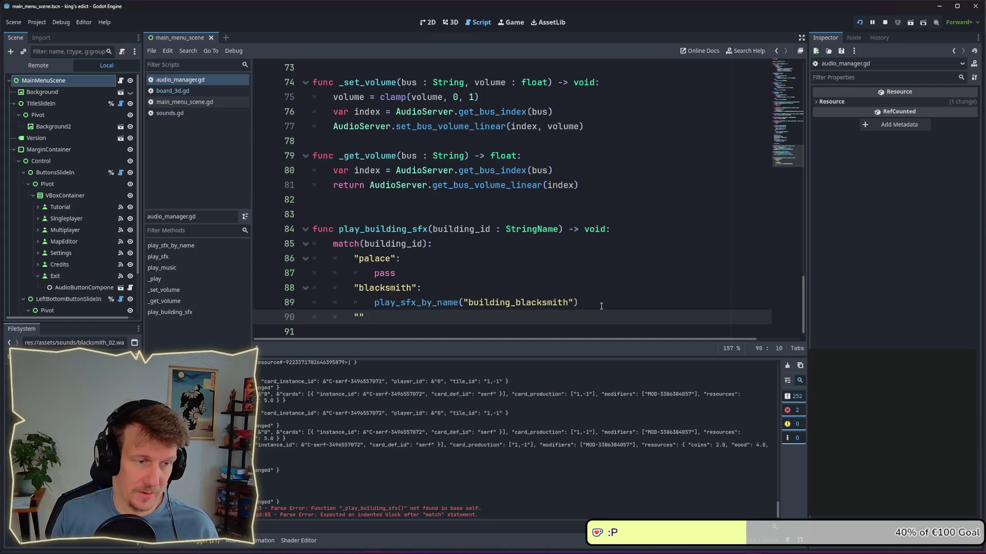
text(mill":)
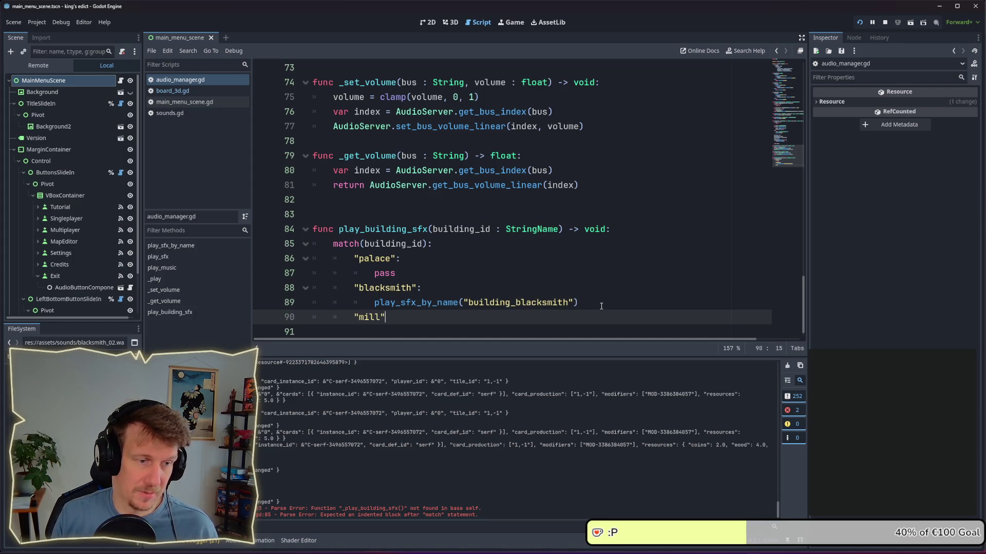
key(Return)
text(pass)
key(Return)
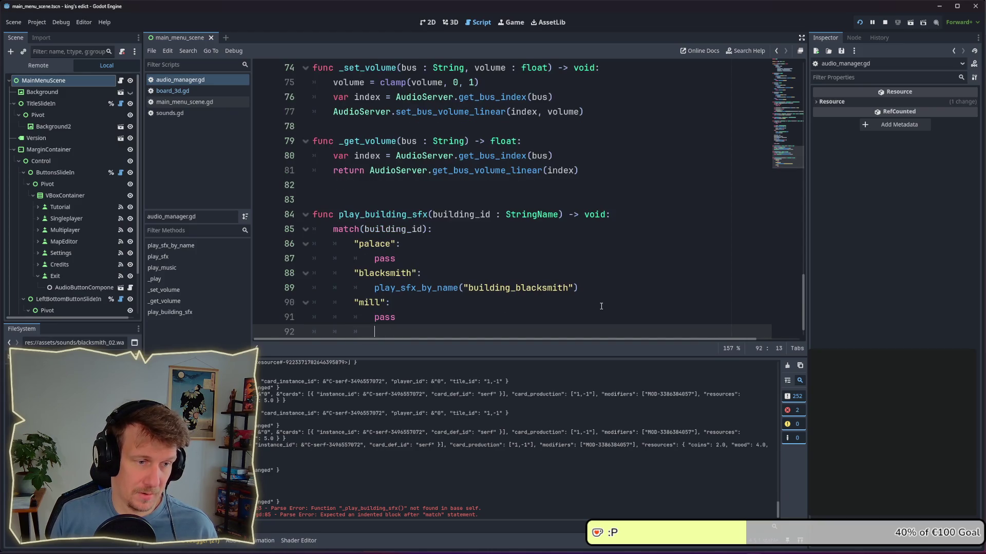
text(")
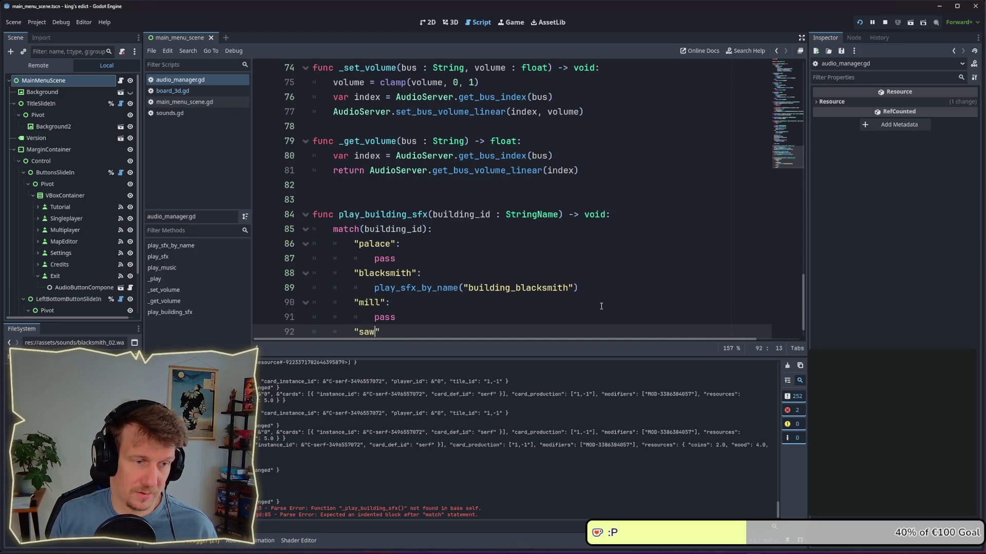
text(saw_mill":)
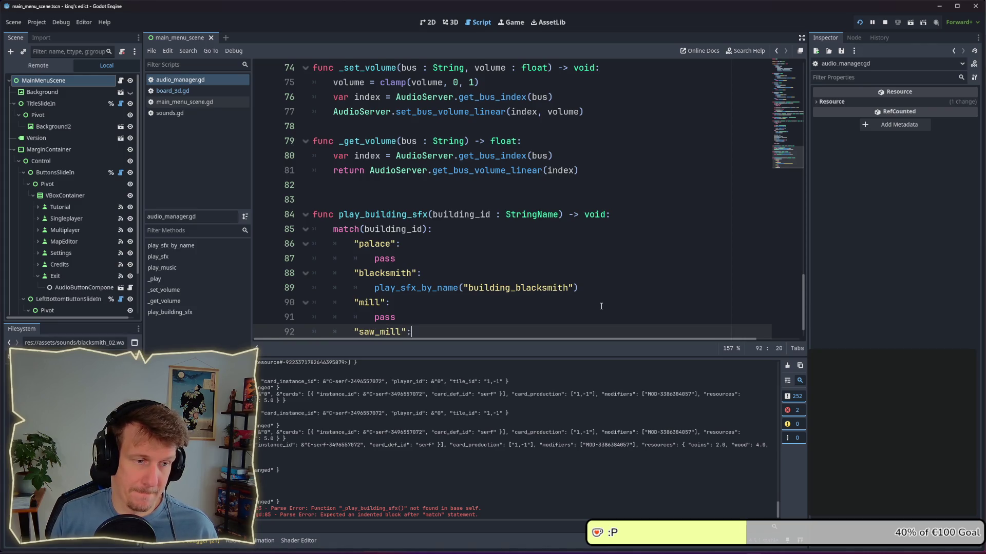
key(Return)
text(pass)
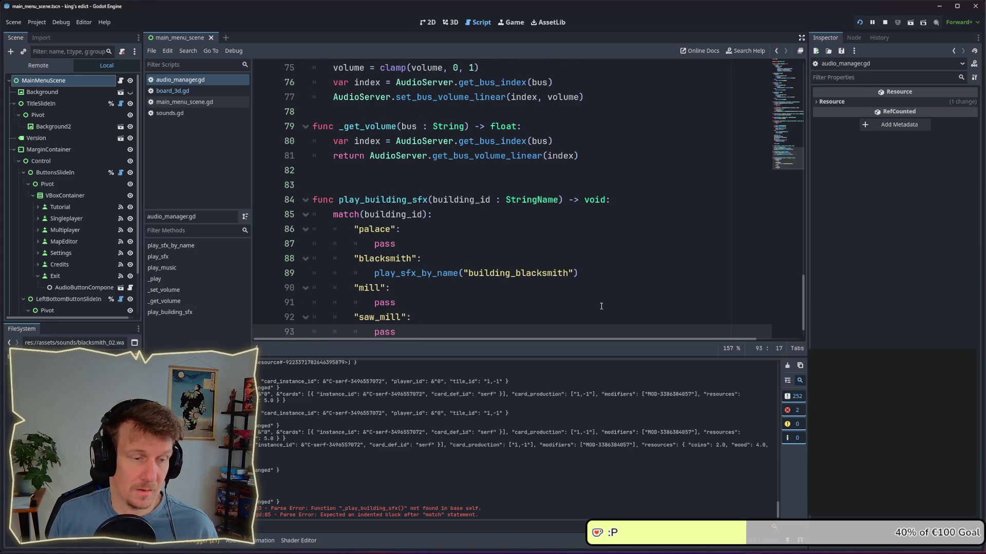
Add "barracks" and "village" cases, each with pass, and save the script
key(Return)
text(")
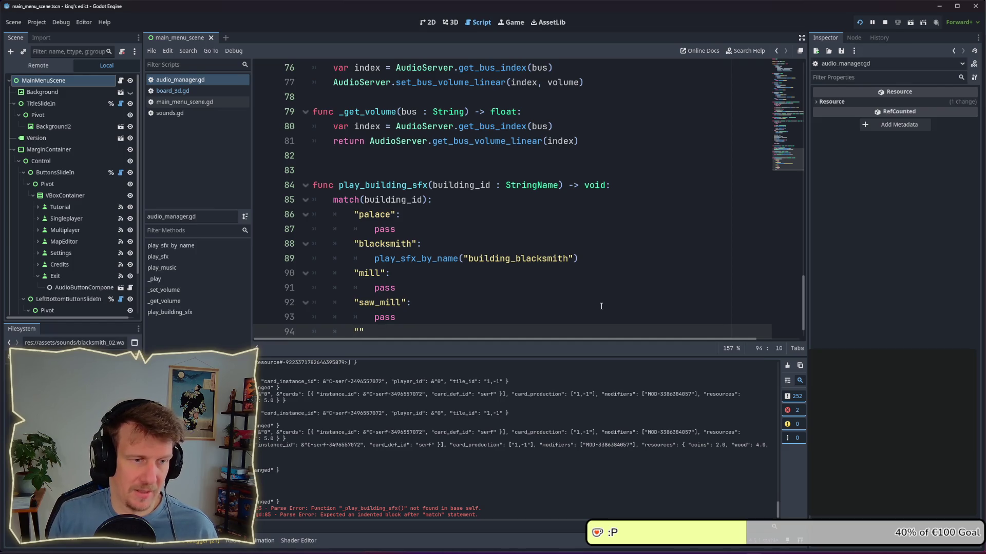
text(barracks")
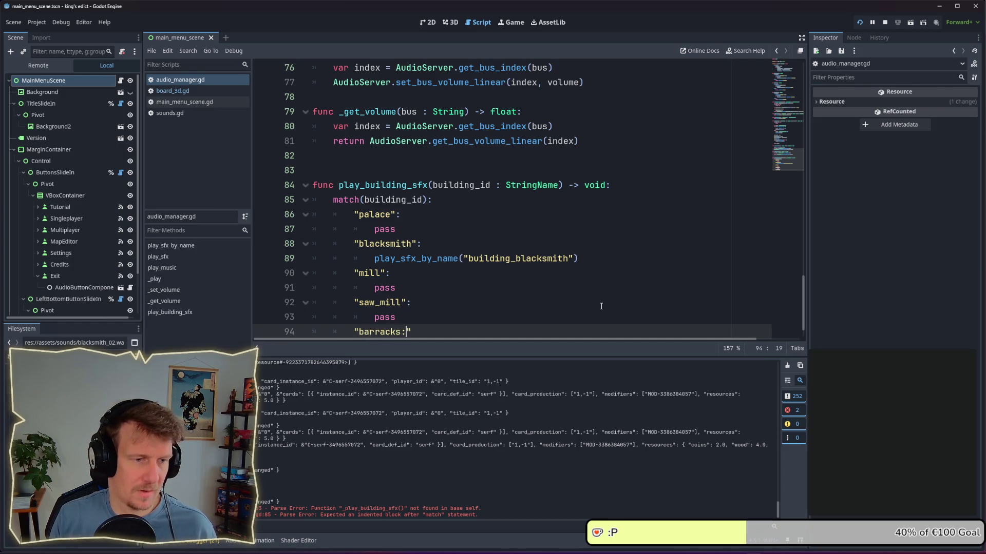
text(:)
key(Return)
text(pass)
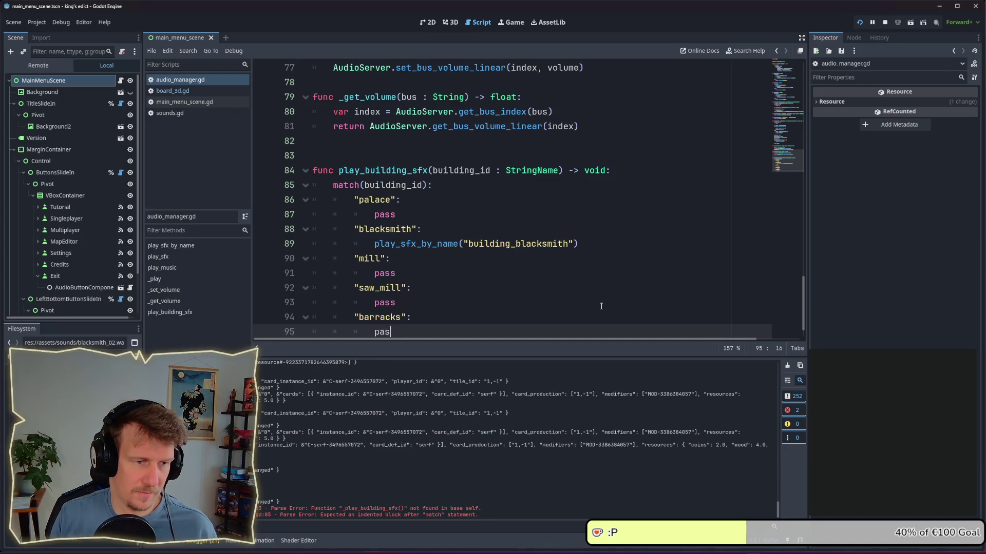
key(Return)
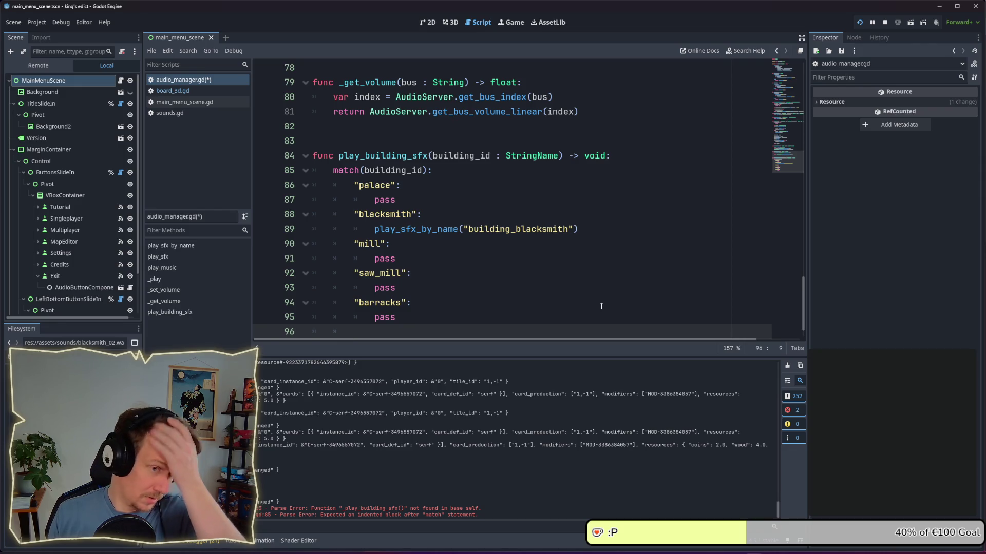
text(")
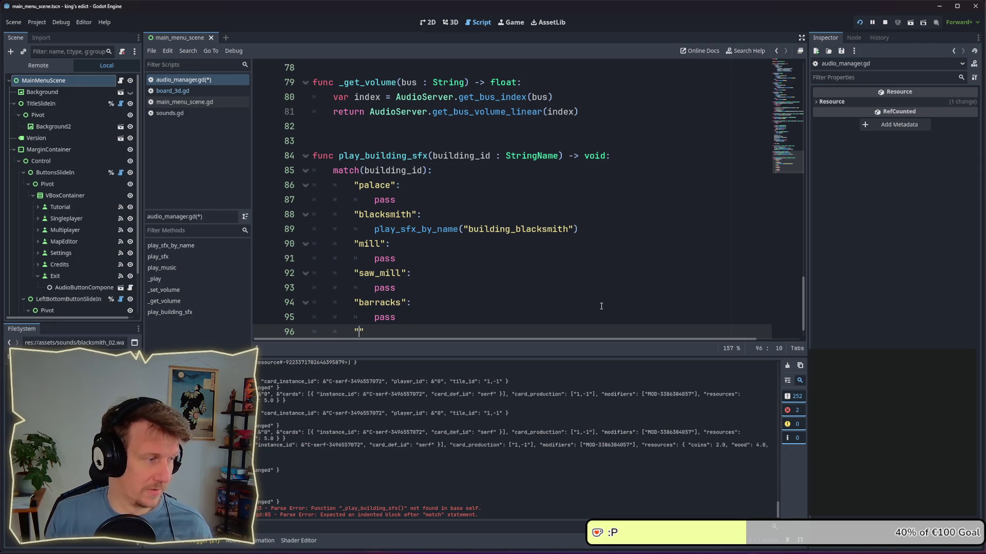
text(village")
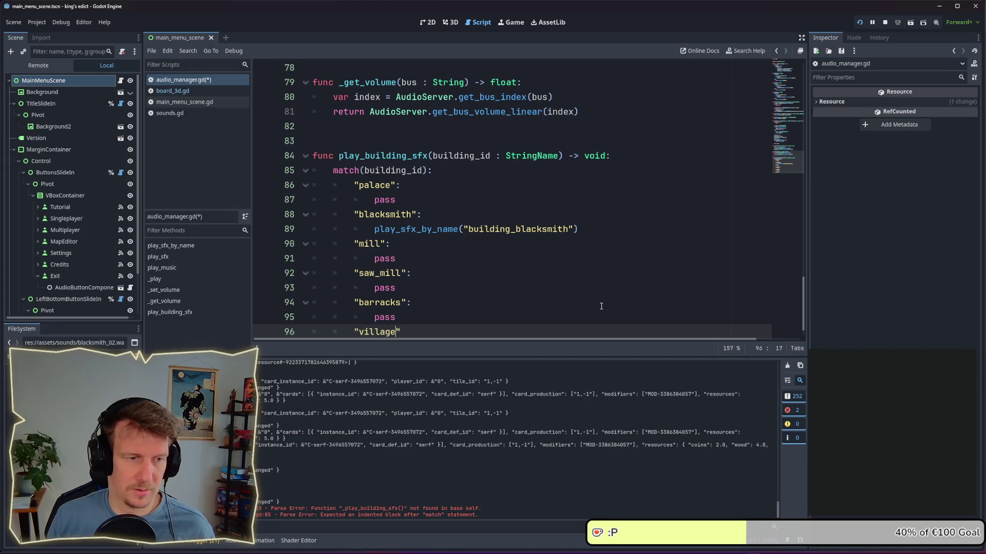
key(ctrl+s)
text(:)
key(Return)
text(pass)
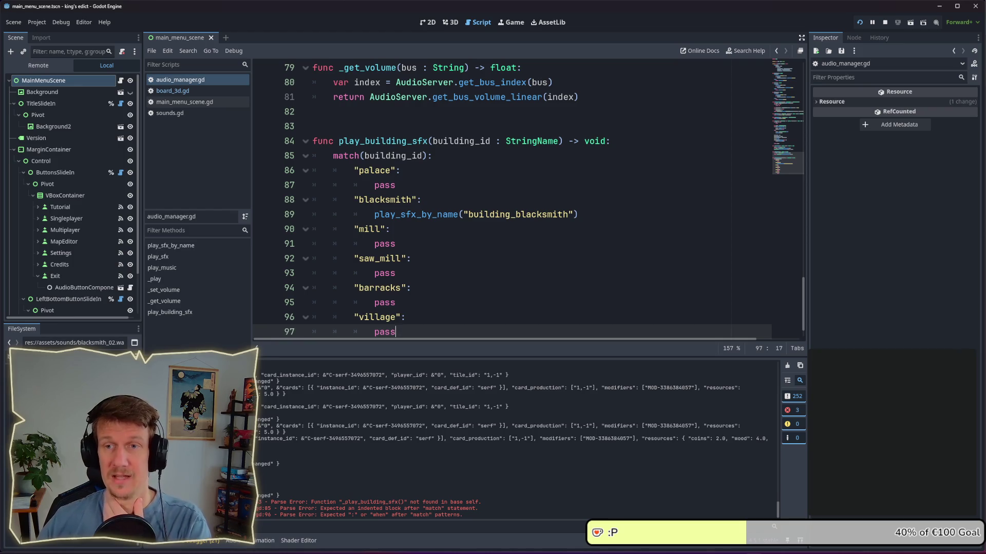
scroll(462, 275, down, 1)
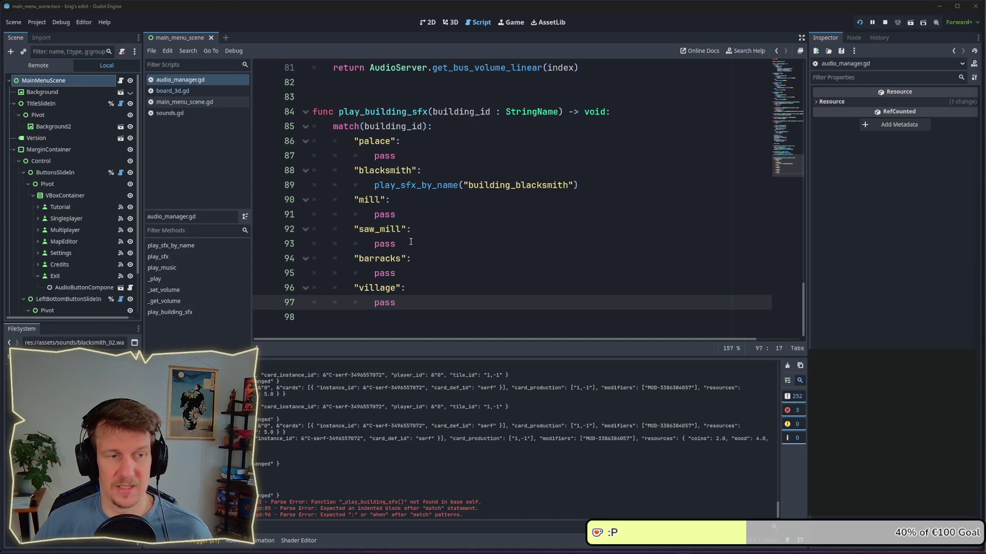
click(338, 97)
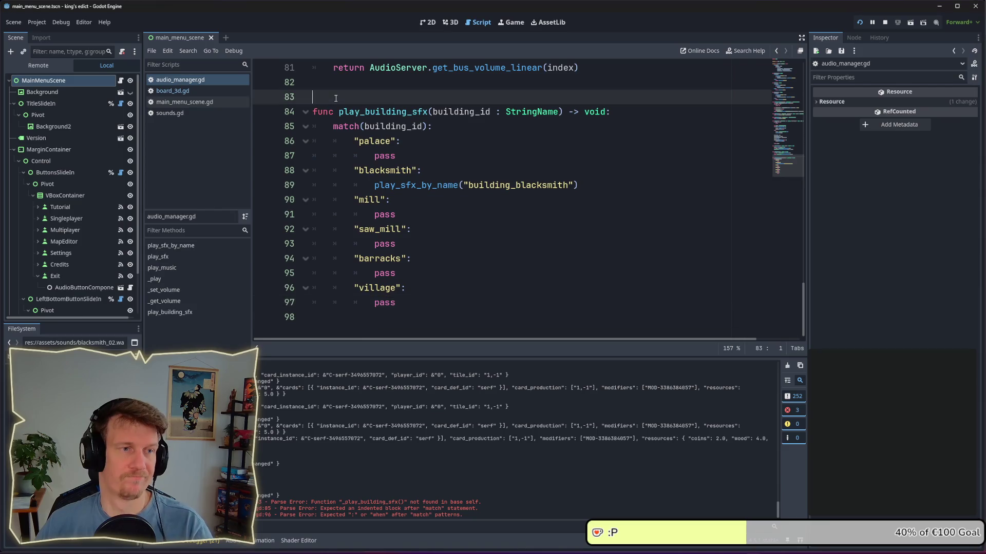
Remove the blank line above play_building_sfx and replace the palace case's pass with the copied blacksmith sound call
key(BackSpace)
click(483, 155)
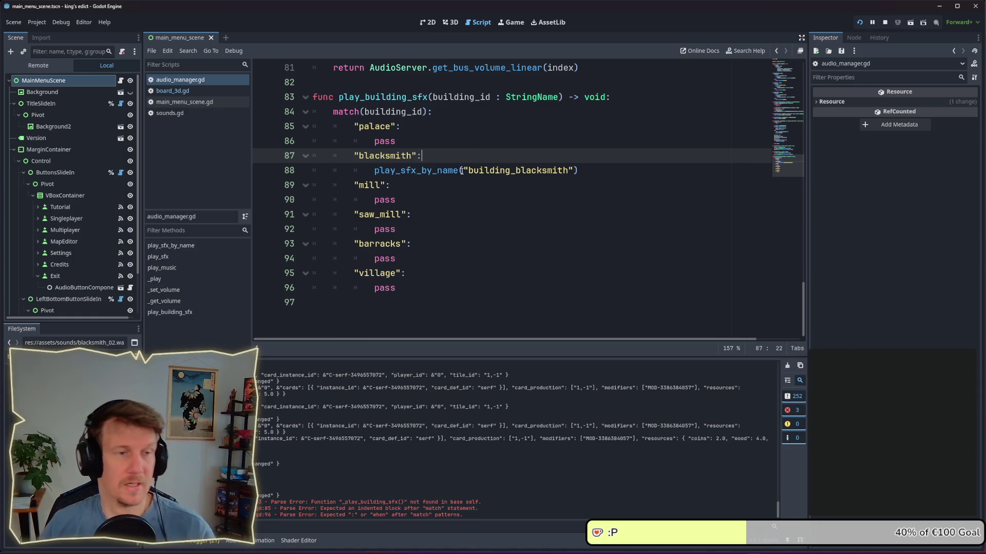
click(448, 184)
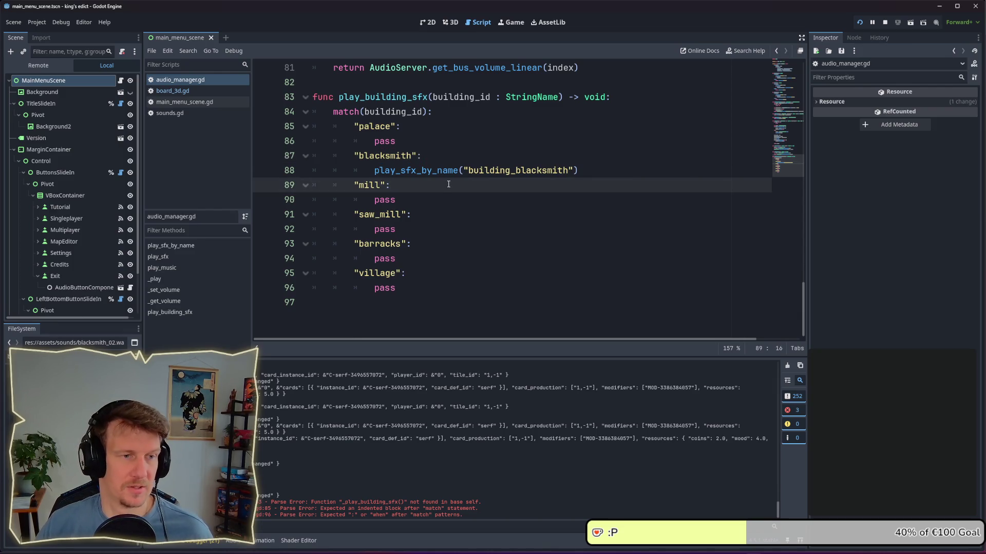
drag(578, 171, 374, 171)
key(ctrl+c)
double_click(376, 142)
key(ctrl+v)
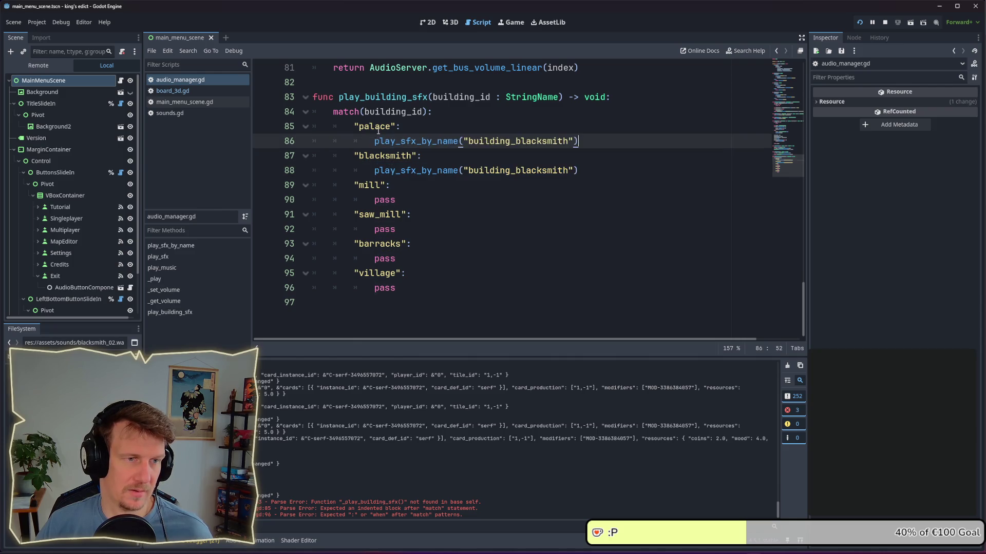
Rename the palace call's sound to "building_palace" and insert a blank line above the match
double_click(485, 141)
click(485, 141)
drag(468, 141, 570, 140)
click(518, 141)
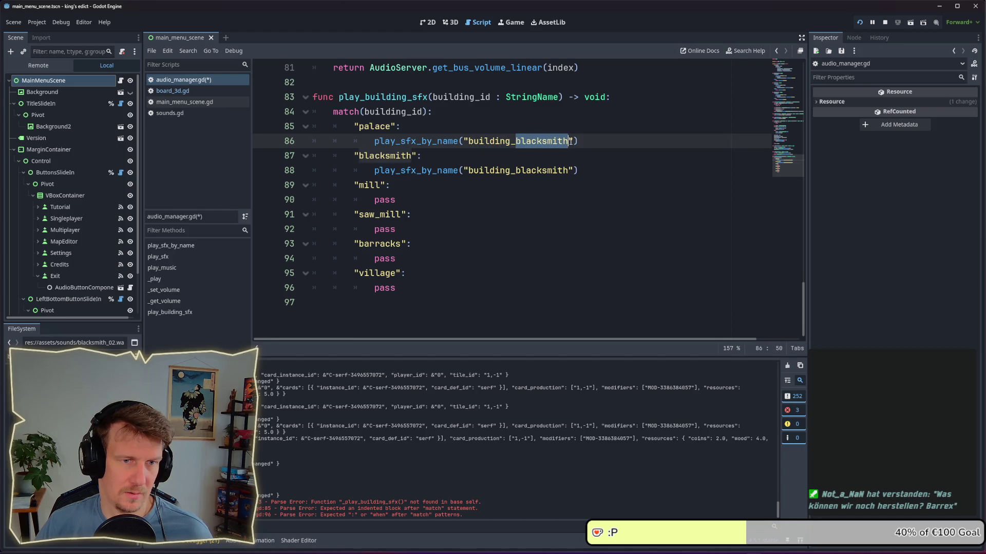
text(palace)
click(450, 113)
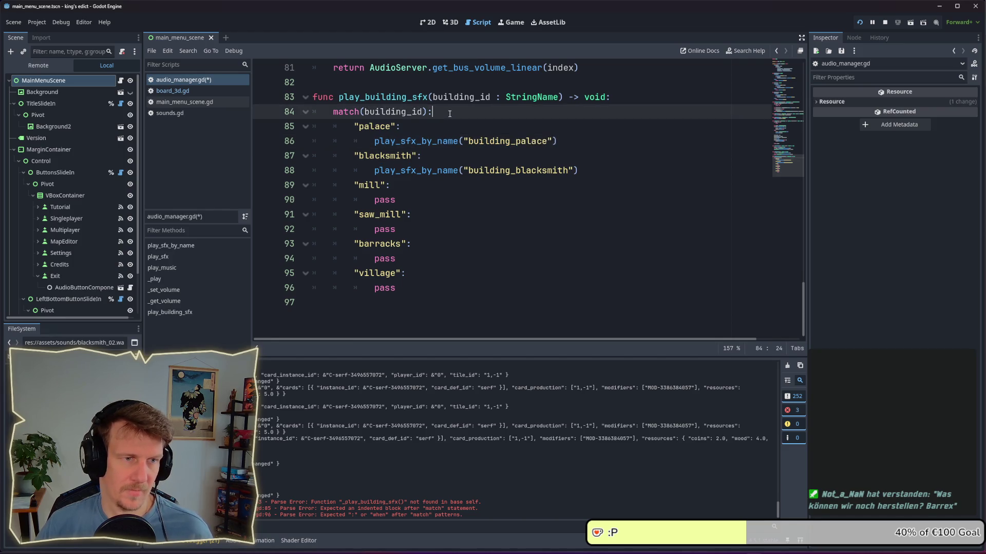
key(Return)
key(Return)
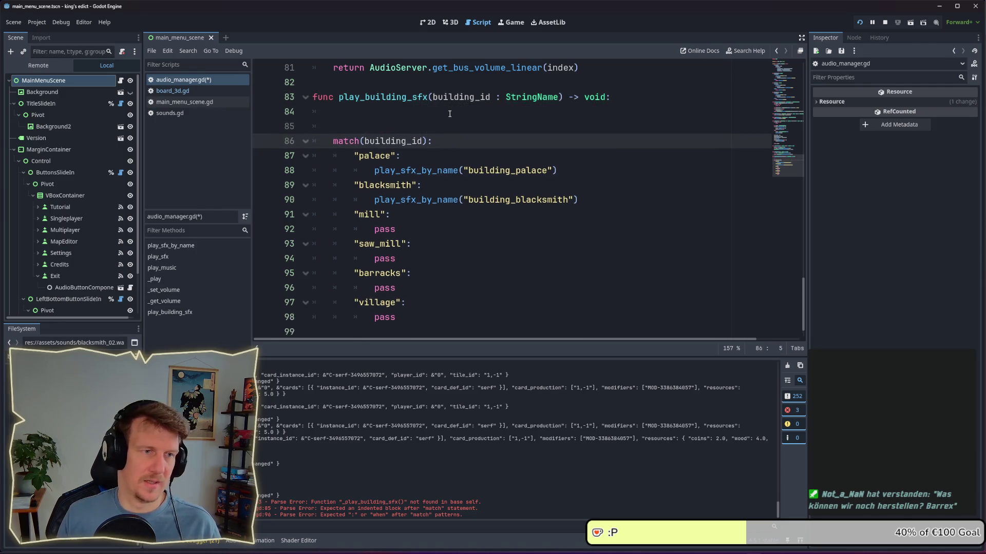
Add var sound_name = "building" + building_id above the match and save
key(Up)
text(var sound_name = )
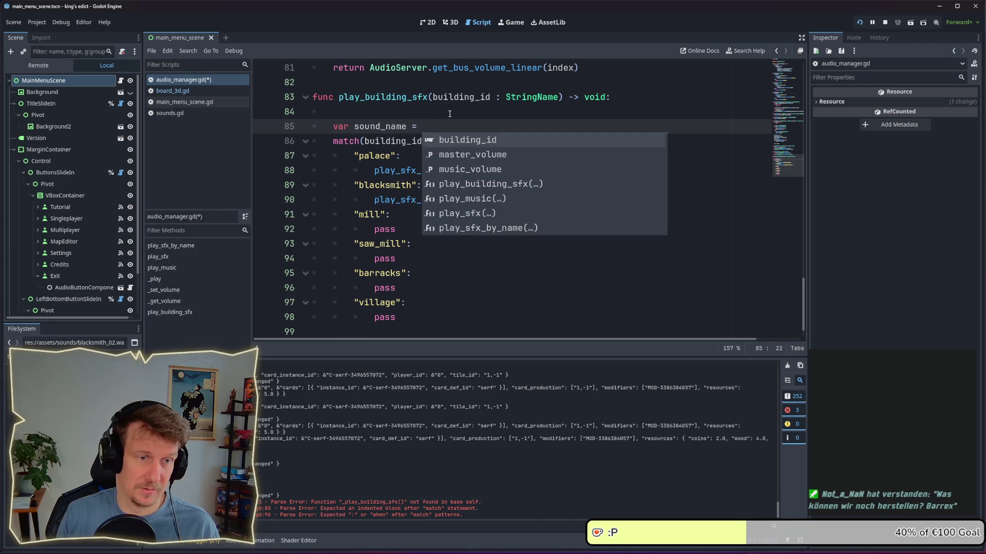
text(")
key(Escape)
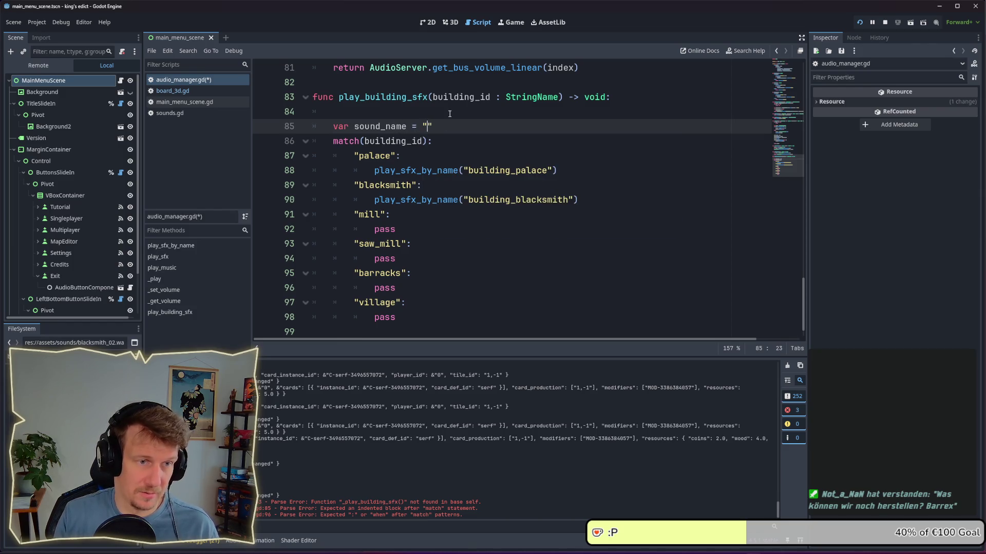
key(BackSpace)
text(bu)
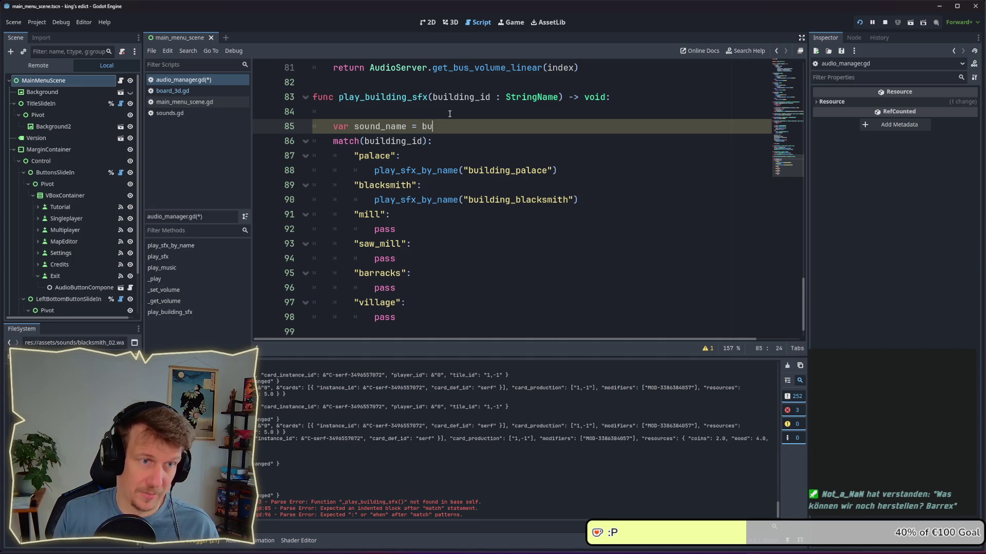
text(il)
key(Return)
text(+)
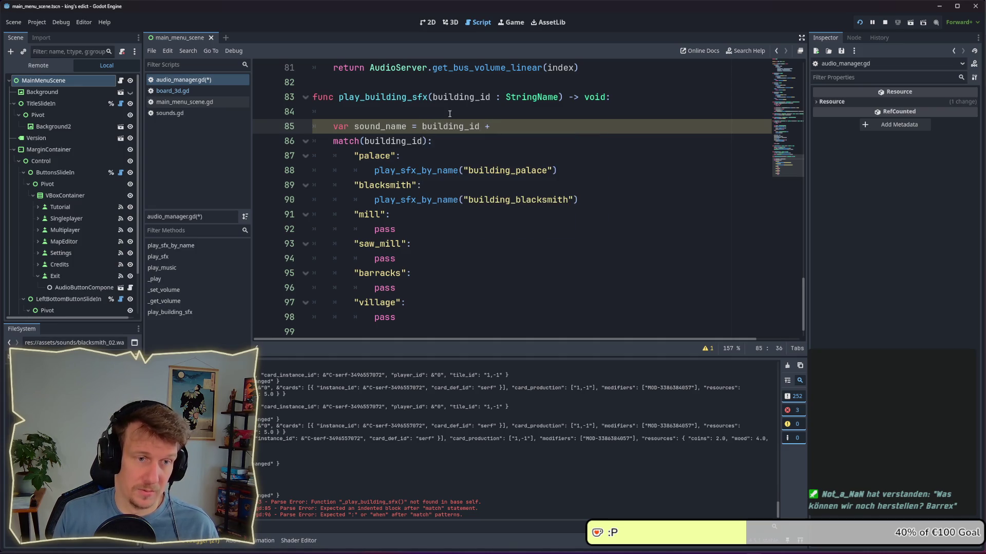
key(BackSpace)
key(BackSpace)
key(BackSpace)
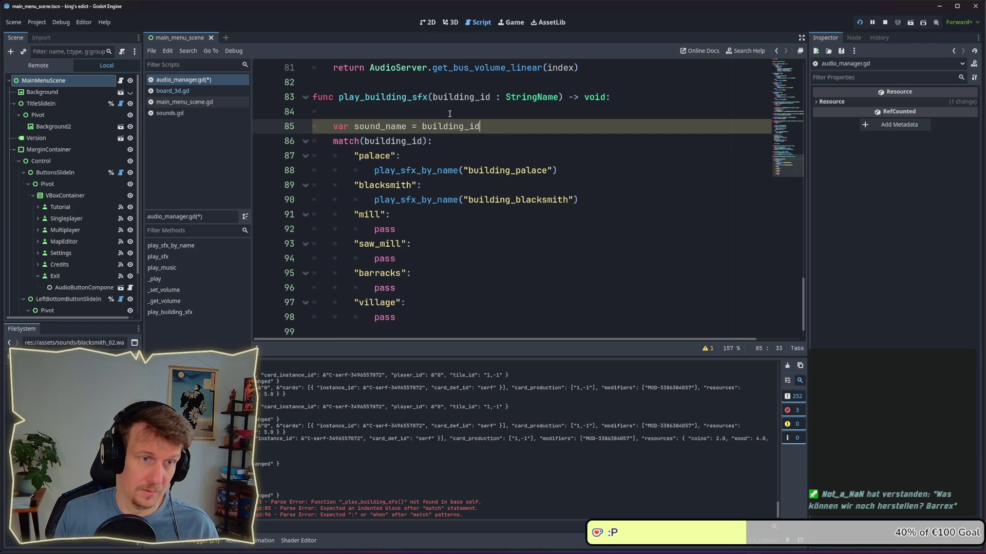
key(ctrl+Left)
text("building")
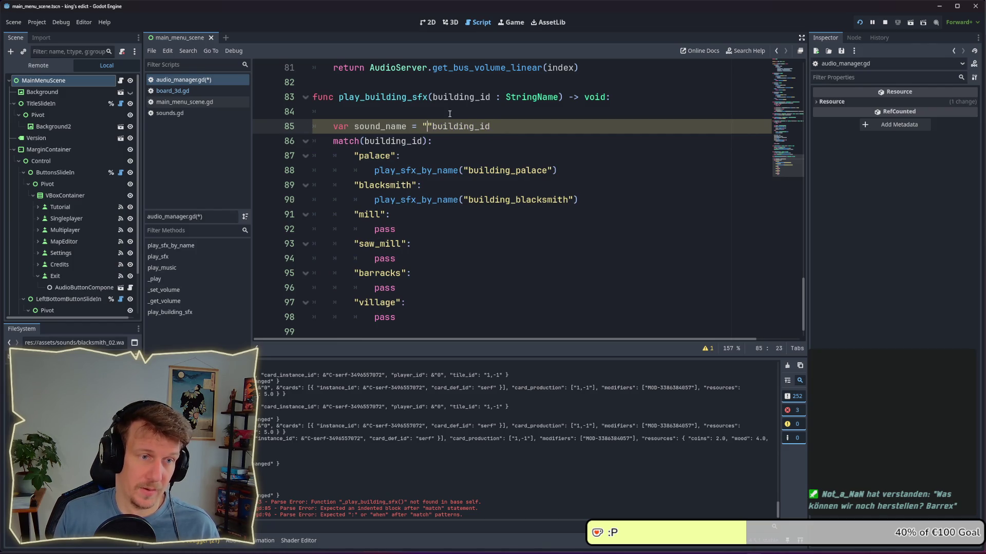
text(build)
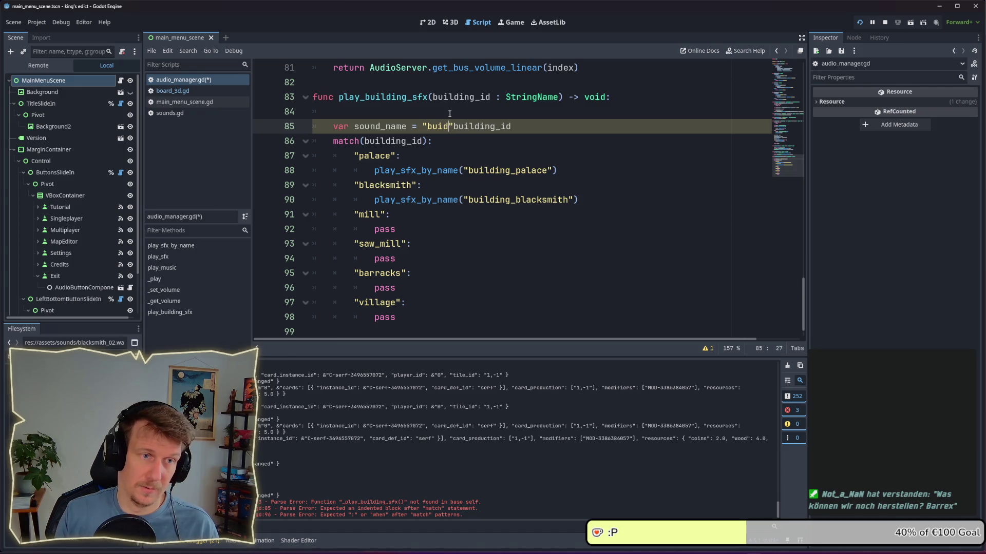
text(ing)
key(Right)
text(+)
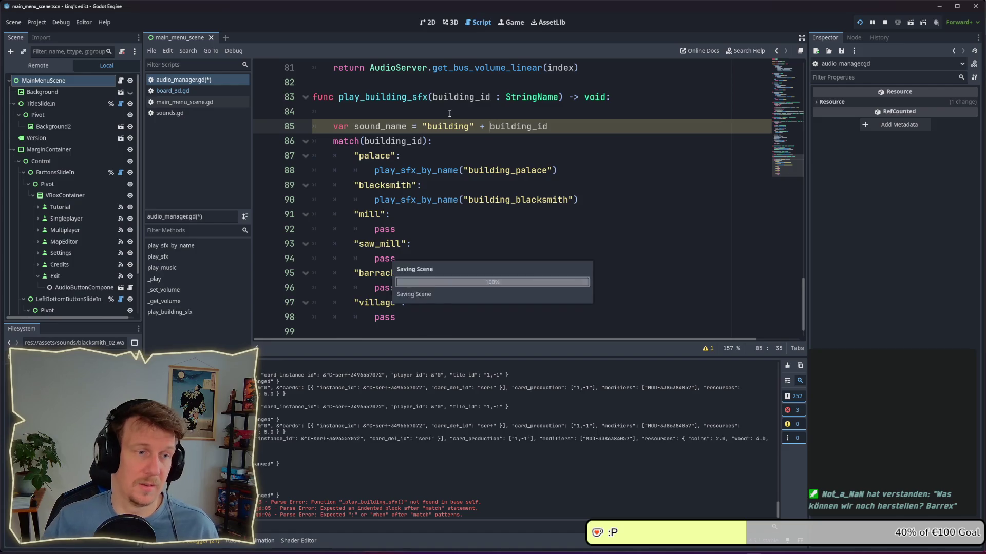
key(ctrl+s)
Pass sound_name to play_sfx_by_name, move that call above the match at its indentation, and save
click(478, 170)
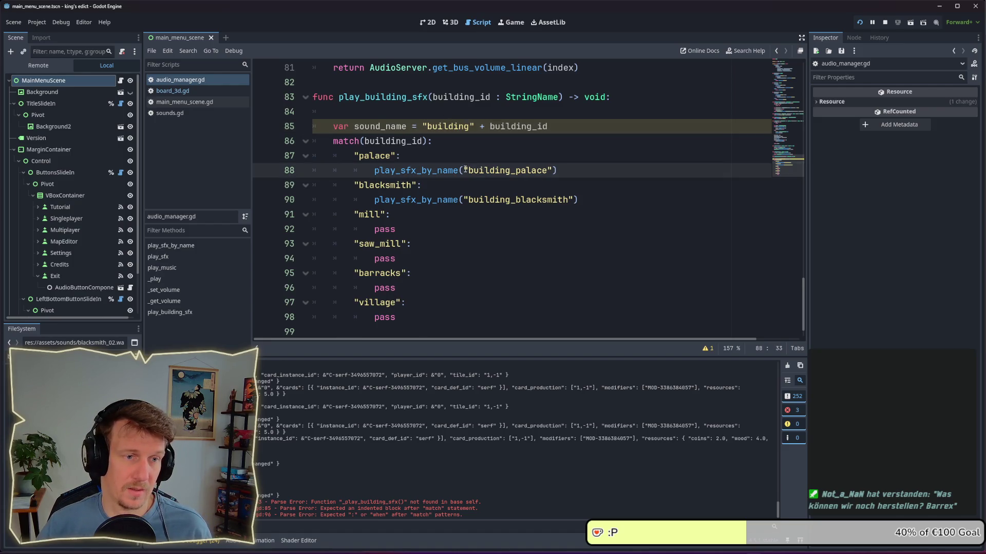
mouse_move(465, 170)
mouse_down()
mouse_move(548, 170)
mouse_move(464, 170)
mouse_move(573, 200)
mouse_up()
text(sound_name)
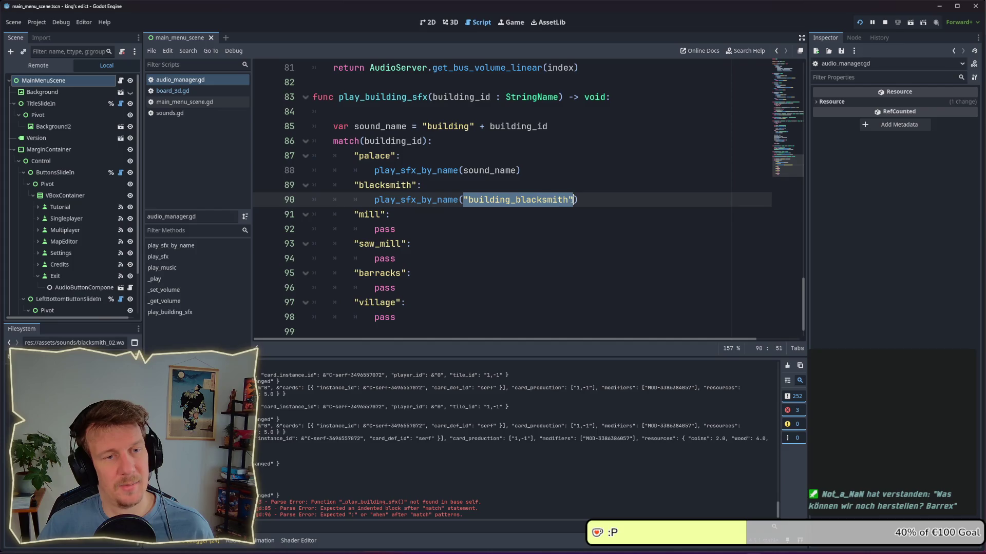
text(sound_name)
click(543, 172)
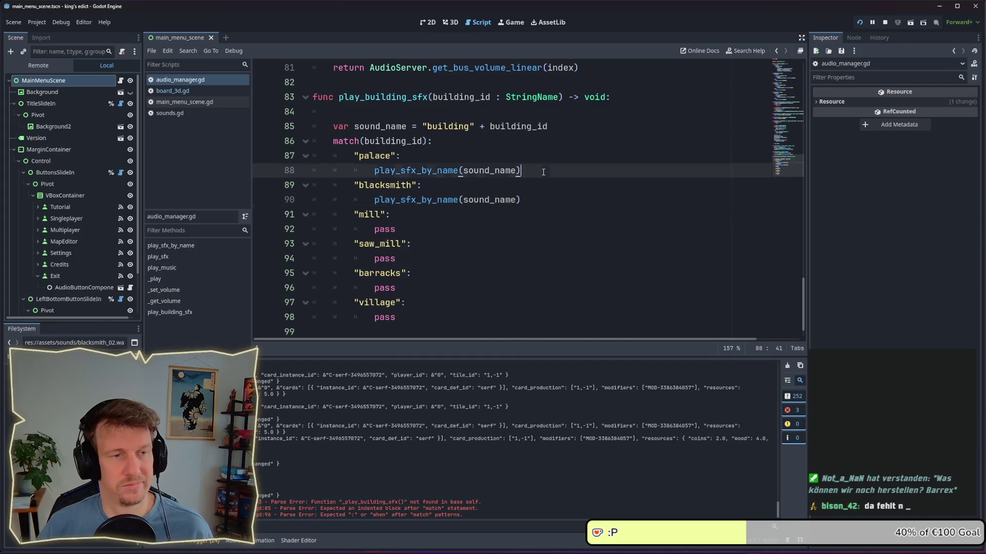
key(alt+Up)
key(alt+Up)
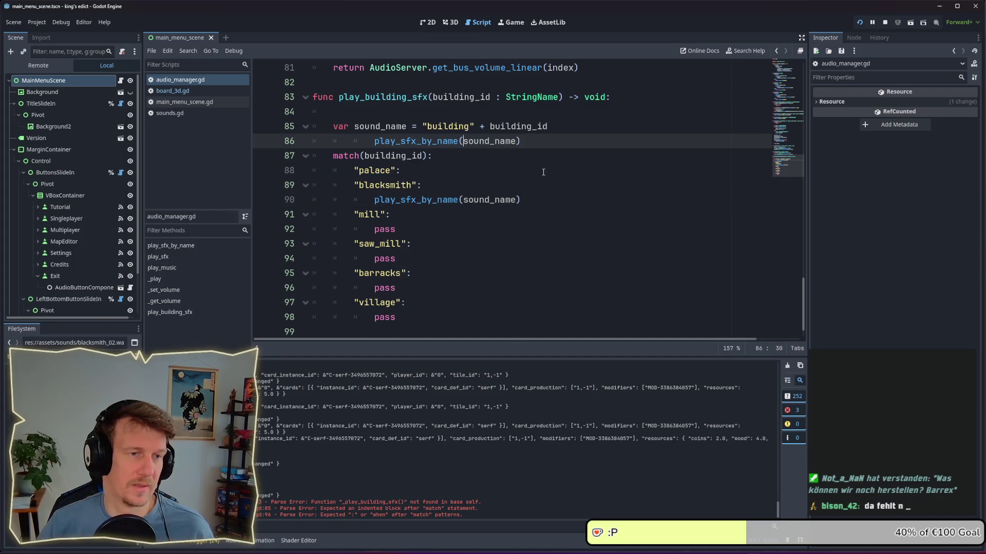
key(Home)
key(BackSpace)
key(BackSpace)
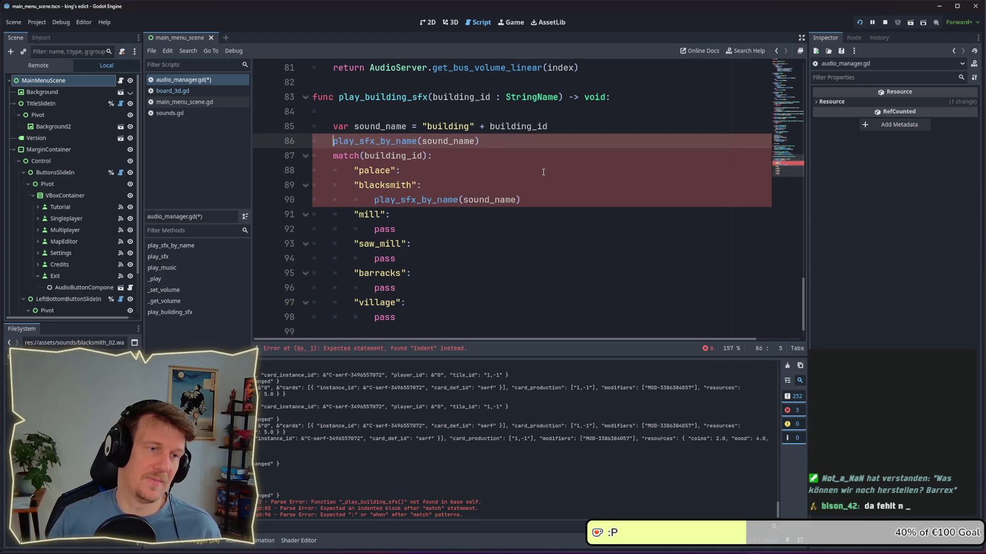
key(ctrl+s)
ctrl+click(375, 142)
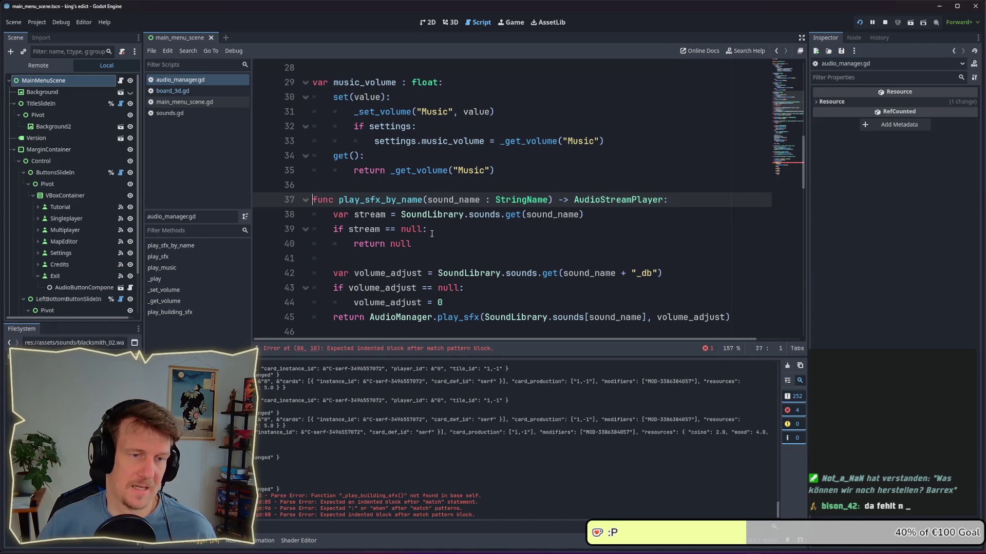
scroll(431, 234, down, 15)
click(391, 303)
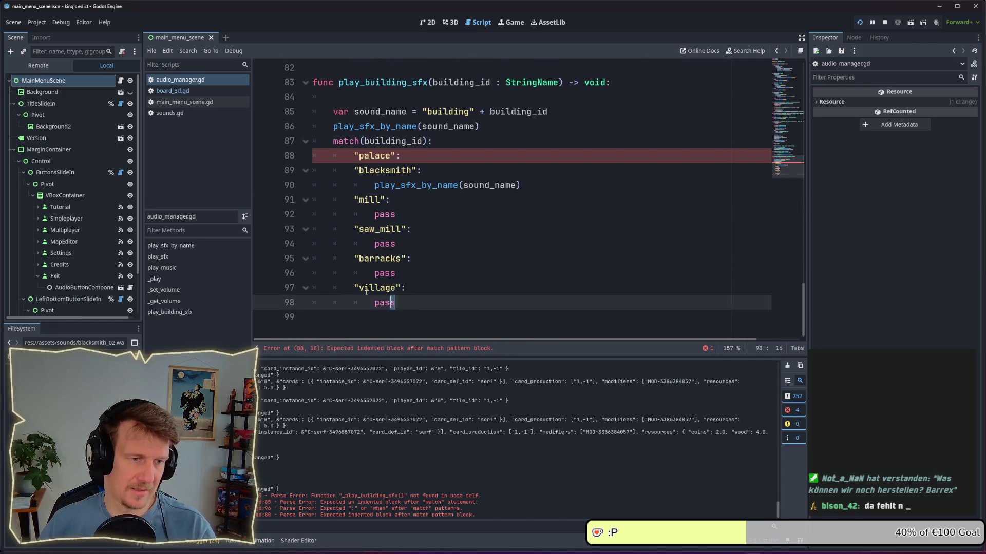
Delete the whole match block and the blank line after the function header, then save
drag(403, 304, 292, 145)
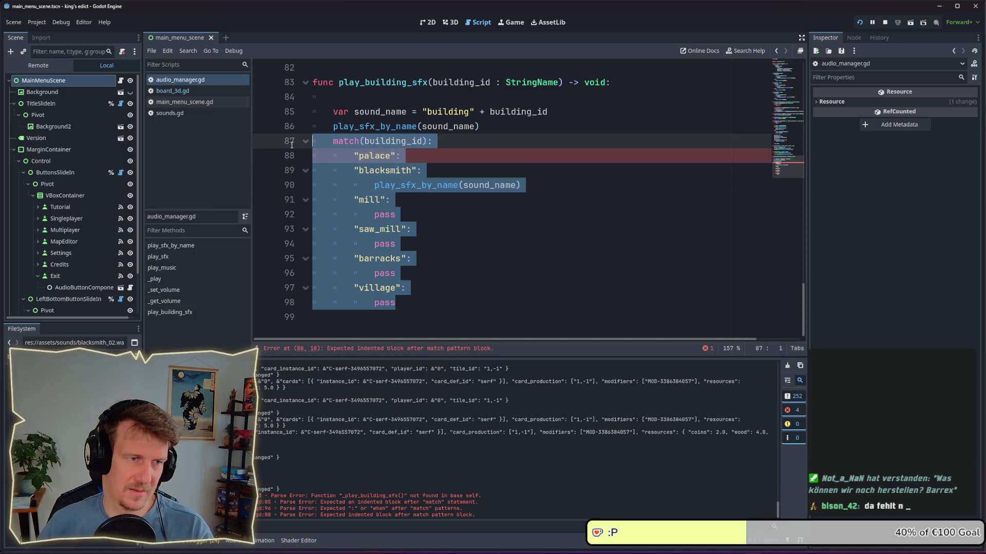
key(BackSpace)
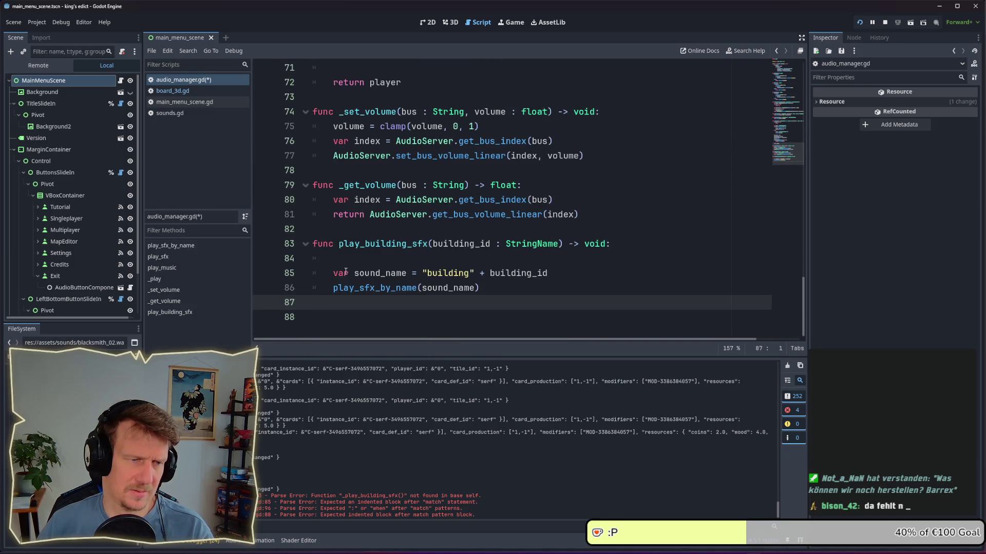
click(346, 272)
click(345, 259)
key(BackSpace)
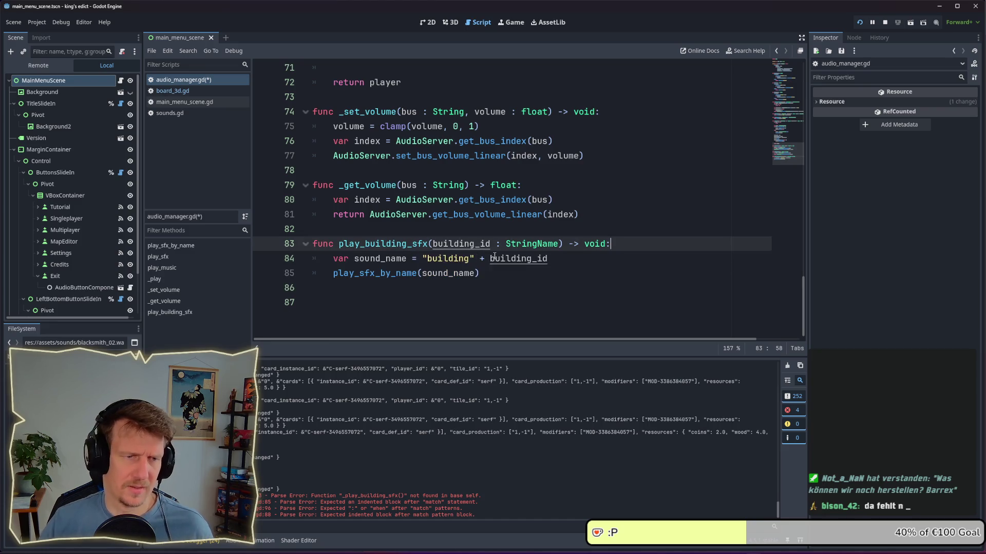
key(ctrl+s)
Change the string to "building_" so sound_name is "building_" + building_id, then return to board_3d.gd
click(511, 272)
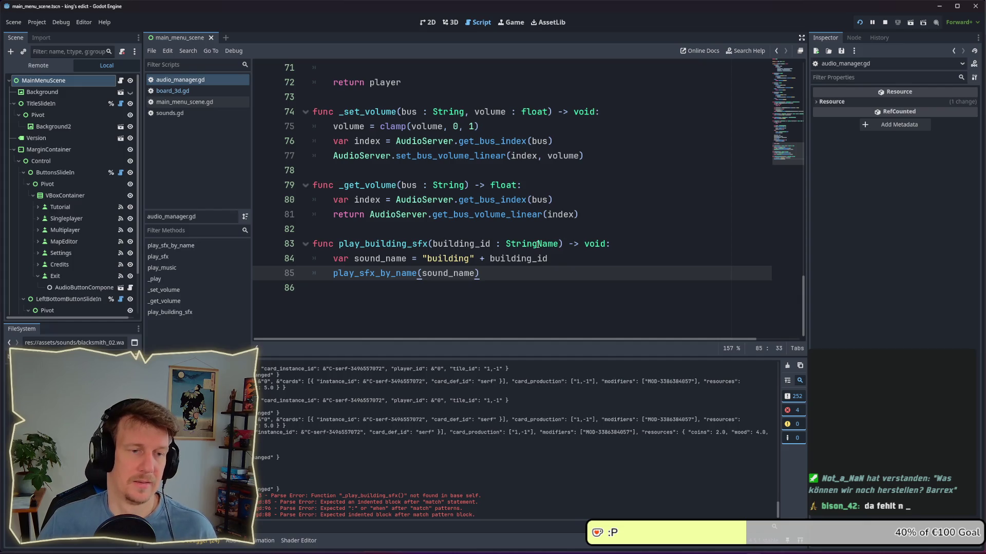
click(470, 258)
text(_)
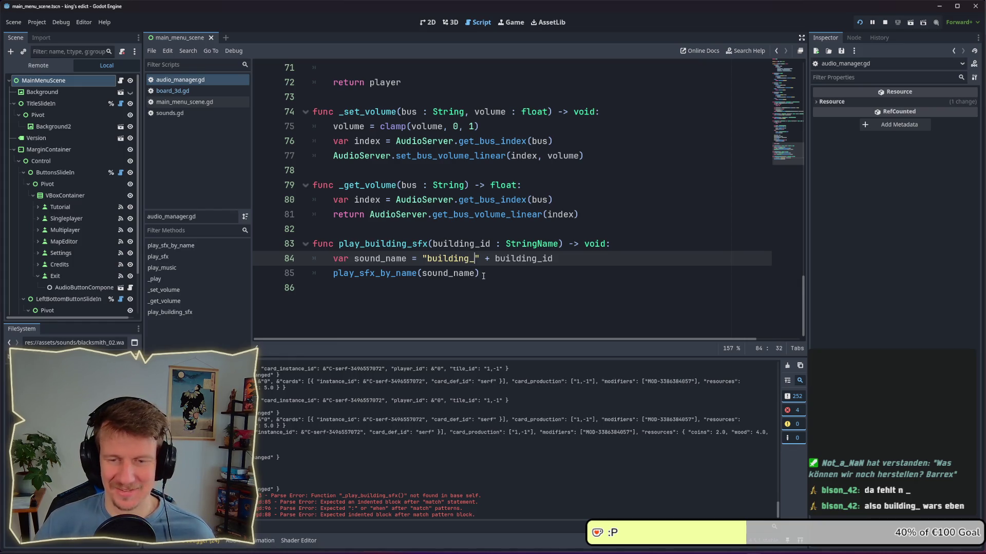
click(483, 276)
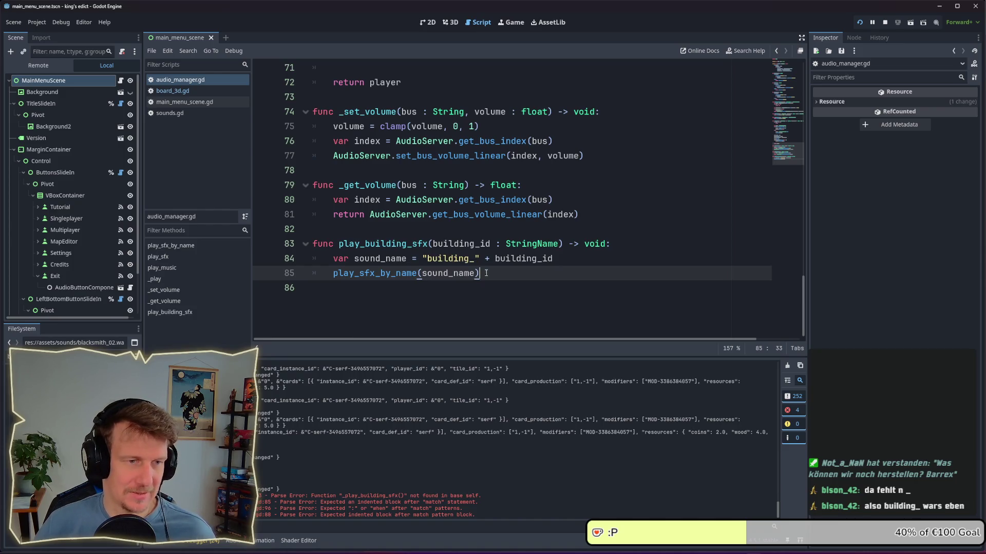
double_click(379, 260)
click(517, 273)
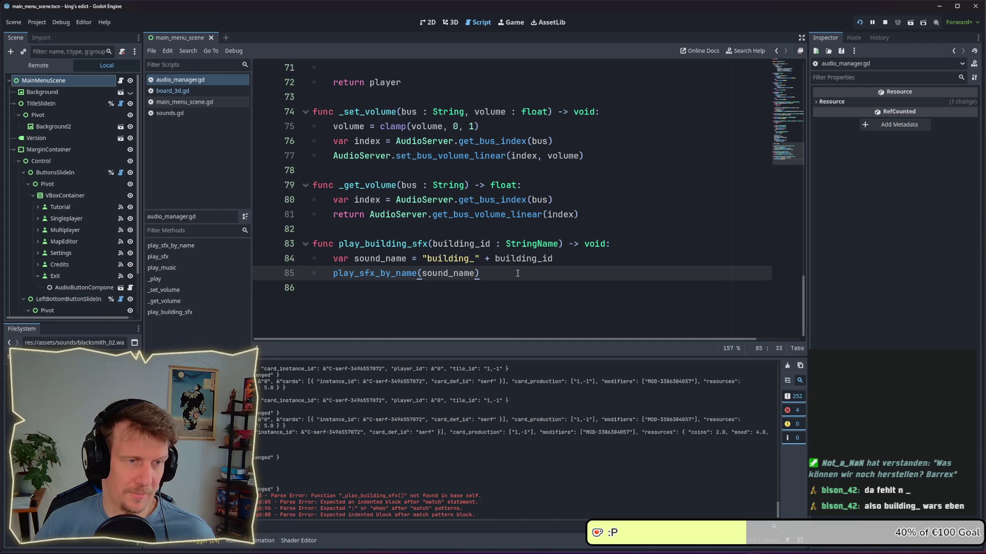
click(185, 91)
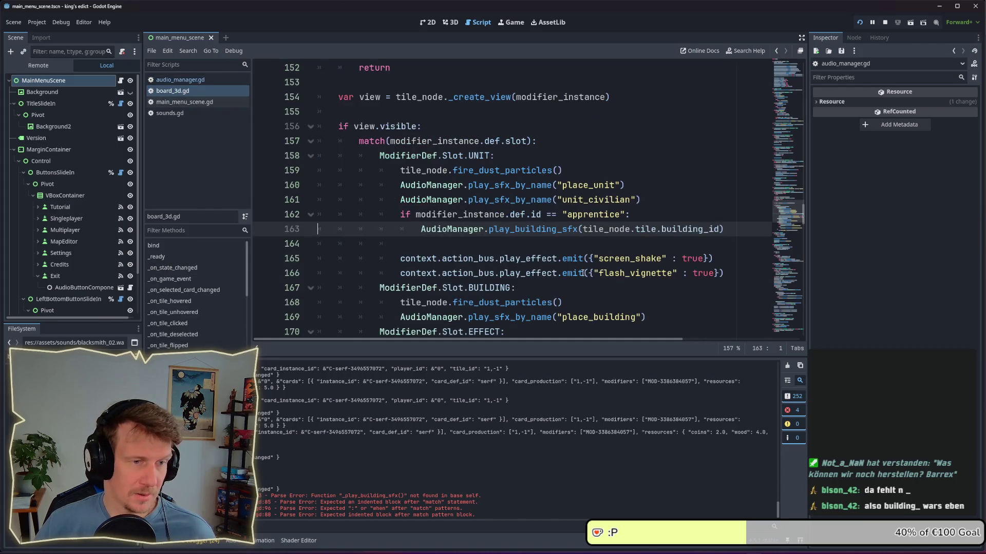
Review the play_building_sfx call in board_3d.gd, then switch to the Medieval Collection sound folder
click(619, 242)
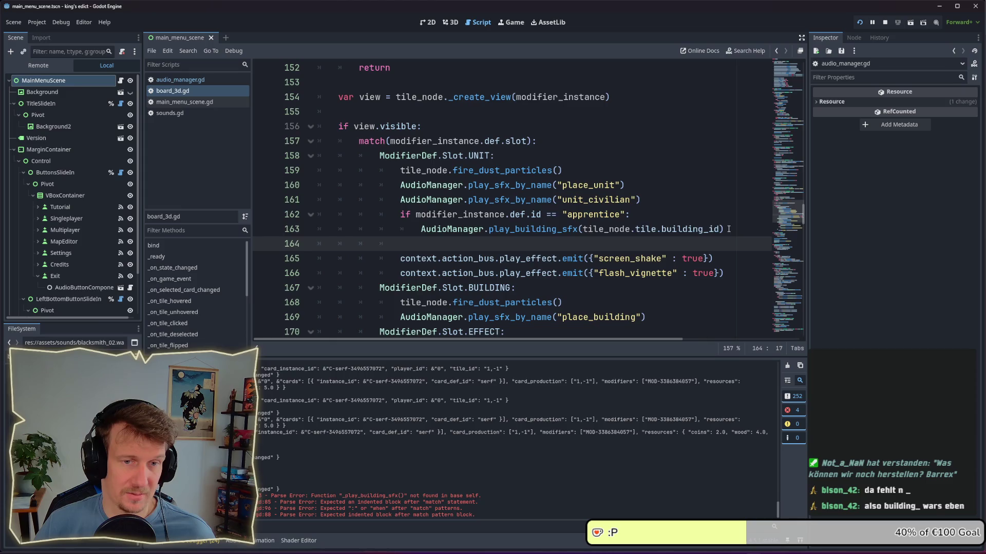
drag(728, 229, 568, 229)
click(603, 229)
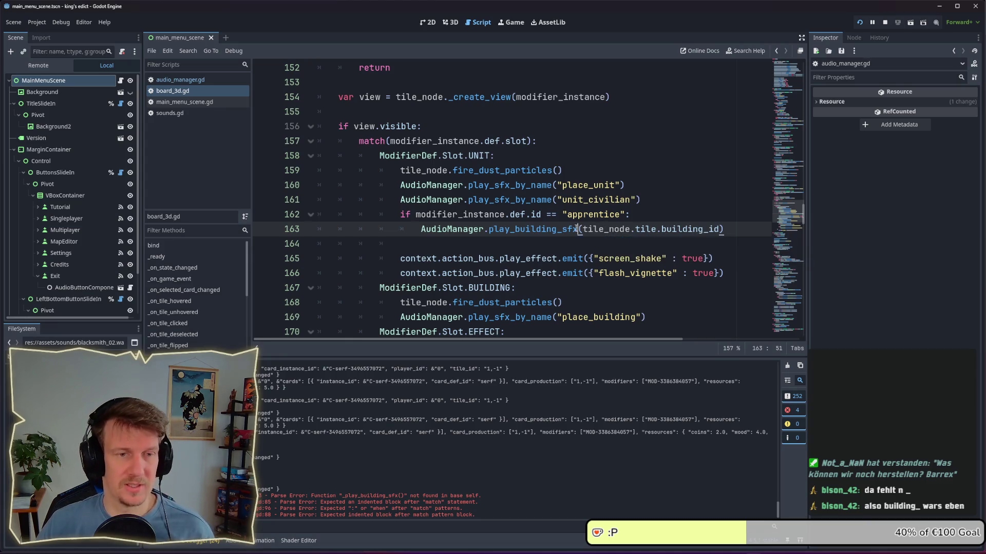
click(638, 216)
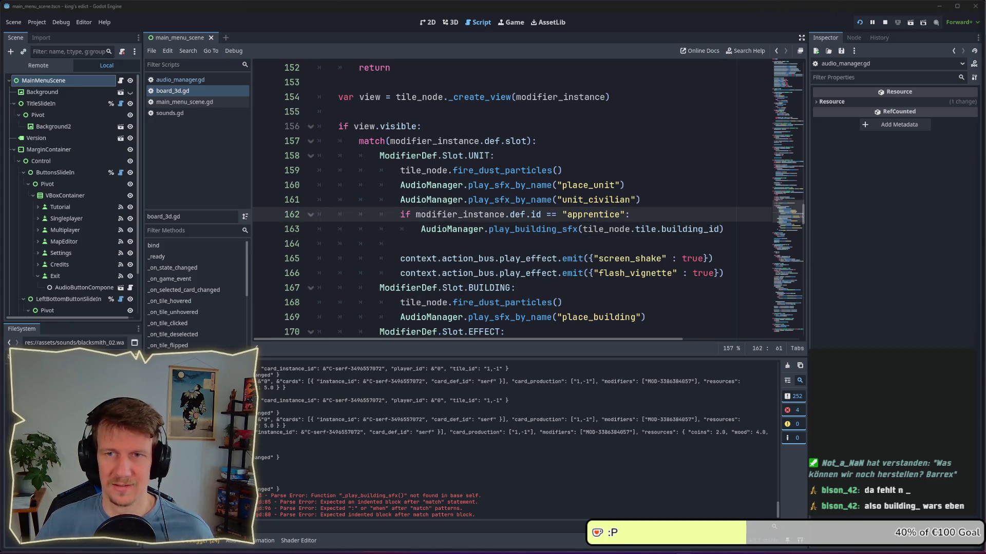
click(595, 233)
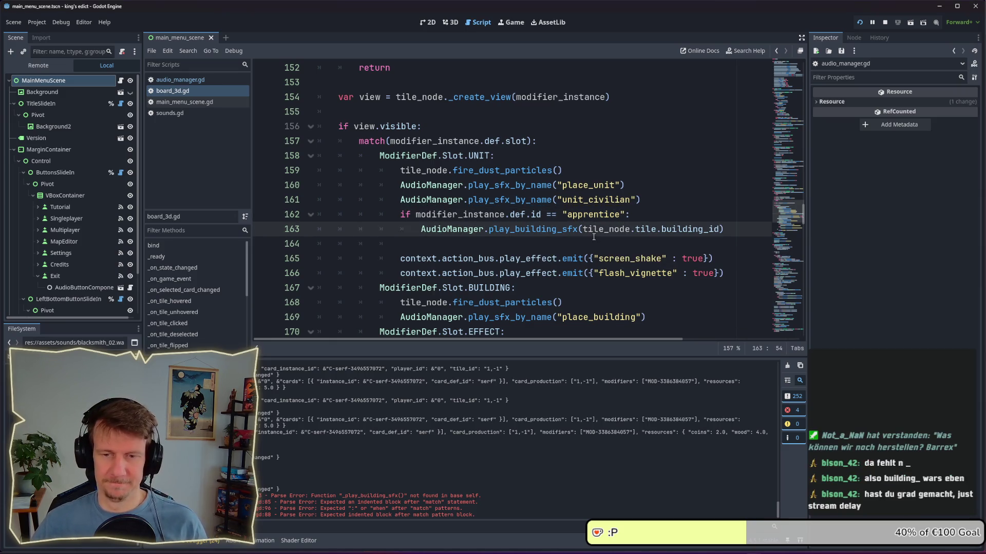
click(575, 245)
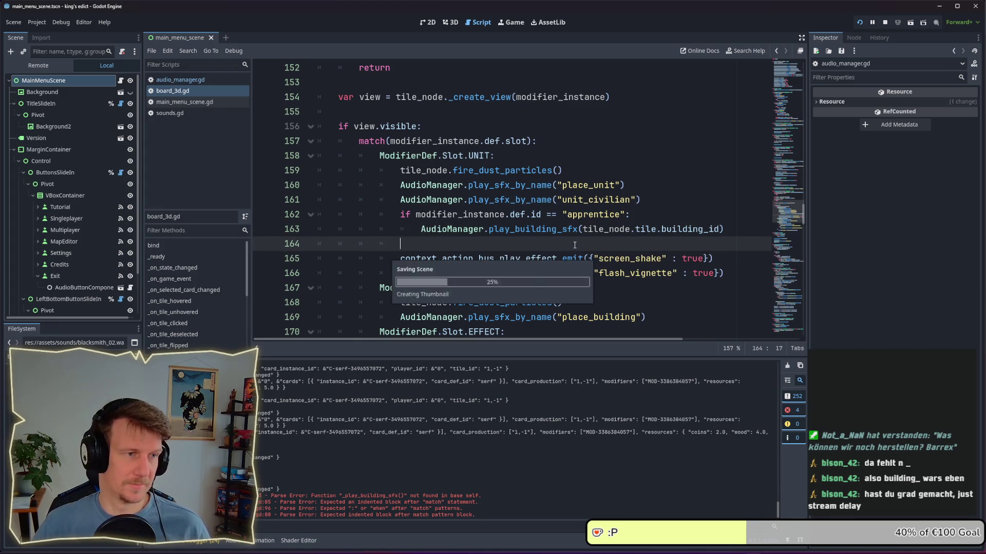
mouse_move(532, 235)
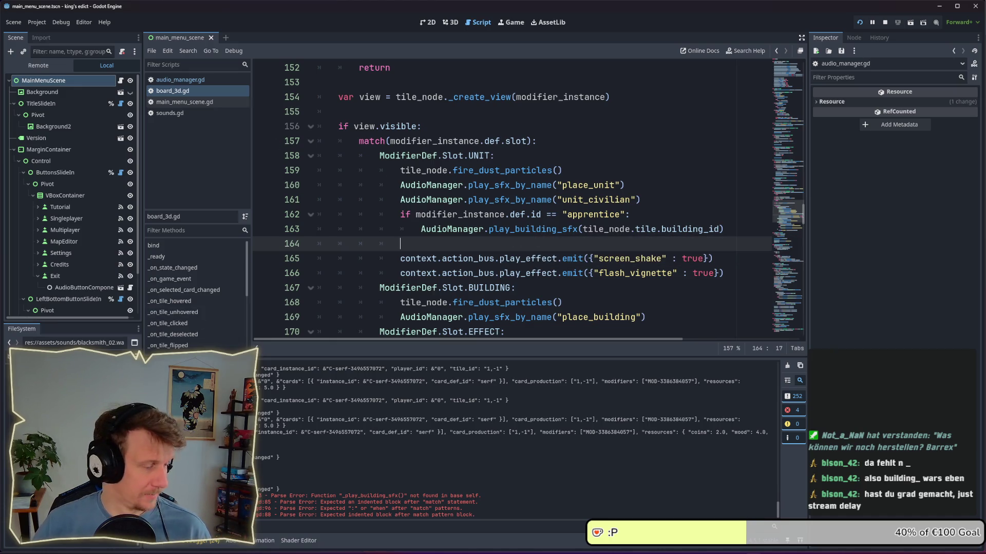
key(alt+Tab)
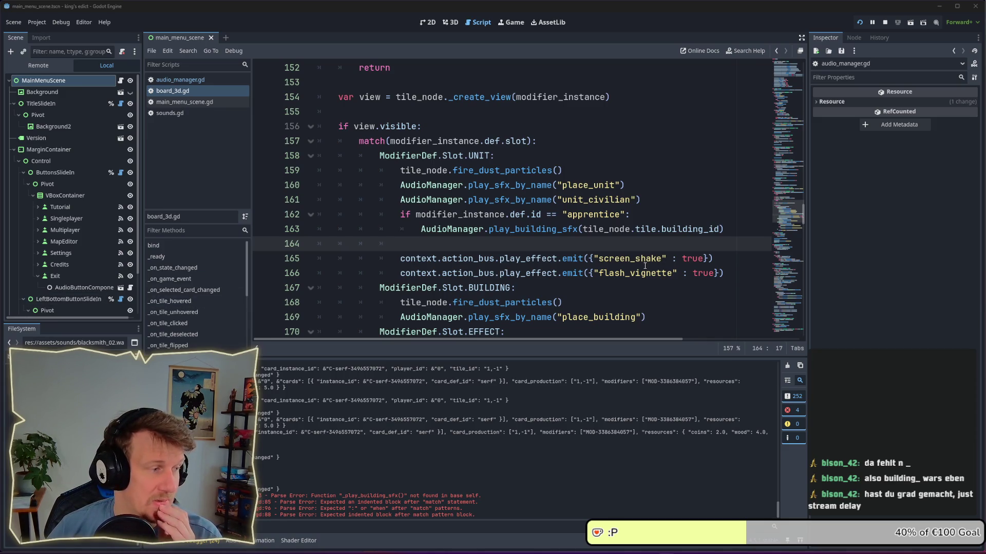
click(640, 284)
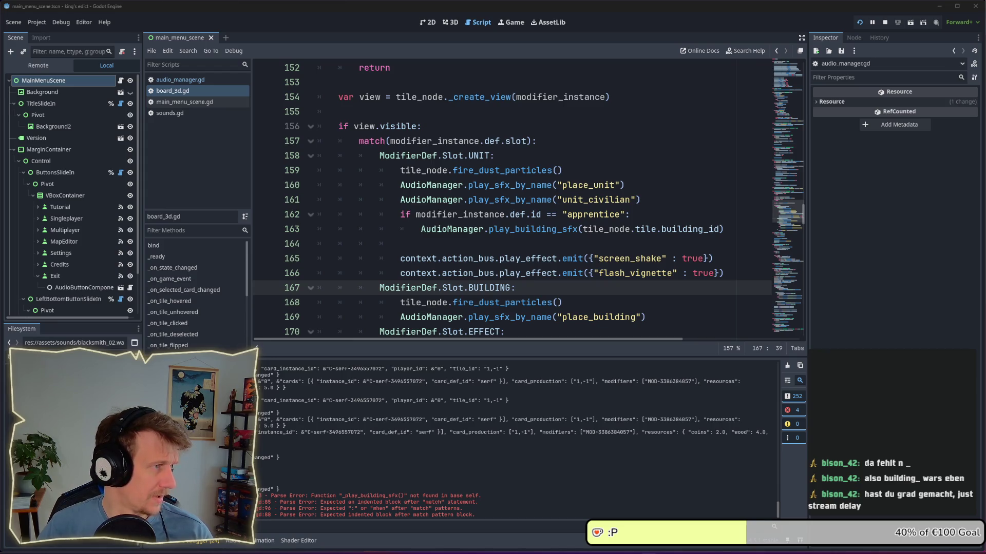
key(alt+Tab)
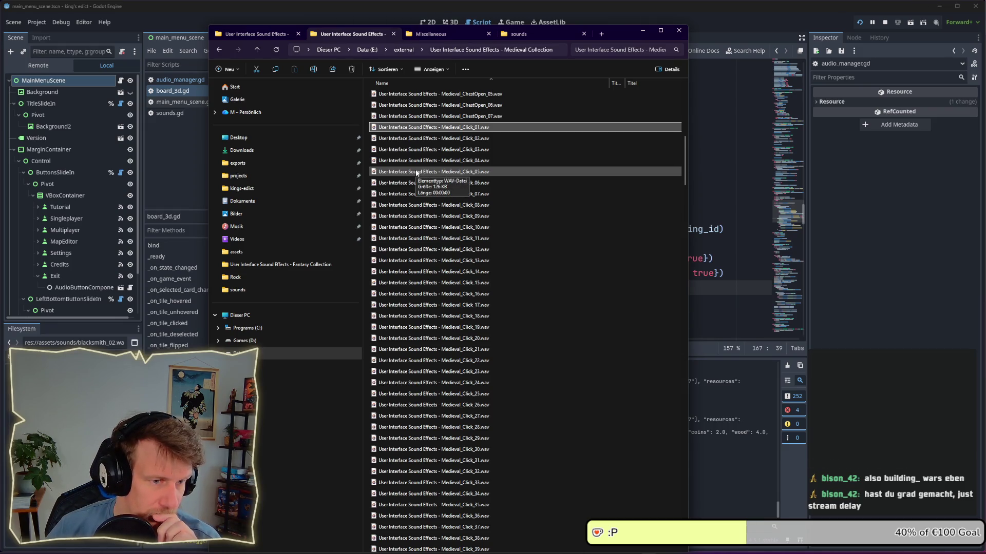
Select Medieval_Impact_Drum_01 through _06 and open them in the media player
scroll(416, 173, down, 15)
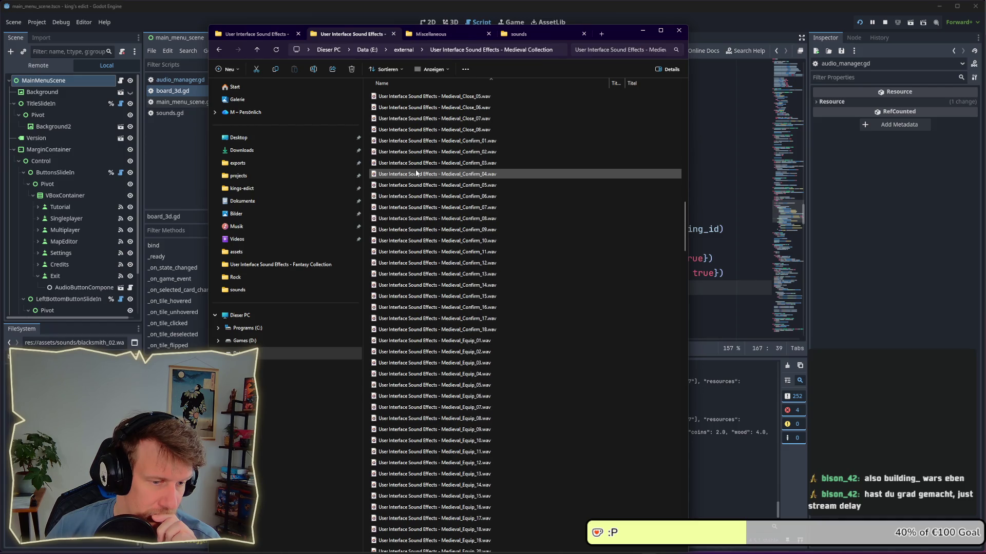
scroll(416, 173, down, 15)
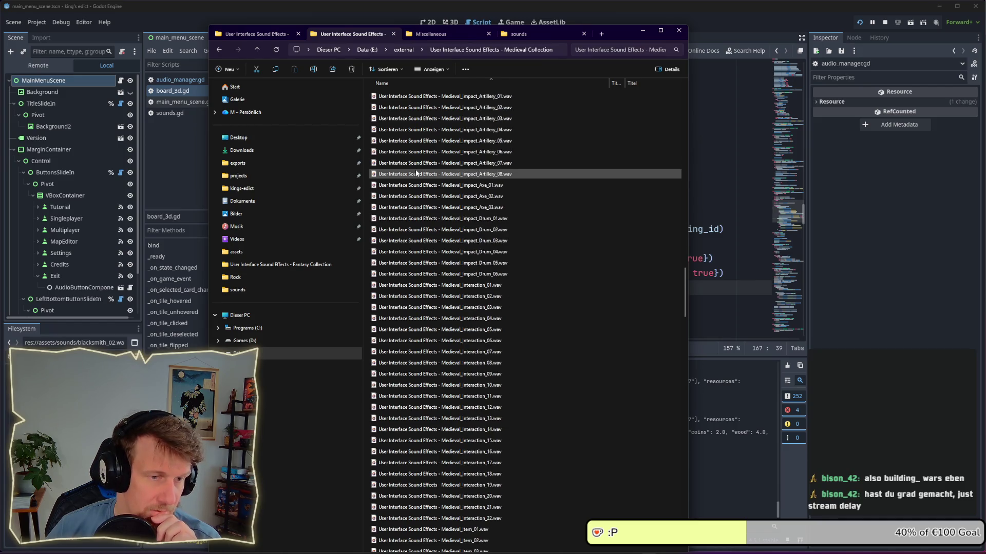
click(447, 218)
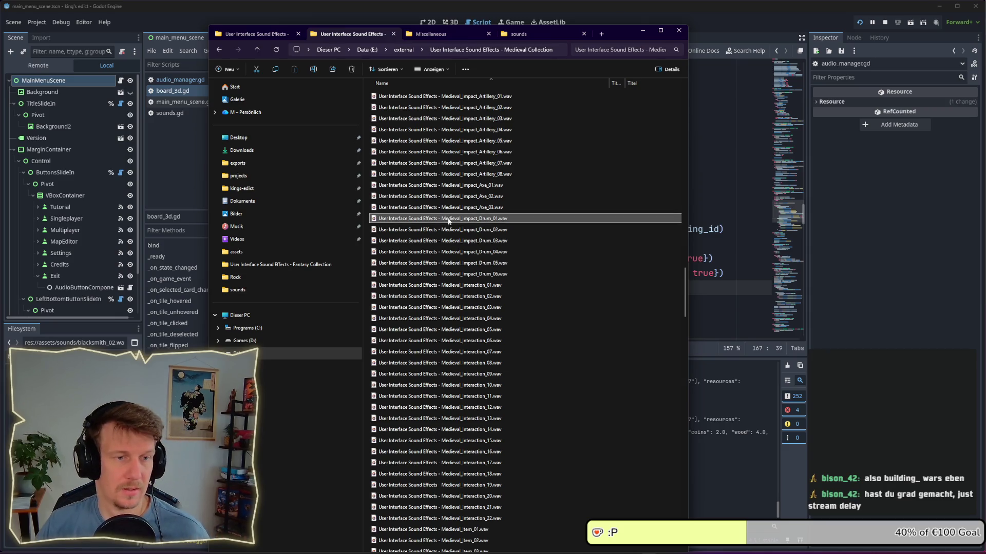
shift+click(472, 274)
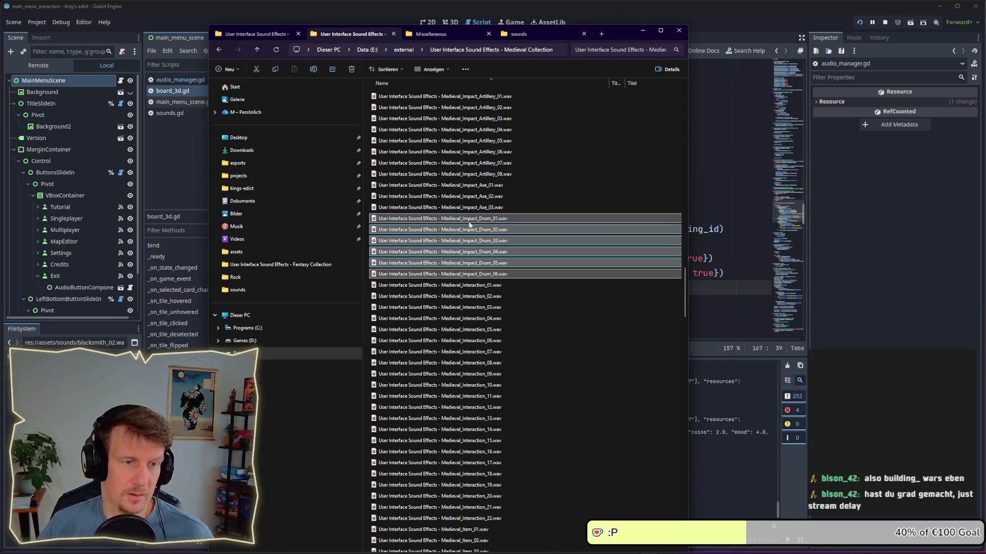
right_click(469, 225)
click(495, 246)
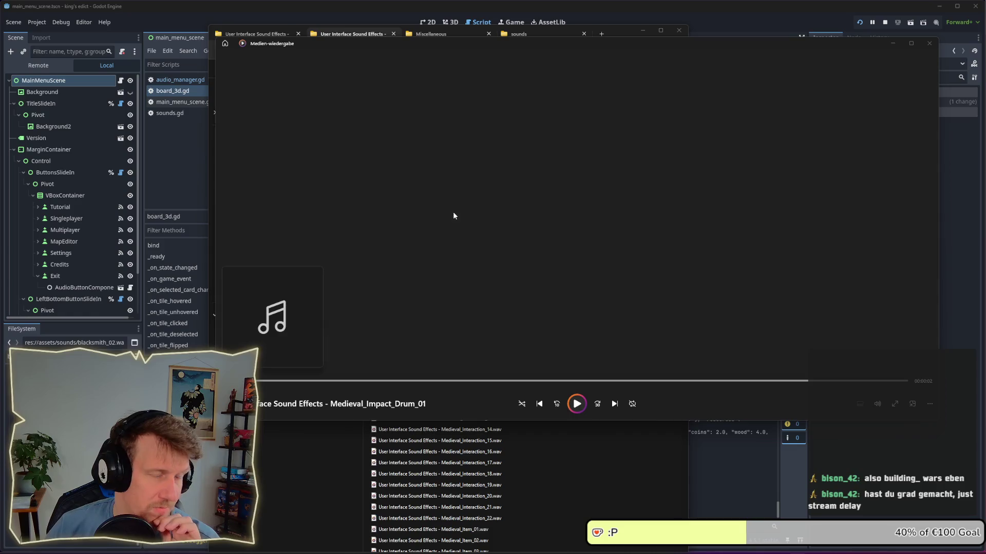
Close the drum preview, audition Medieval_Impact_Axe_01 to _03, and close the player
click(929, 44)
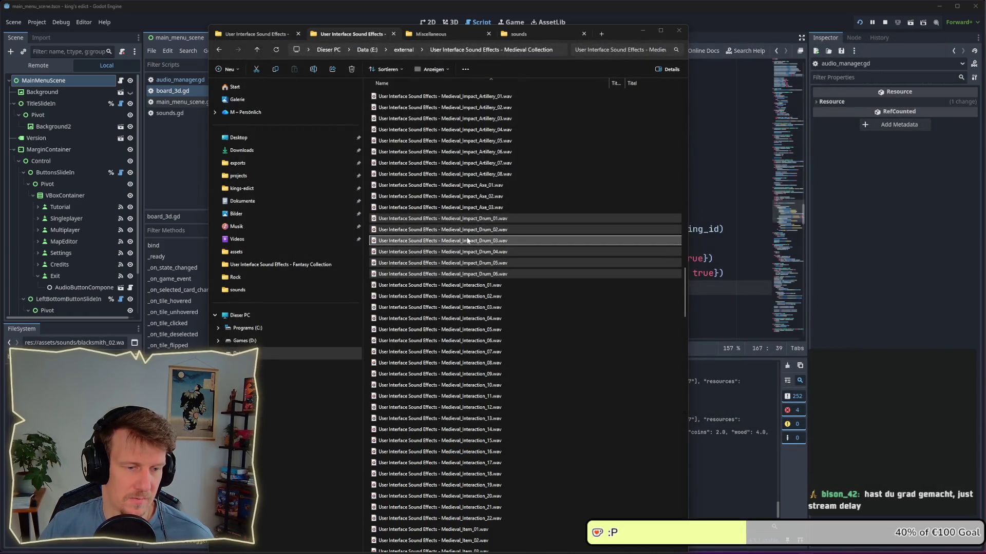
scroll(475, 312, up, 4)
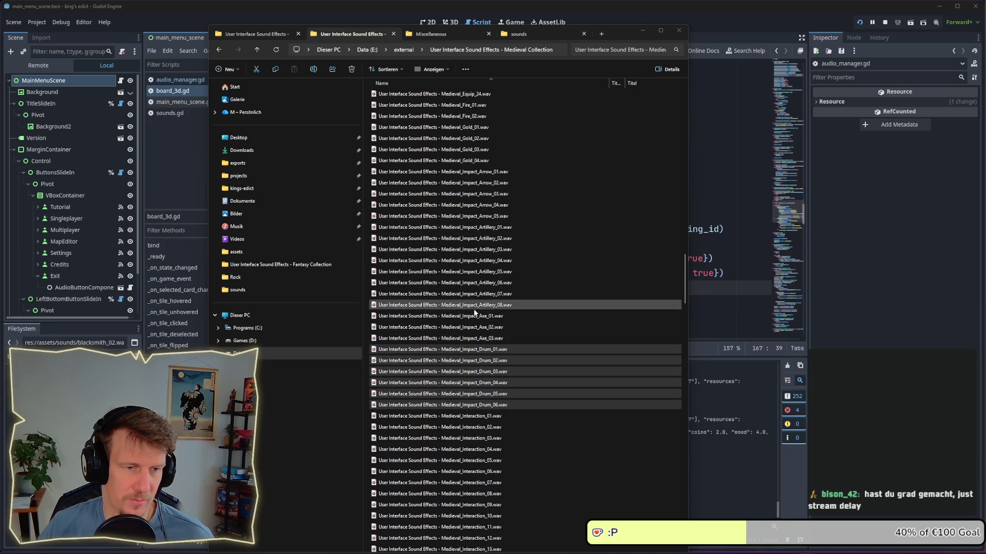
click(475, 310)
scroll(475, 316, down, 8)
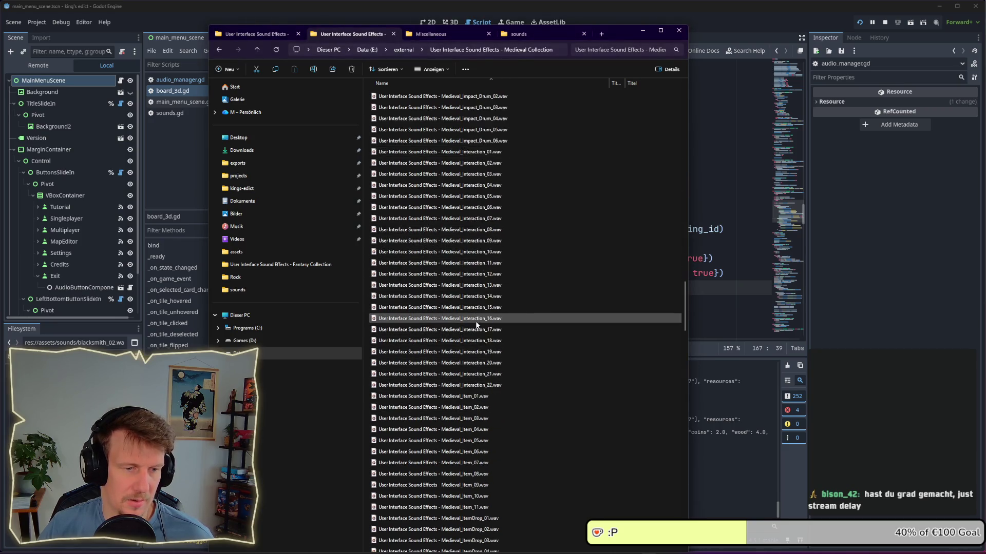
scroll(476, 321, up, 4)
click(492, 205)
shift+click(494, 183)
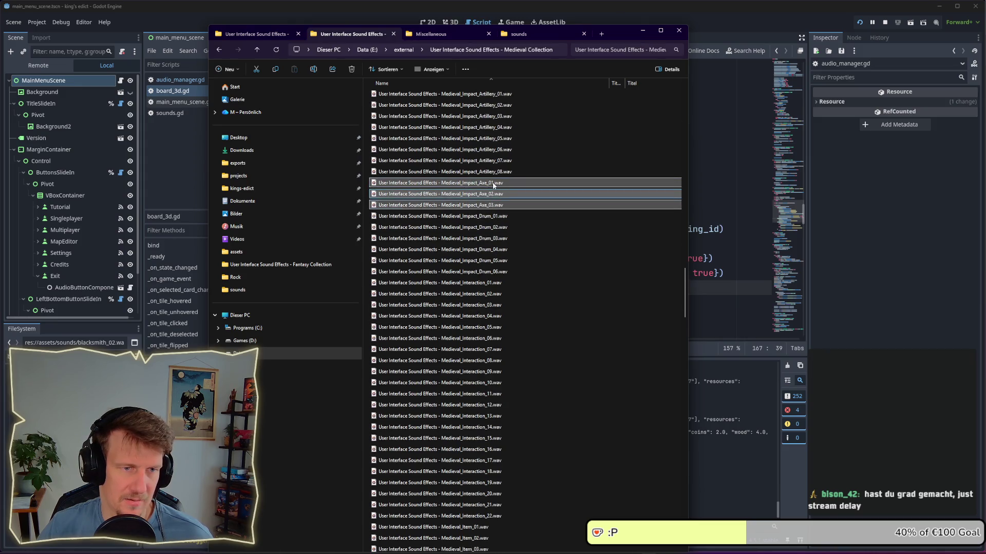
right_click(493, 185)
click(516, 218)
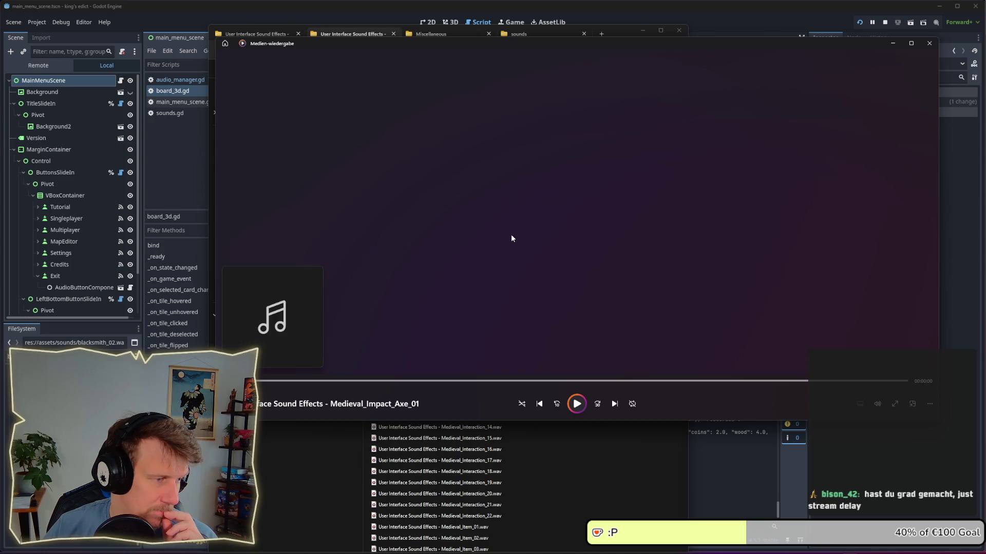
click(929, 43)
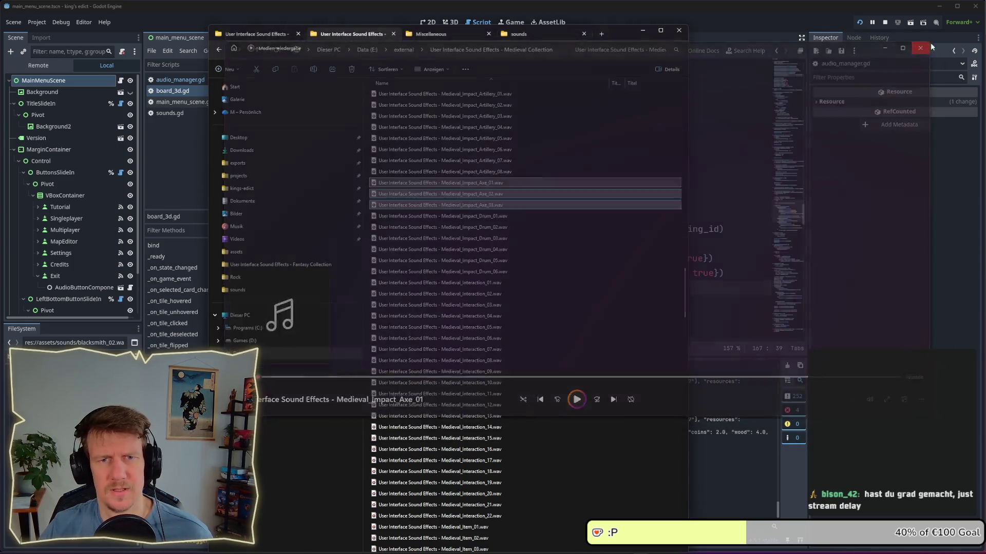
Select Medieval_Notification_01 through _20 in the file listing
scroll(477, 259, down, 8)
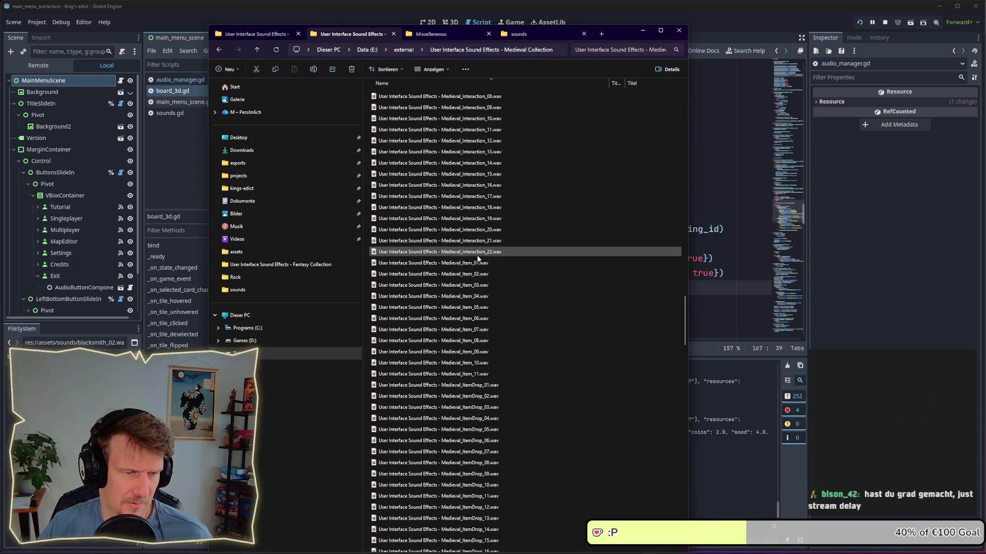
scroll(478, 259, down, 11)
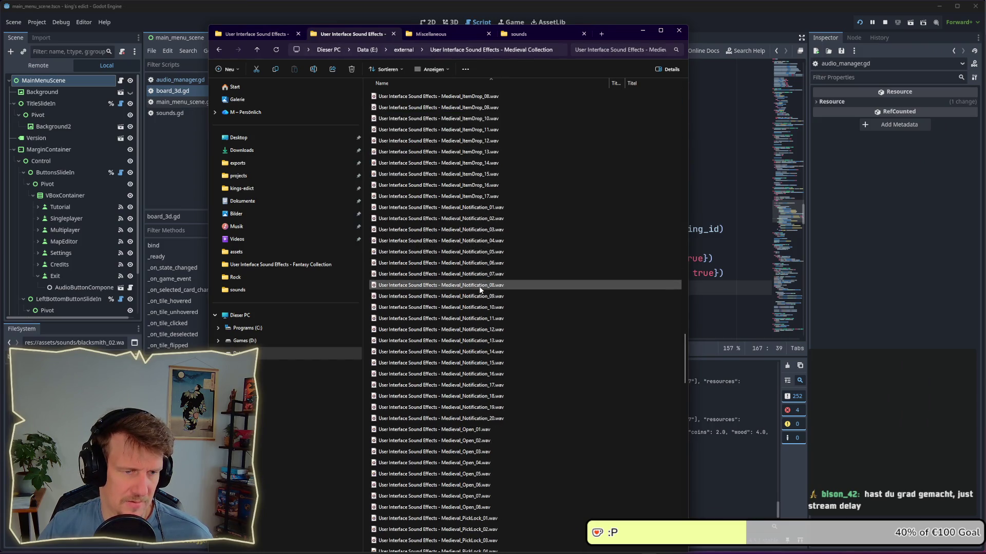
click(484, 209)
shift+click(478, 418)
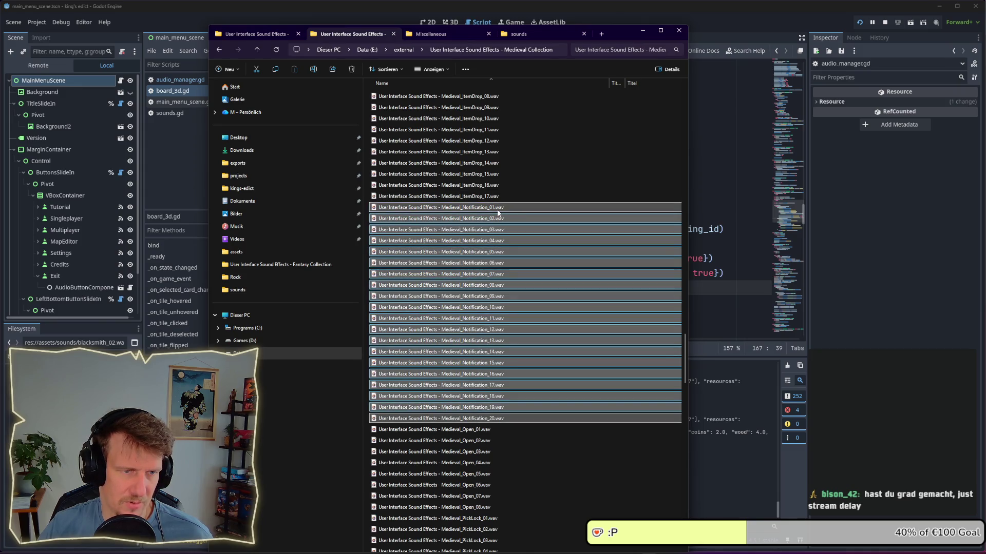
Open the Notification files in Media Player and skip ahead to play Notification_08
right_click(497, 212)
click(513, 246)
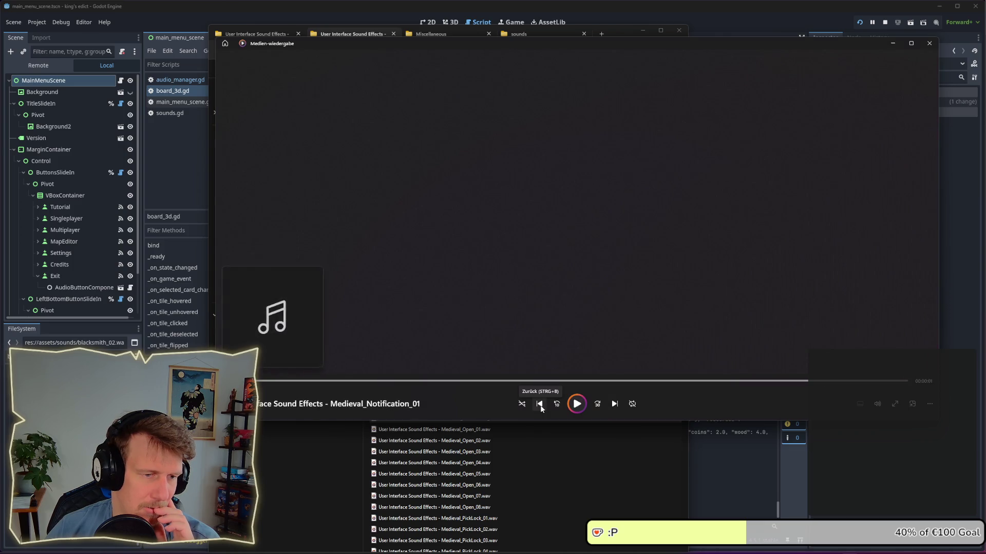
click(611, 407)
click(610, 406)
click(611, 407)
click(611, 407)
click(611, 406)
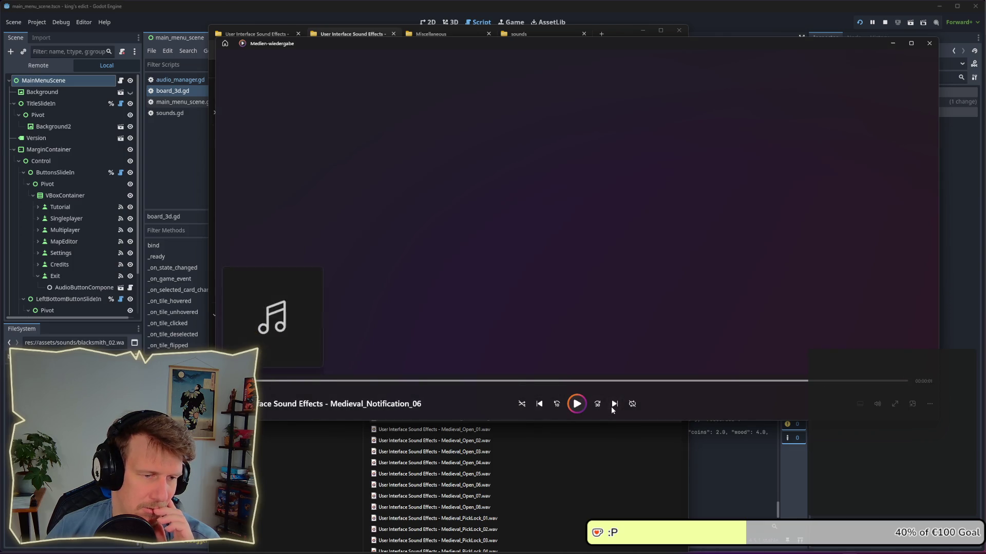
click(611, 407)
click(614, 403)
click(576, 404)
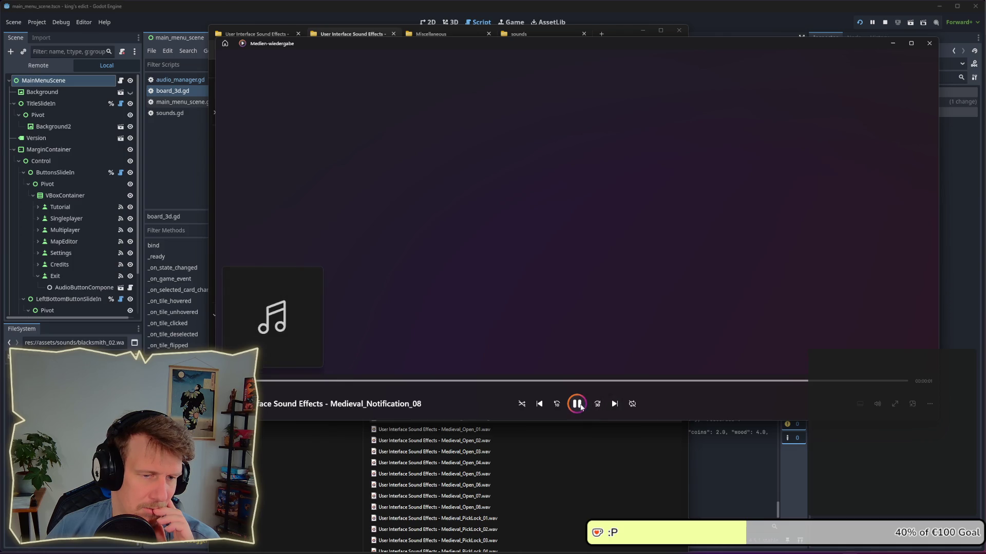
Replay Notification_08 and _07, pause _07 partway, and return to the file list
click(542, 405)
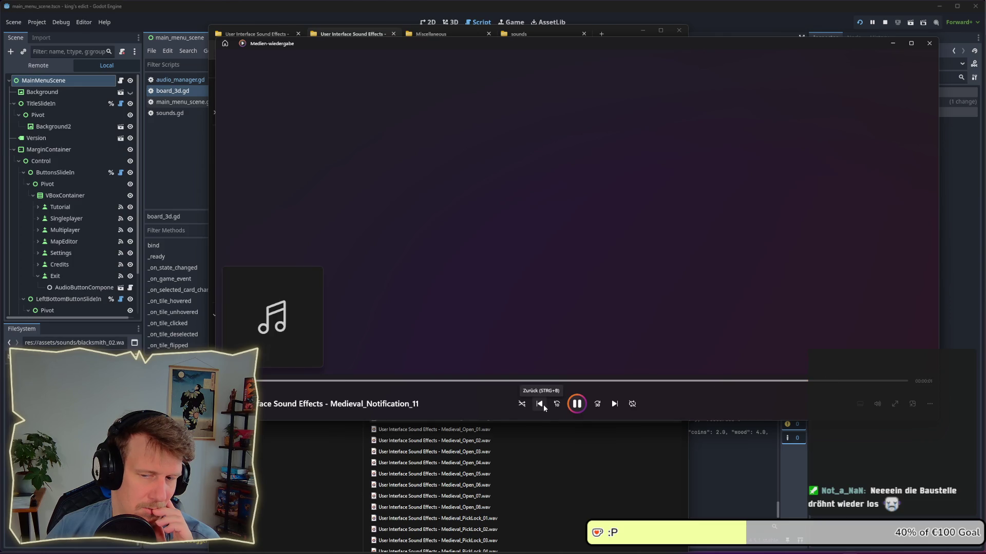
click(540, 405)
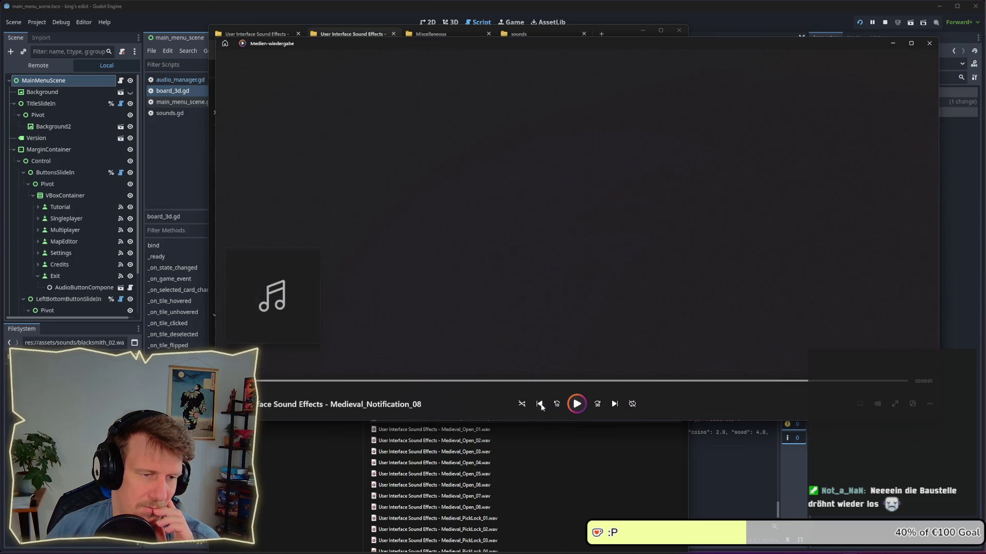
click(583, 406)
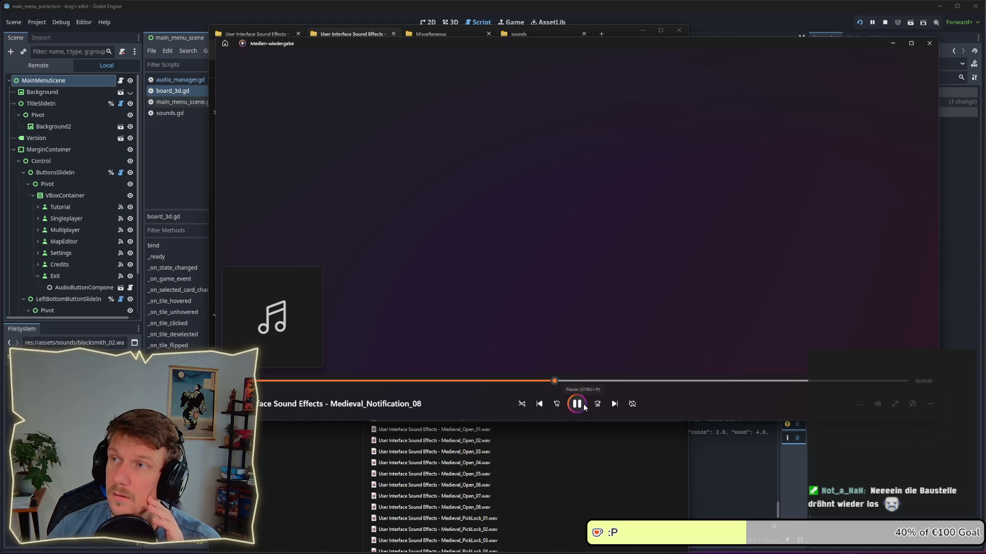
click(539, 405)
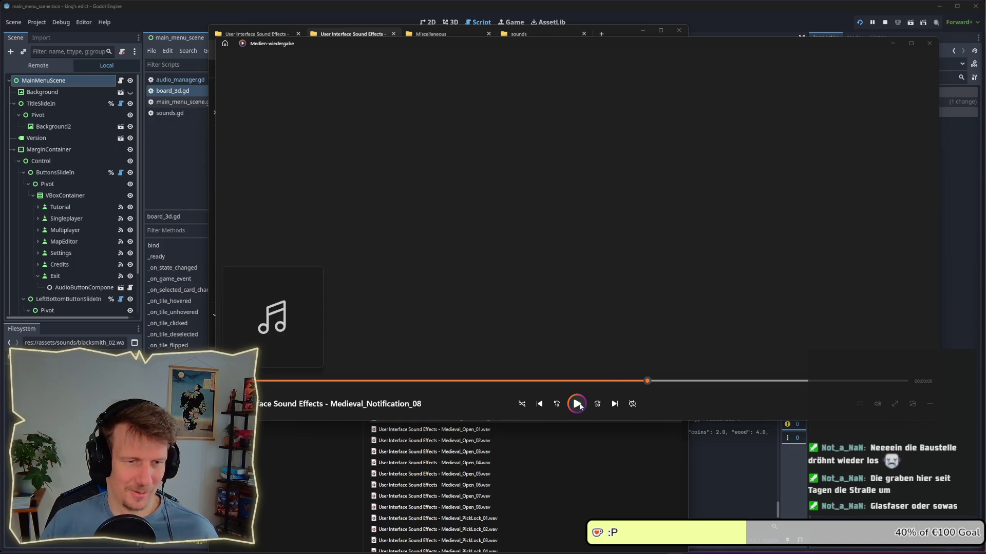
click(577, 404)
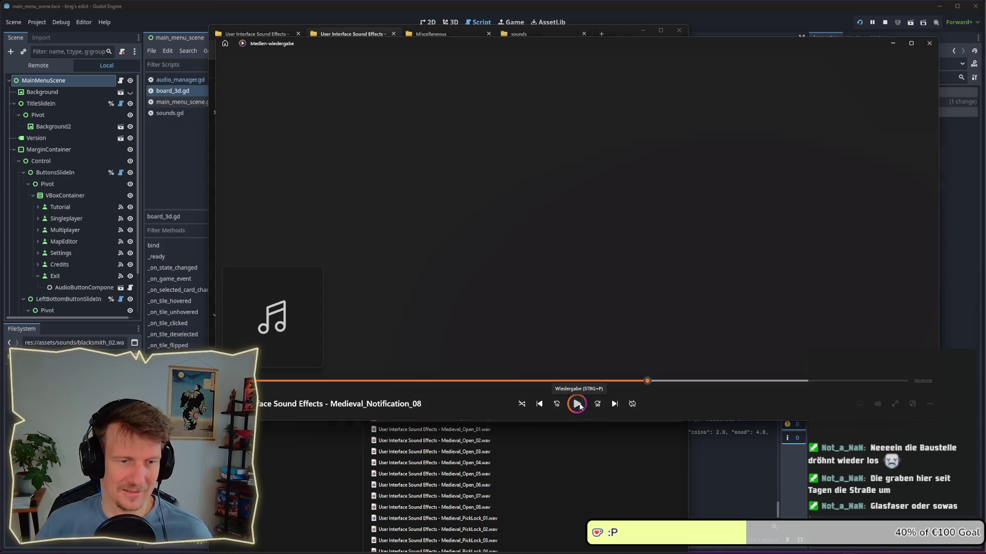
click(541, 404)
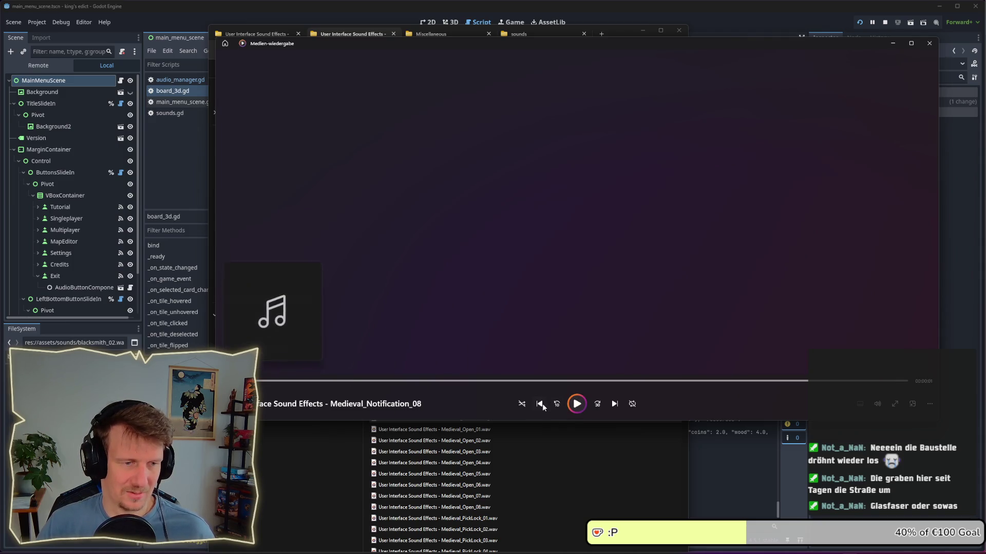
click(581, 405)
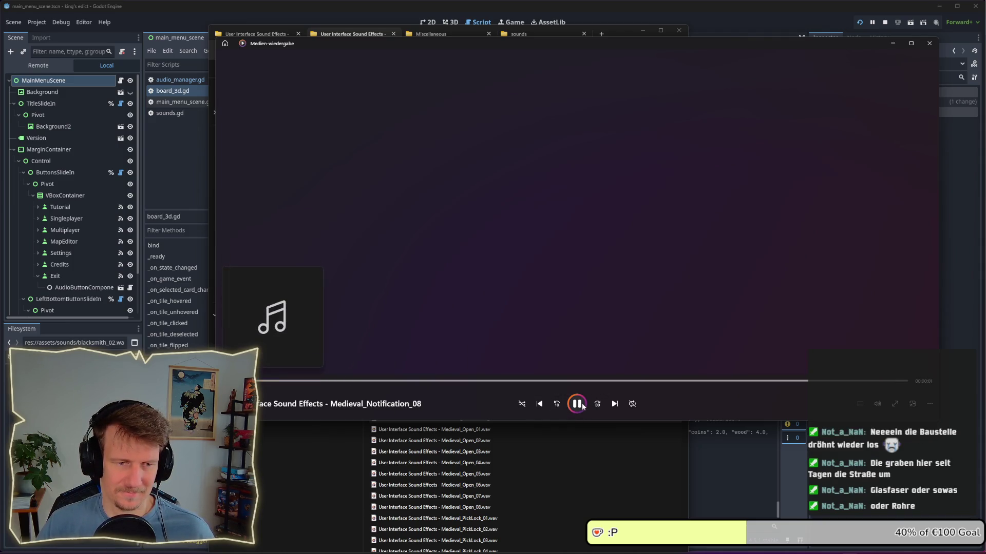
click(542, 405)
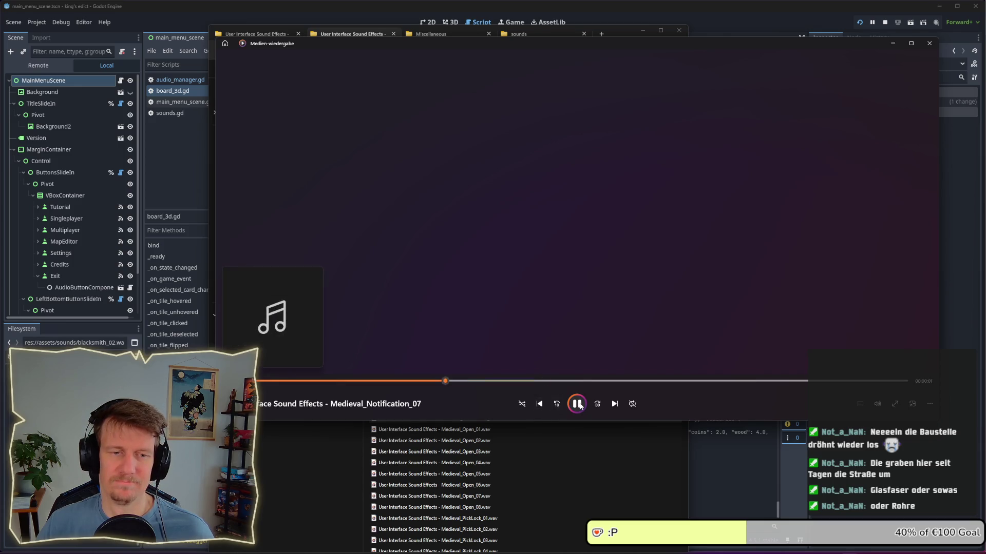
click(577, 404)
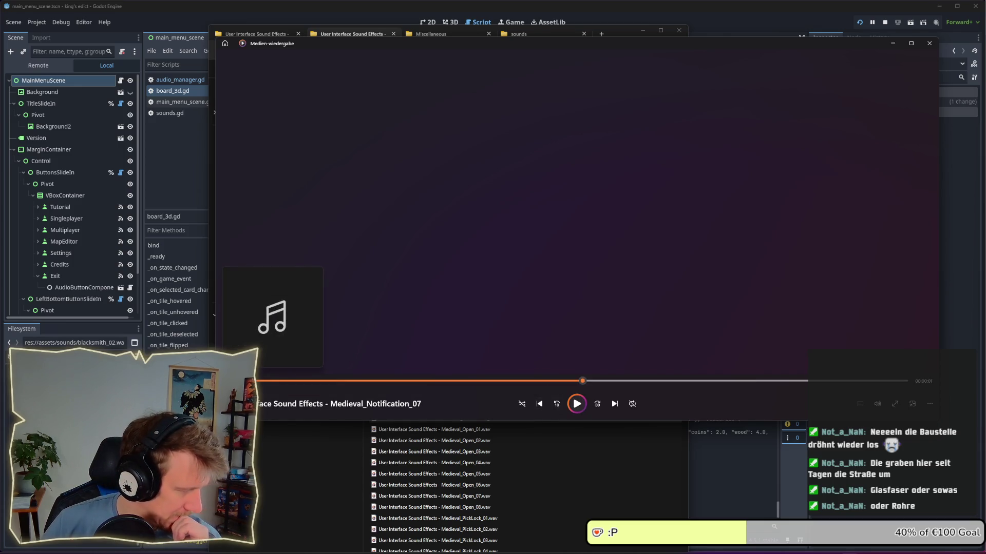
click(541, 452)
scroll(530, 454, down, 5)
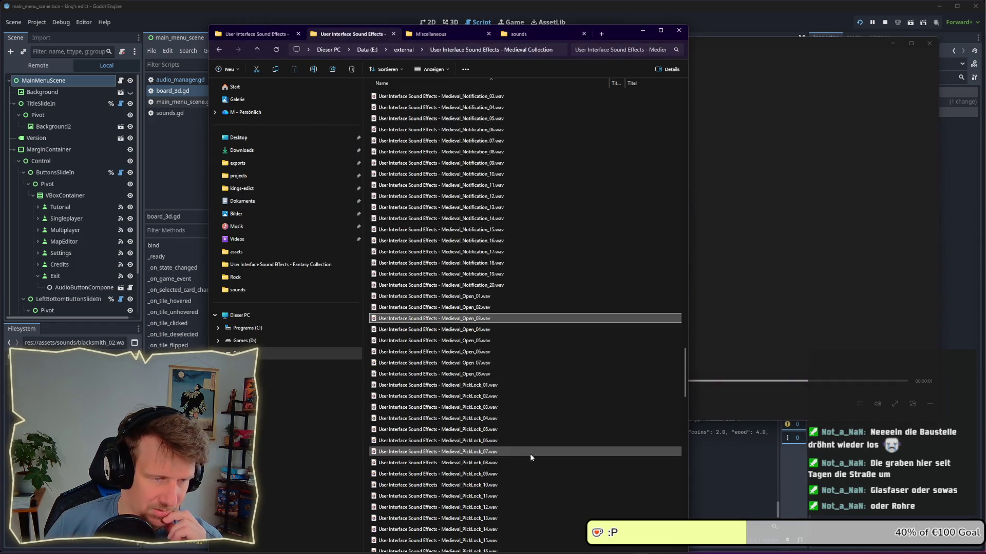
scroll(513, 447, down, 20)
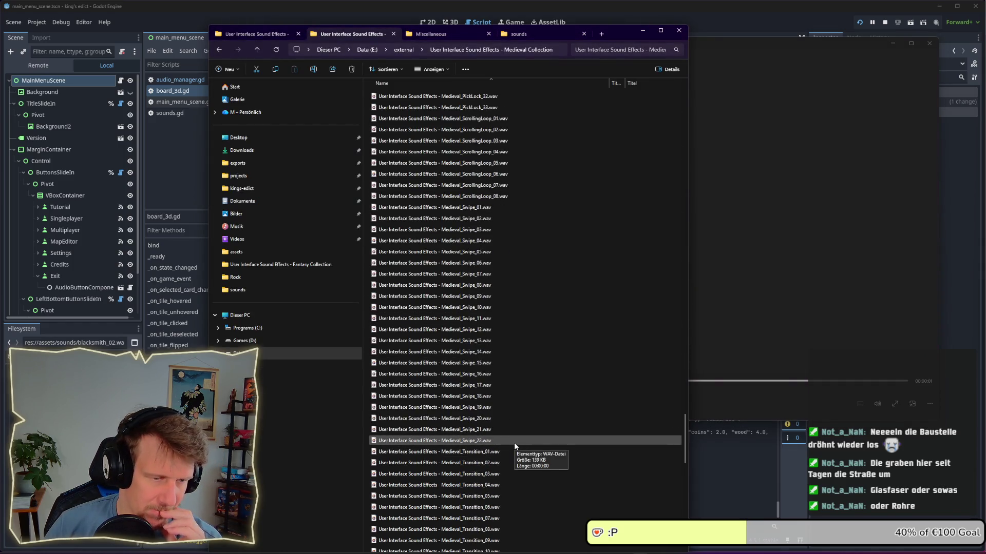
click(483, 340)
scroll(483, 338, down, 2)
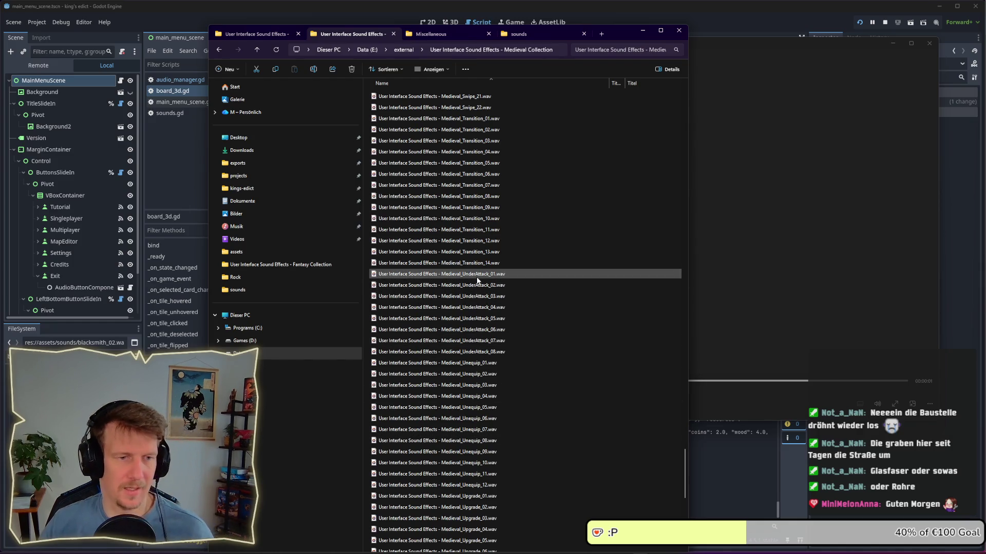
shift+click(482, 351)
right_click(480, 279)
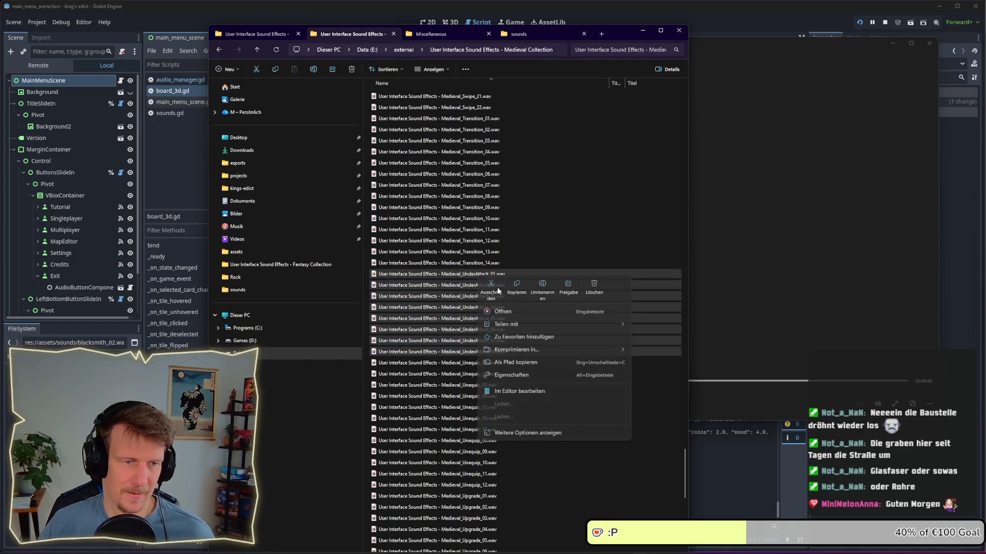
click(505, 311)
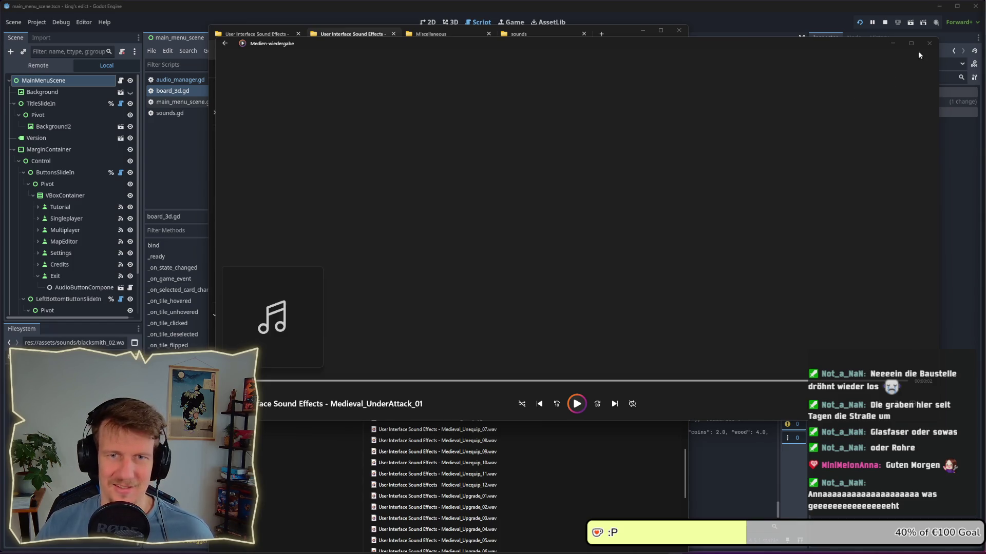
click(928, 43)
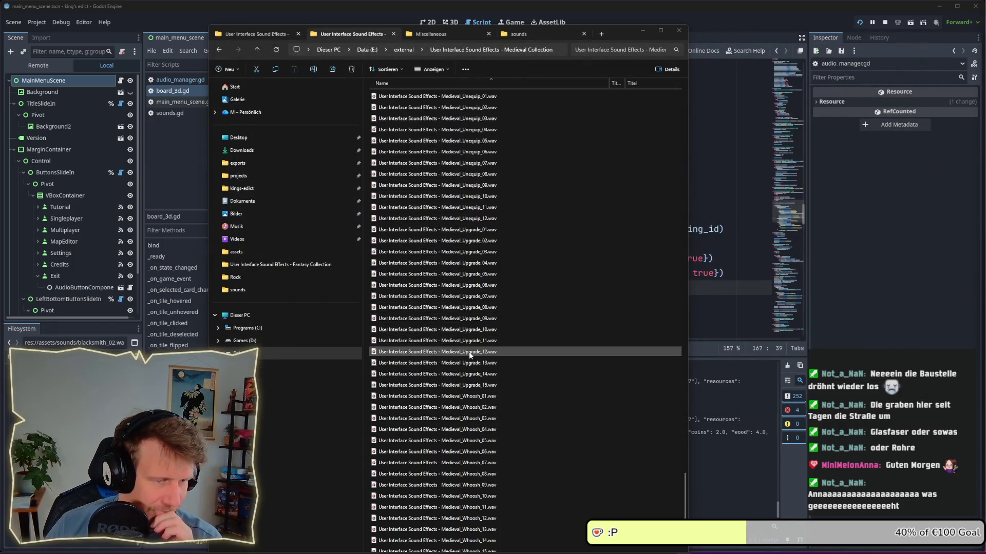
Resize and reposition the Explorer window, then select Medieval_Attack_01 through _11
scroll(469, 354, down, 7)
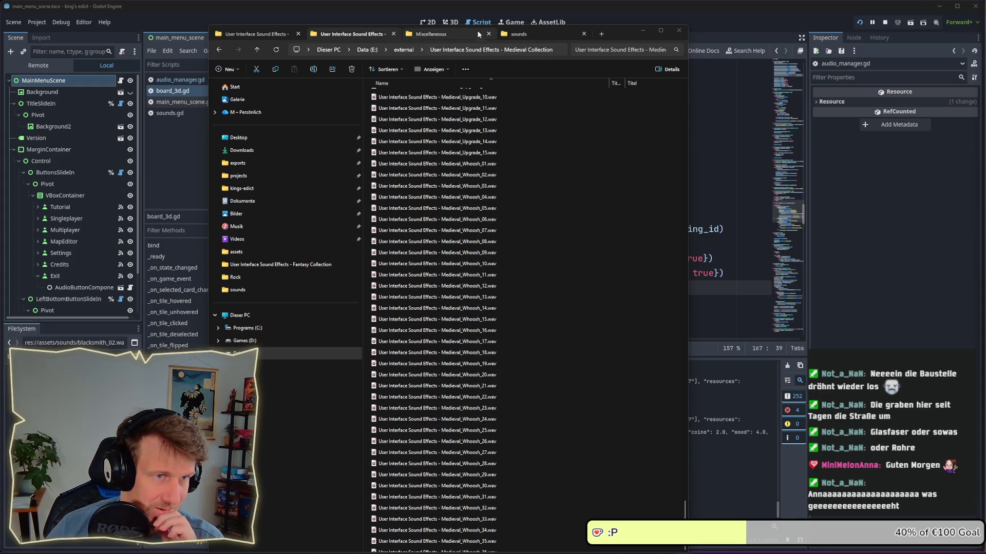
drag(474, 25, 474, 63)
drag(617, 72, 623, 29)
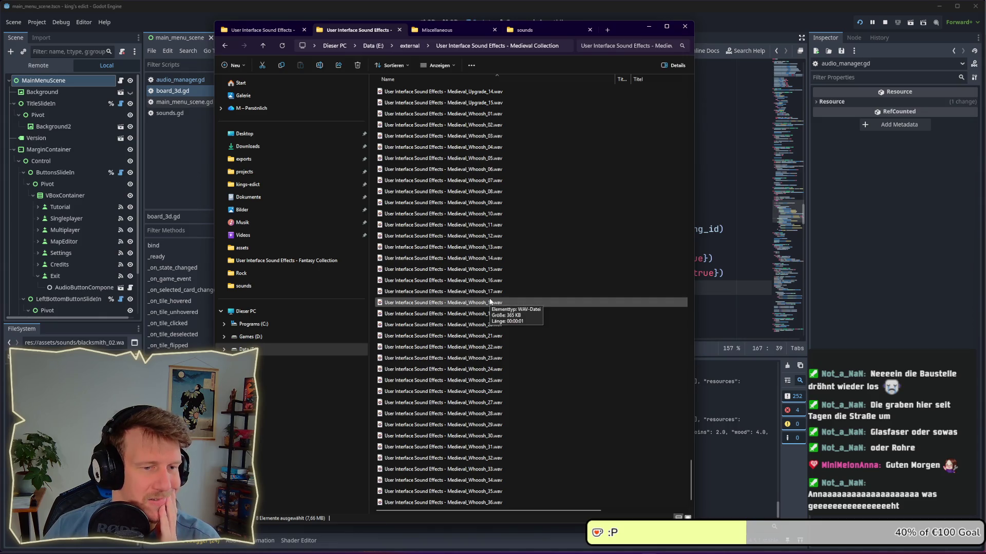
scroll(490, 303, up, 18)
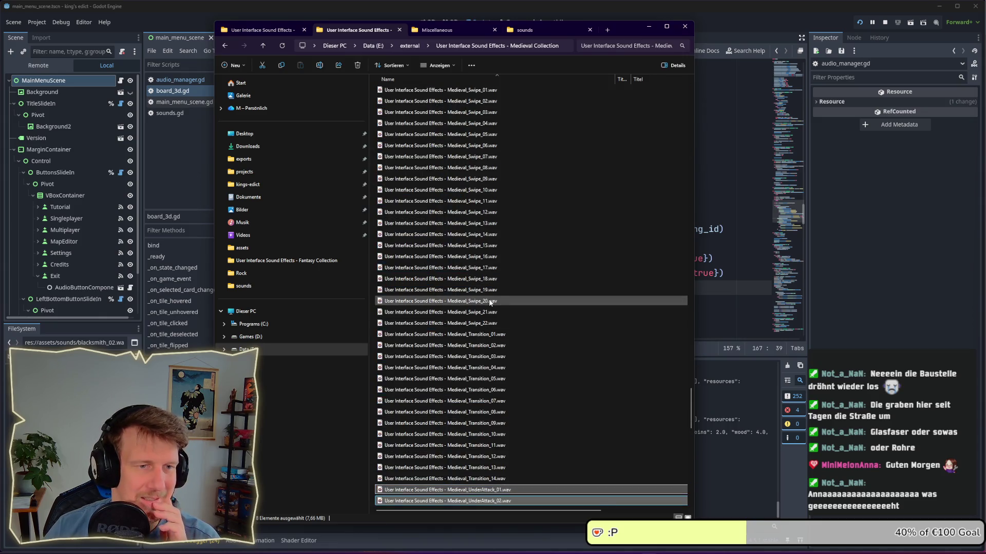
scroll(490, 303, up, 10)
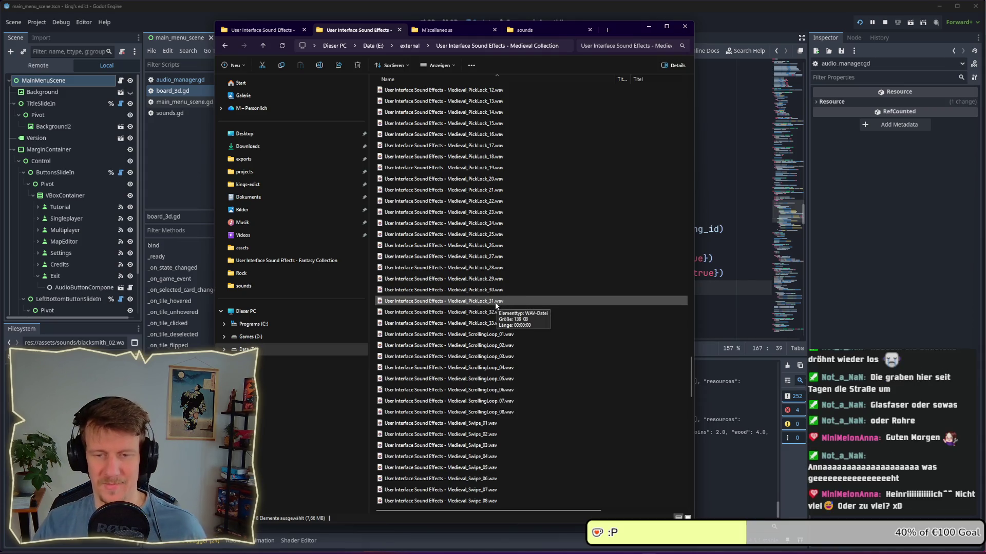
drag(691, 372, 686, 95)
click(511, 205)
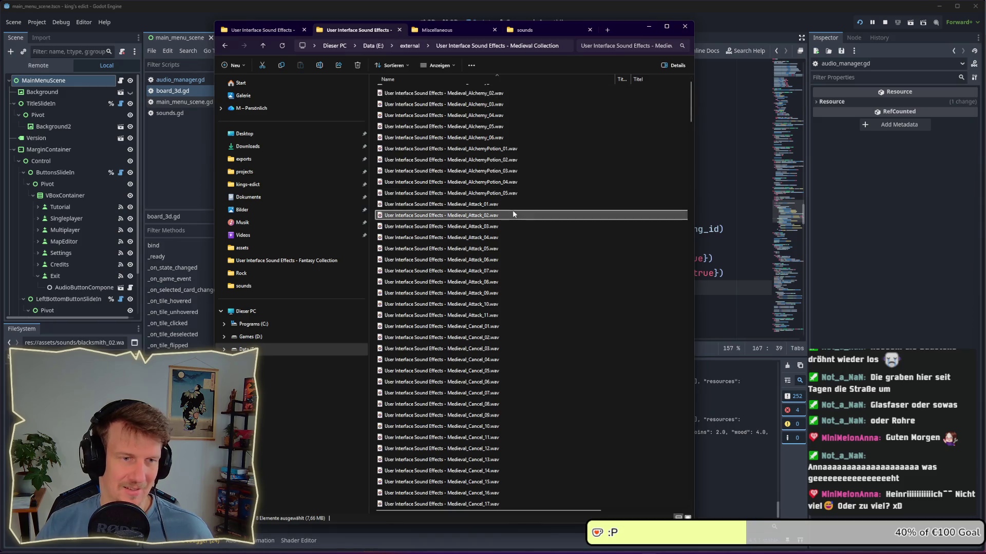
scroll(510, 215, down, 1)
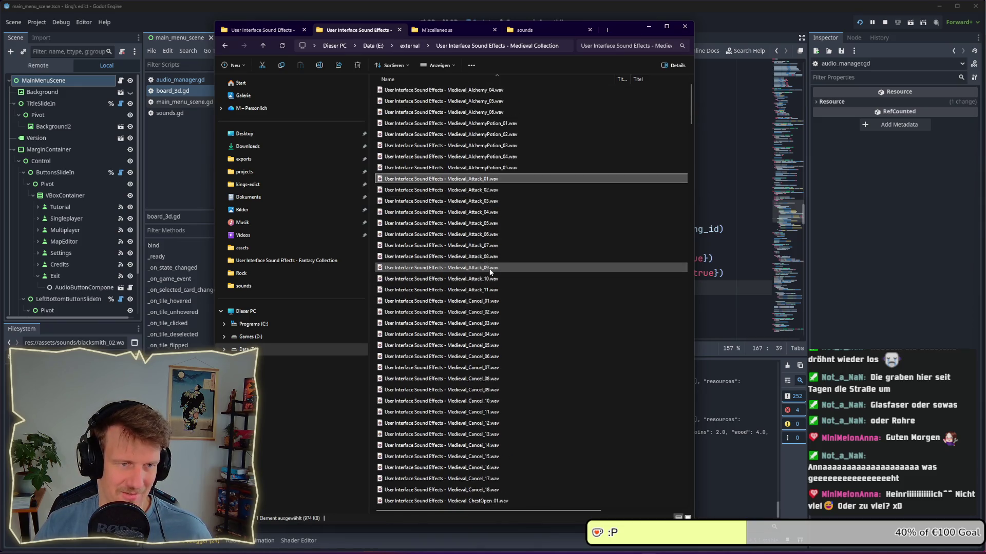
shift+click(493, 289)
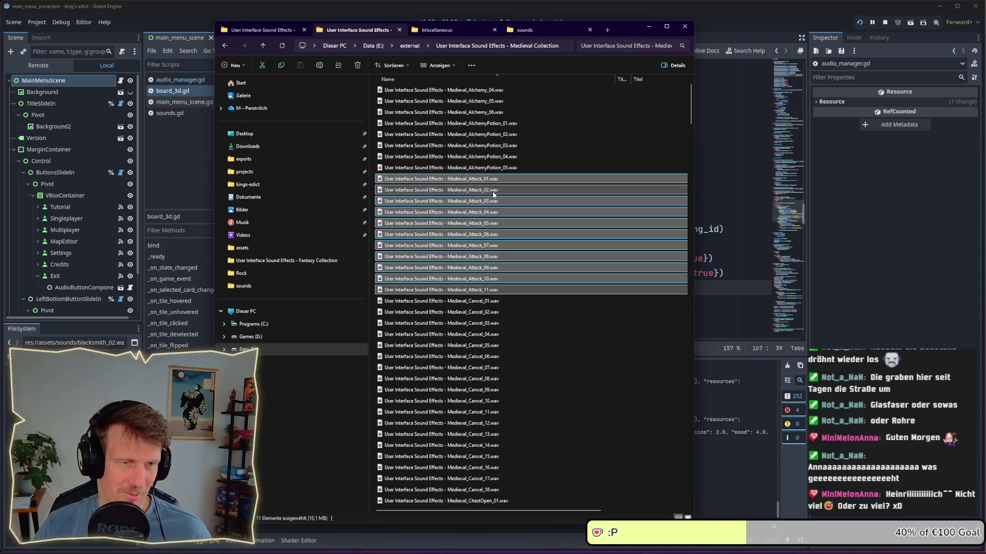
Open the Attack selection as a playlist and audition Medieval_Attack_01 through _05
right_click(492, 177)
click(529, 219)
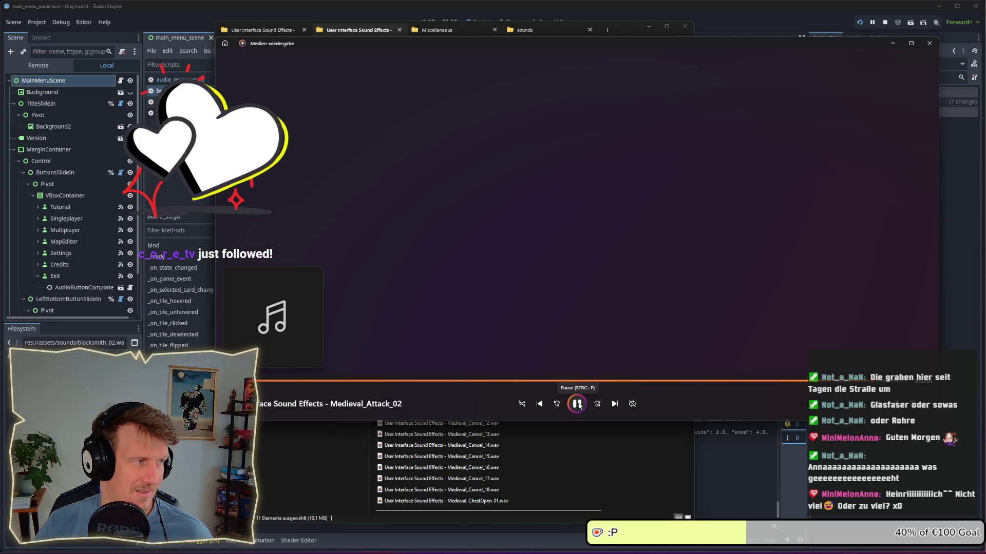
click(576, 404)
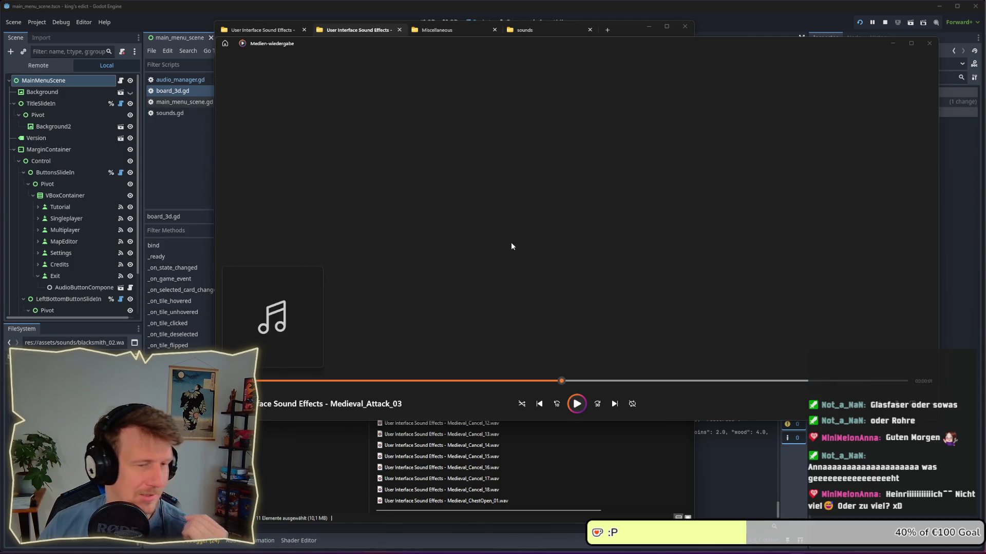
click(576, 404)
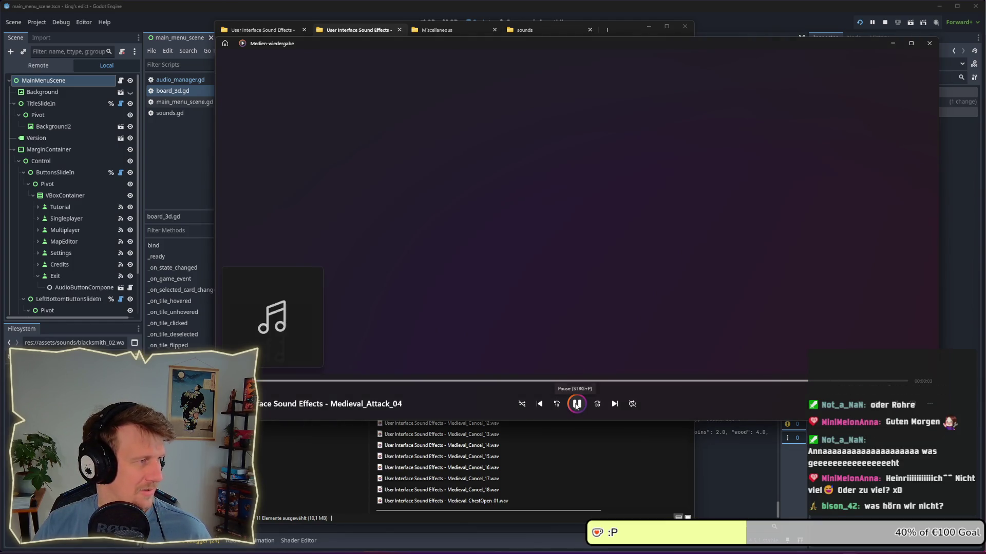
click(576, 404)
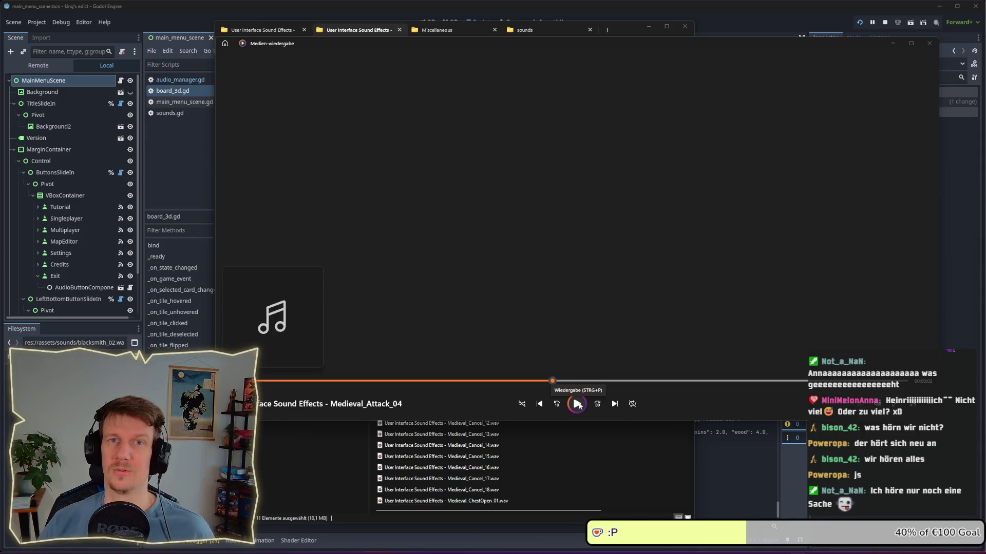
click(578, 405)
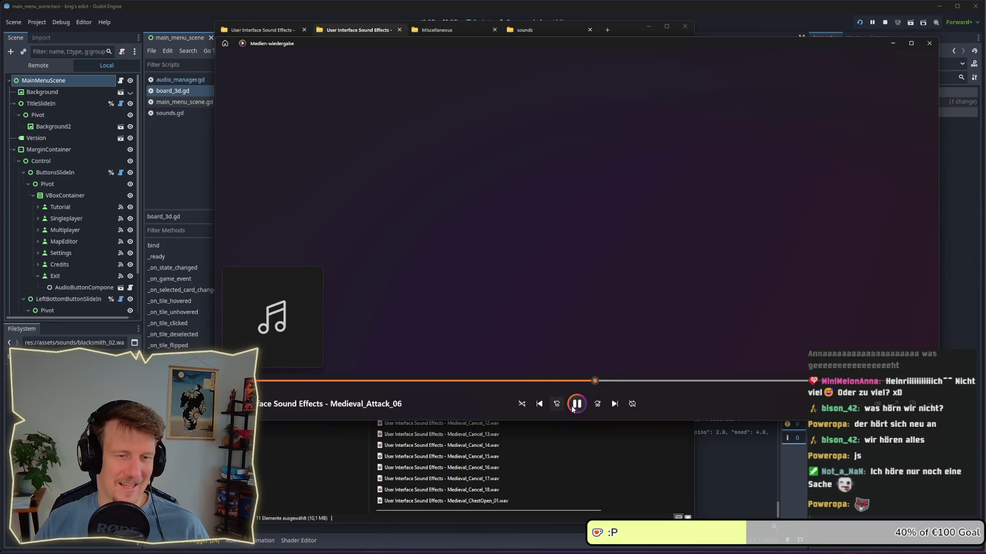
click(539, 404)
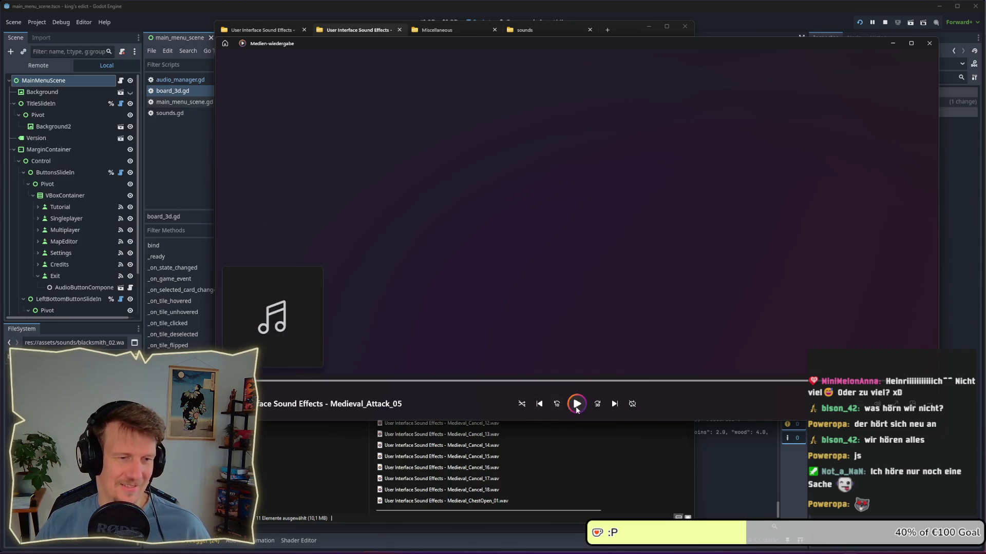
click(576, 404)
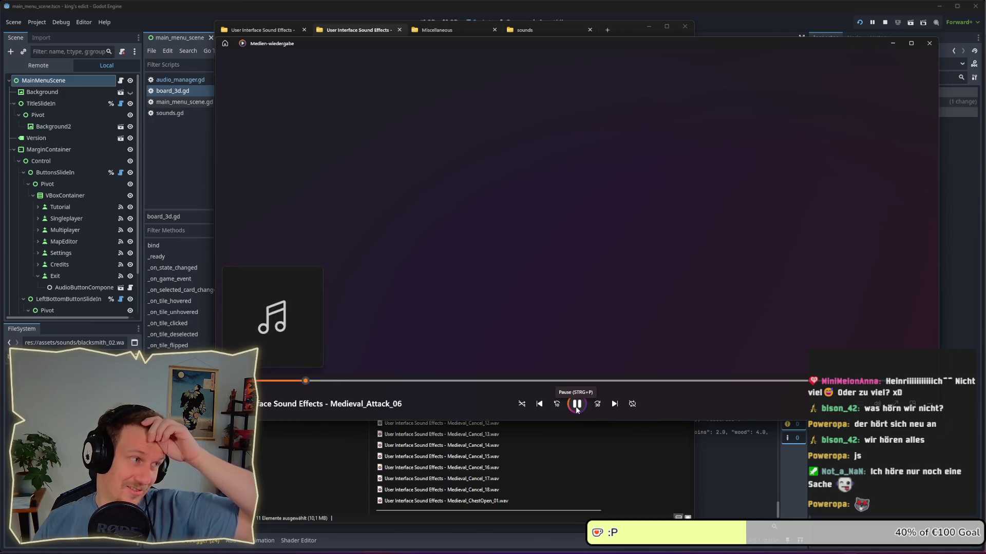
click(576, 404)
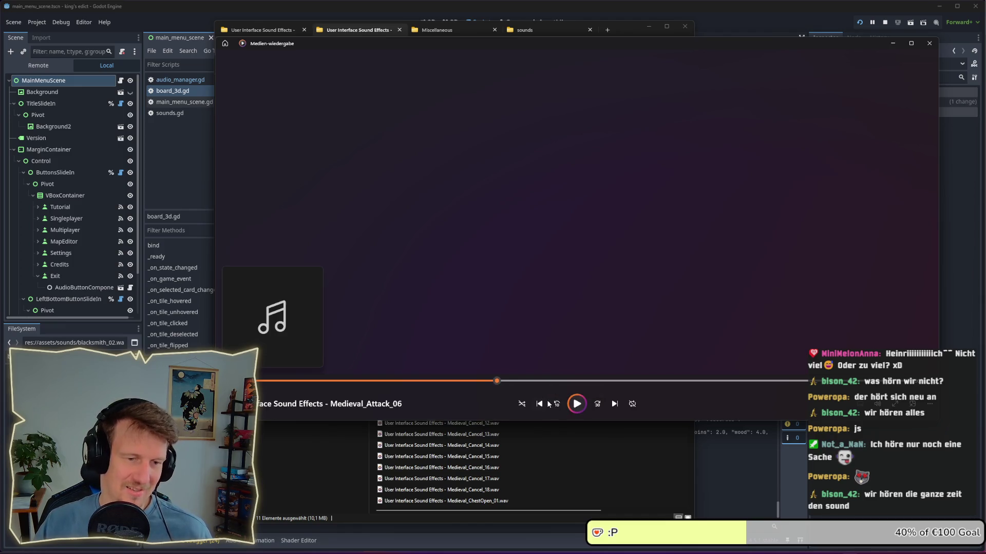
Replay Medieval_Attack_06, then audition _07 to _10, pausing on _10
click(557, 405)
click(577, 405)
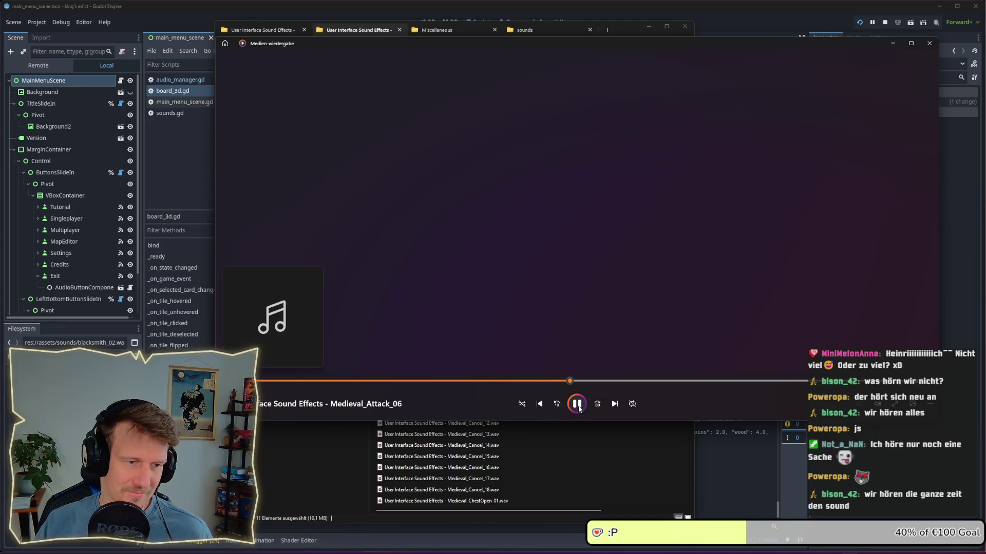
click(557, 405)
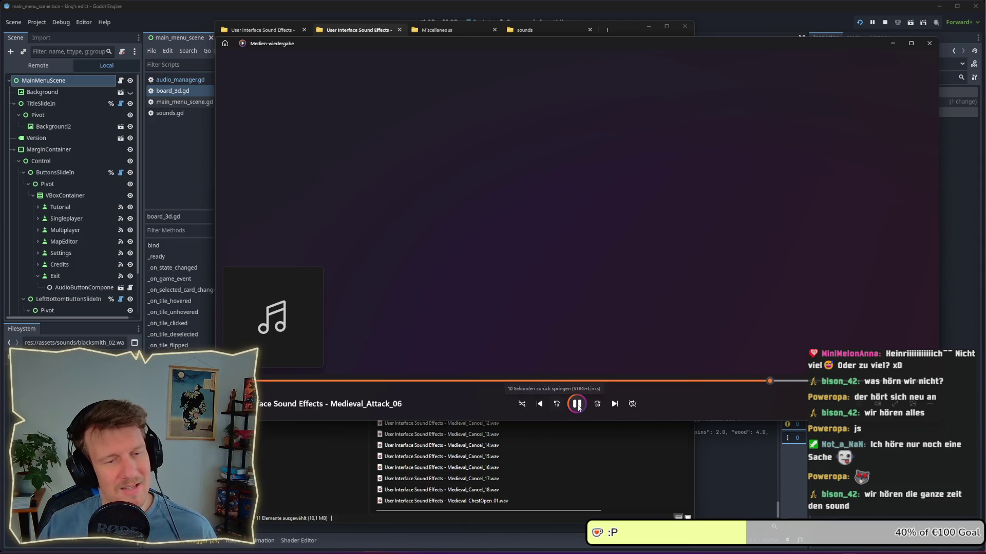
click(577, 405)
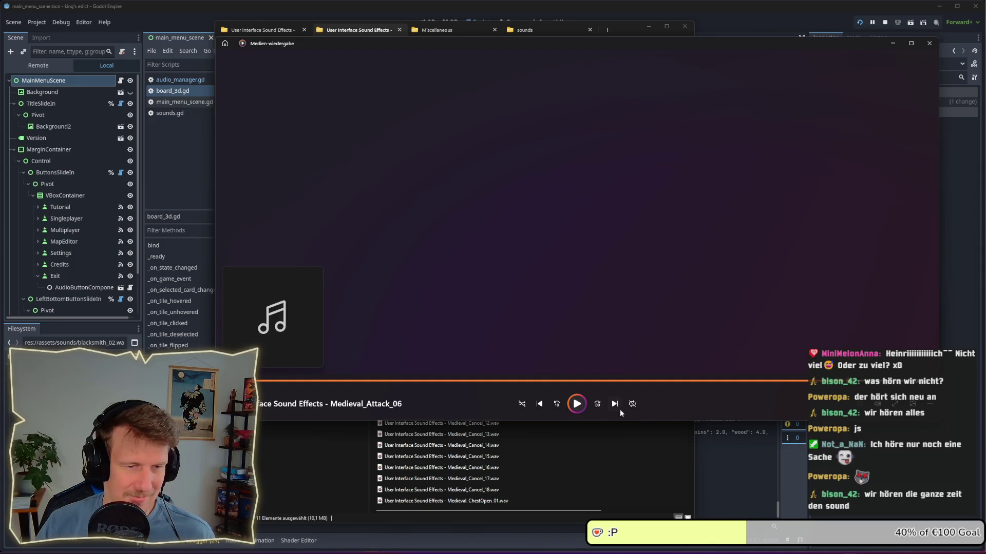
click(577, 404)
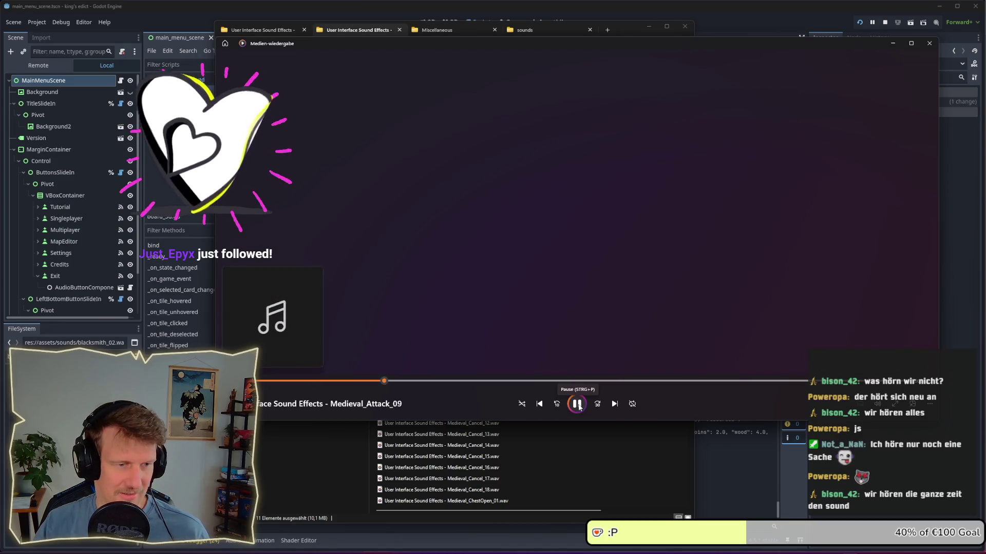
click(579, 406)
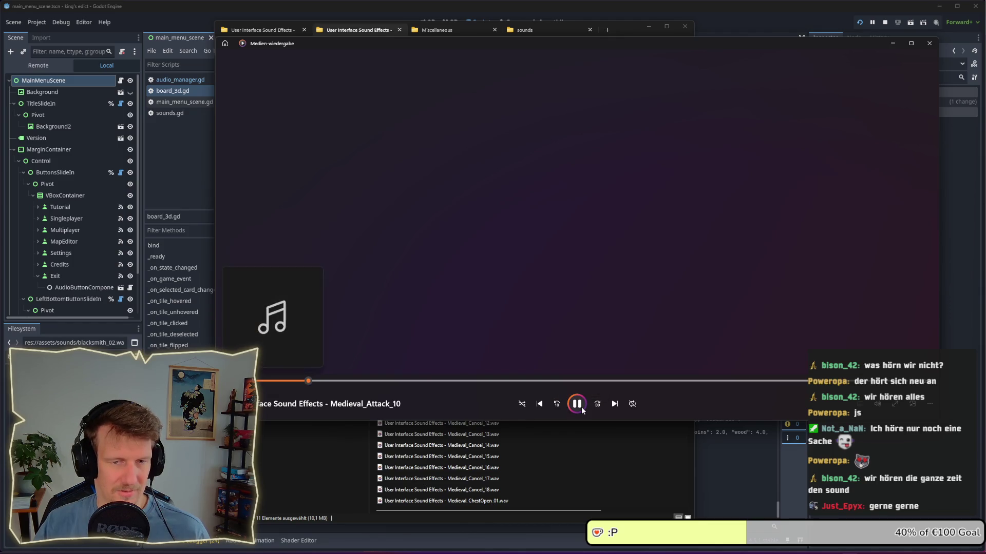
click(541, 404)
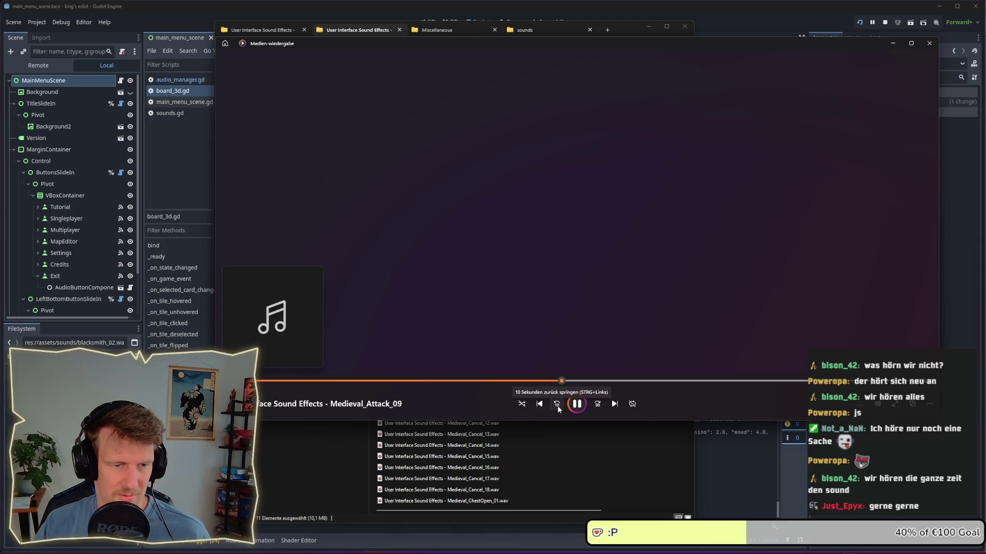
click(543, 406)
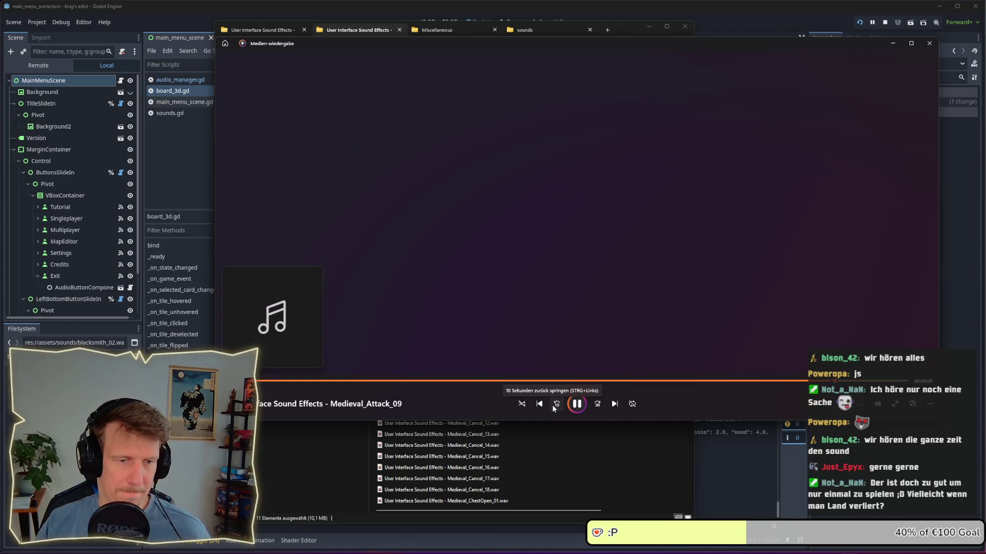
click(580, 405)
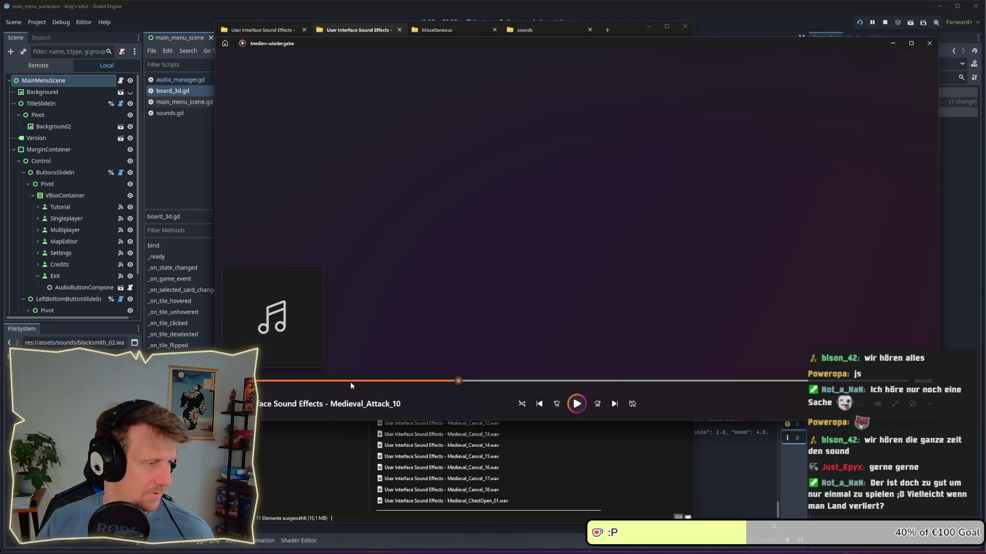
key(alt+Tab)
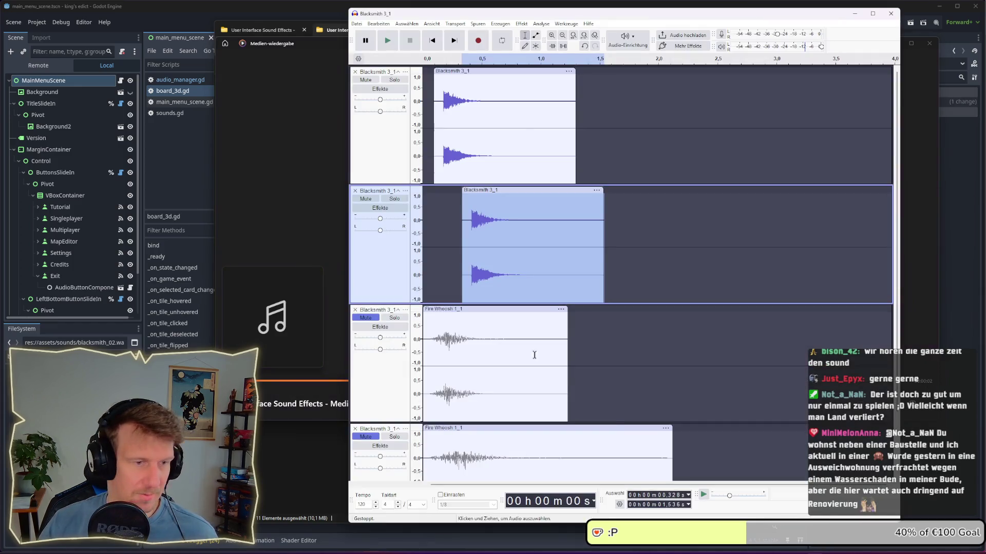
Play Medieval_Attack_08 from the Medieval Collection file list
click(355, 24)
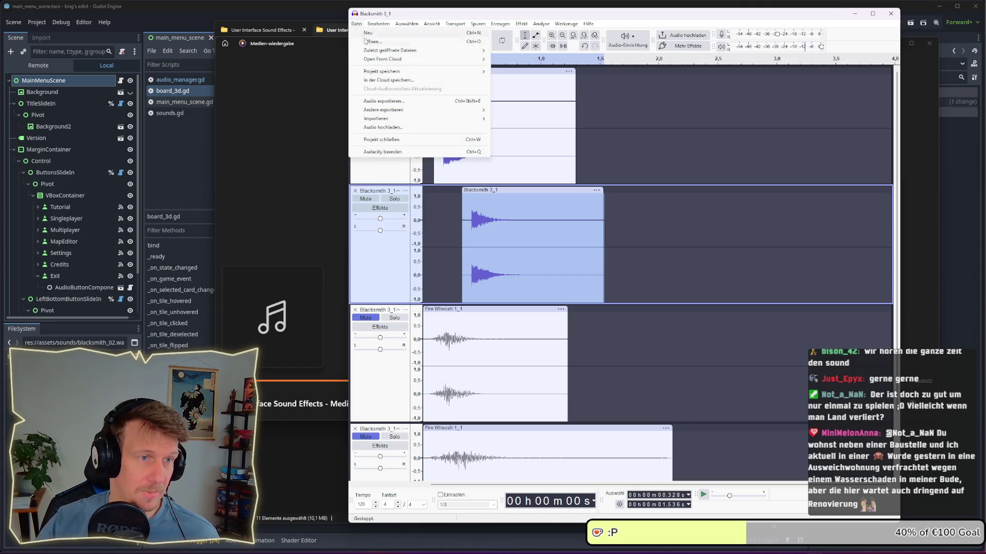
key(Escape)
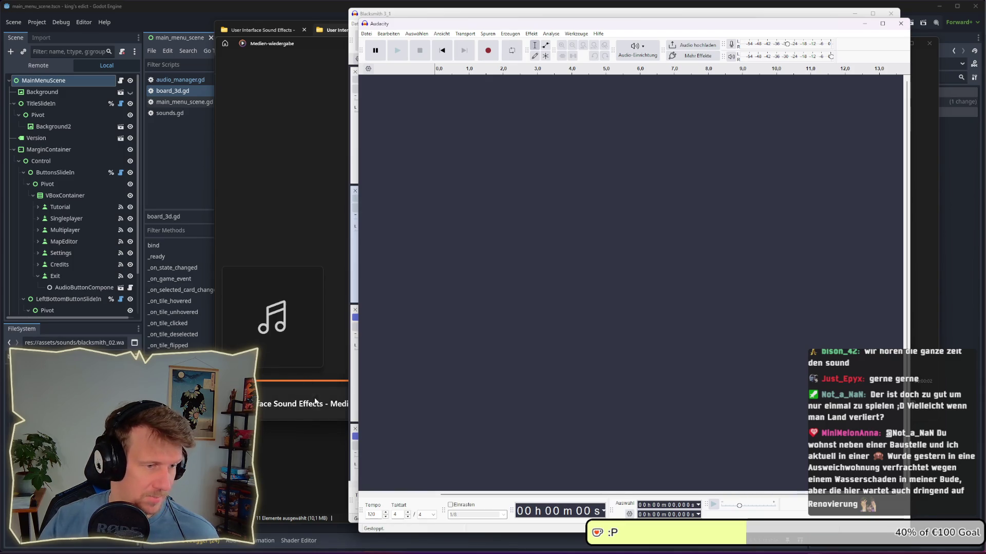
click(341, 380)
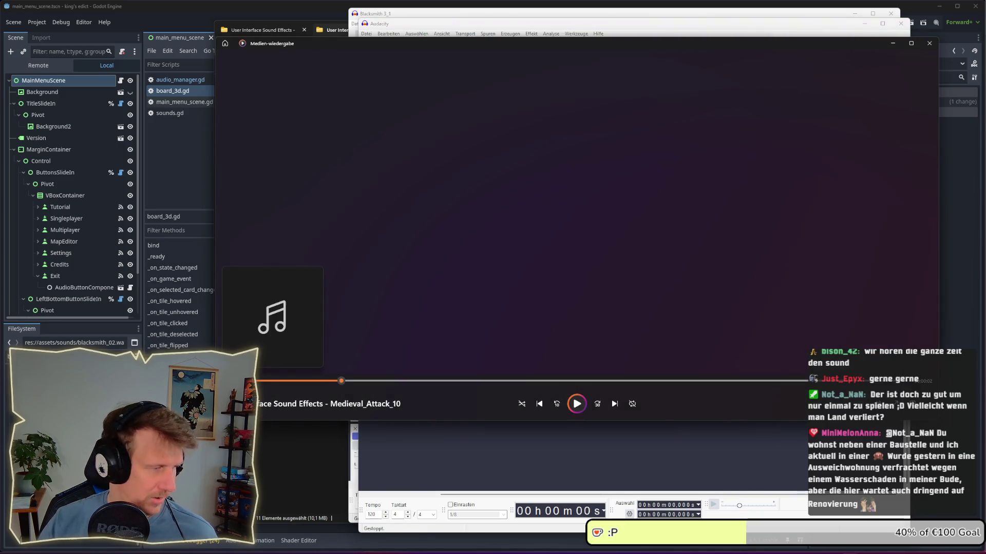
key(alt+Tab)
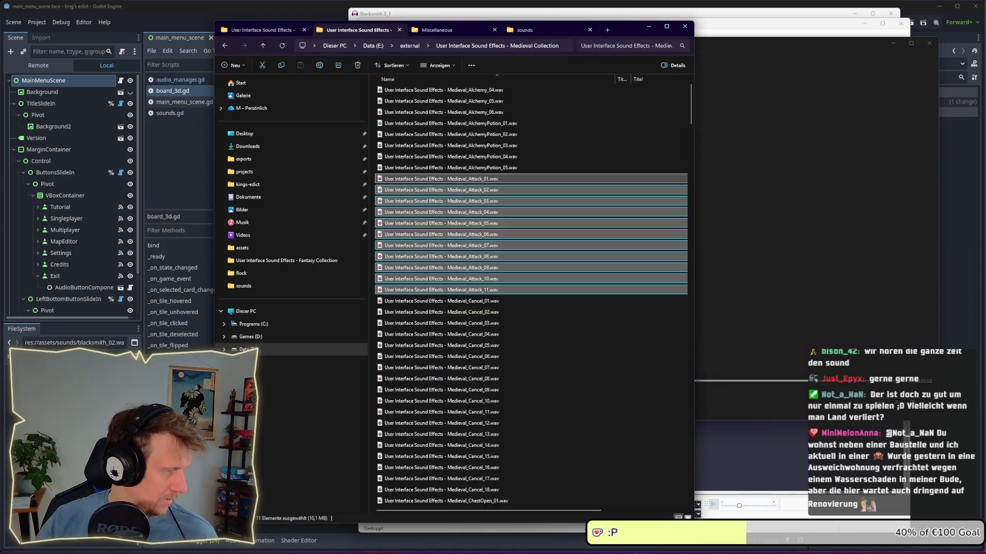
double_click(456, 257)
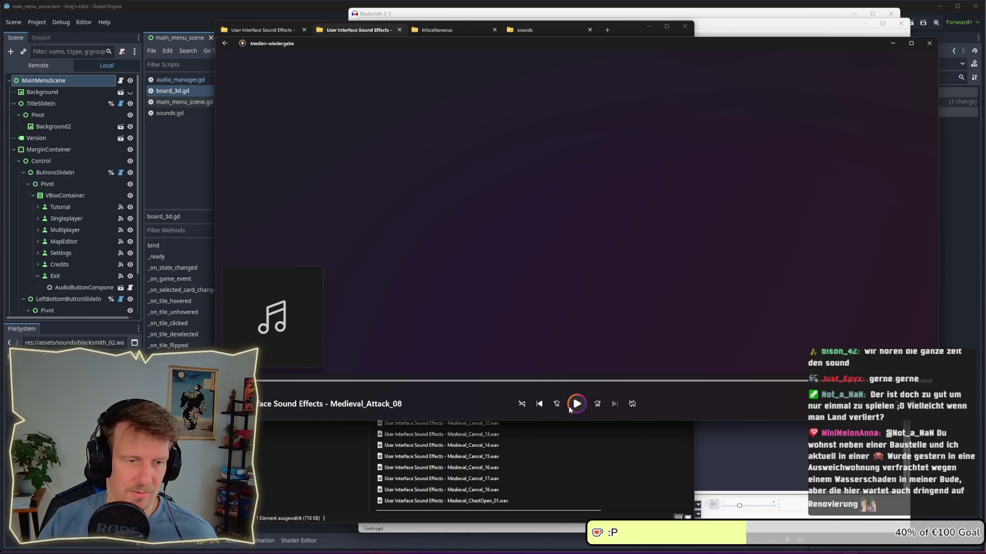
click(535, 463)
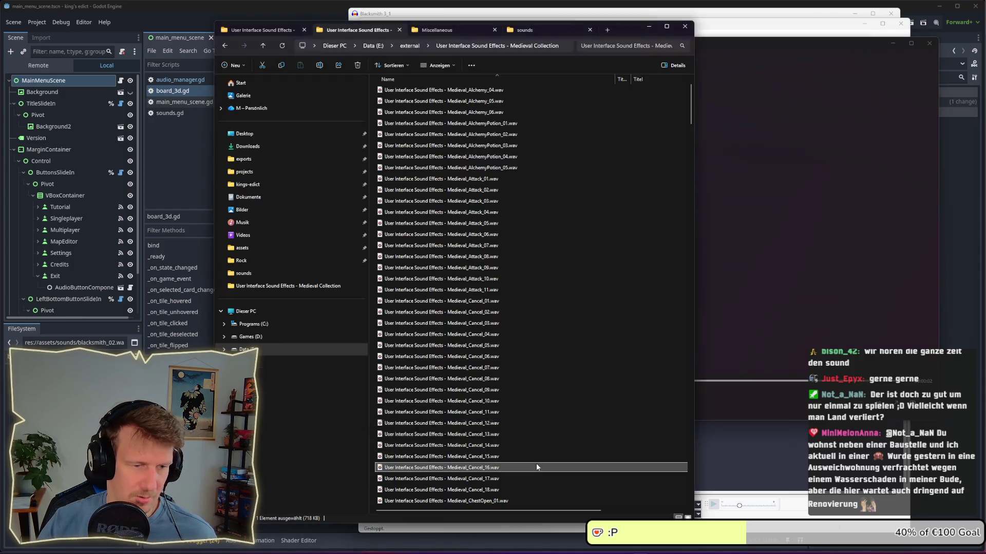
Audition Medieval_Cancel_09 and Medieval_Attack_09, then drag Attack_09 into Audacity as a track
double_click(482, 390)
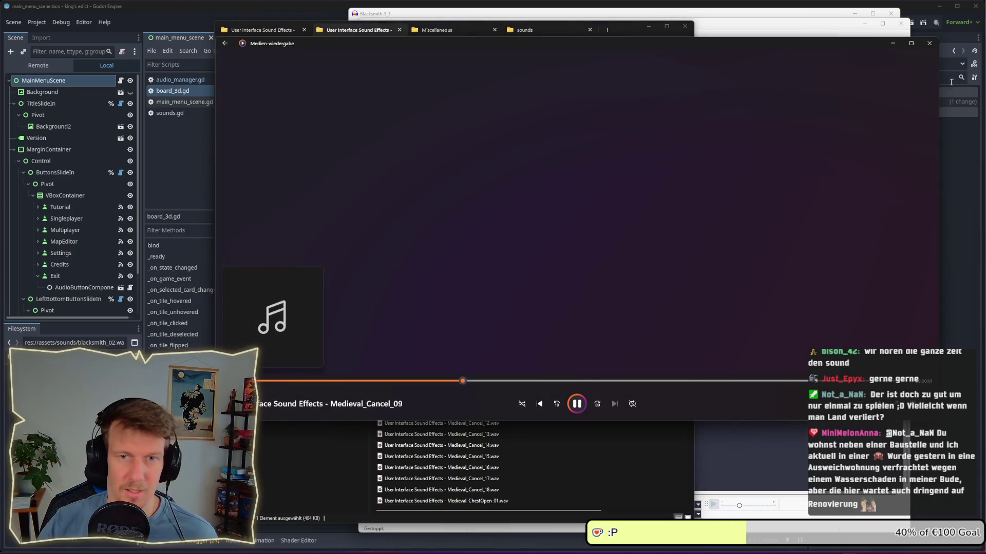
key(alt+Tab)
double_click(459, 268)
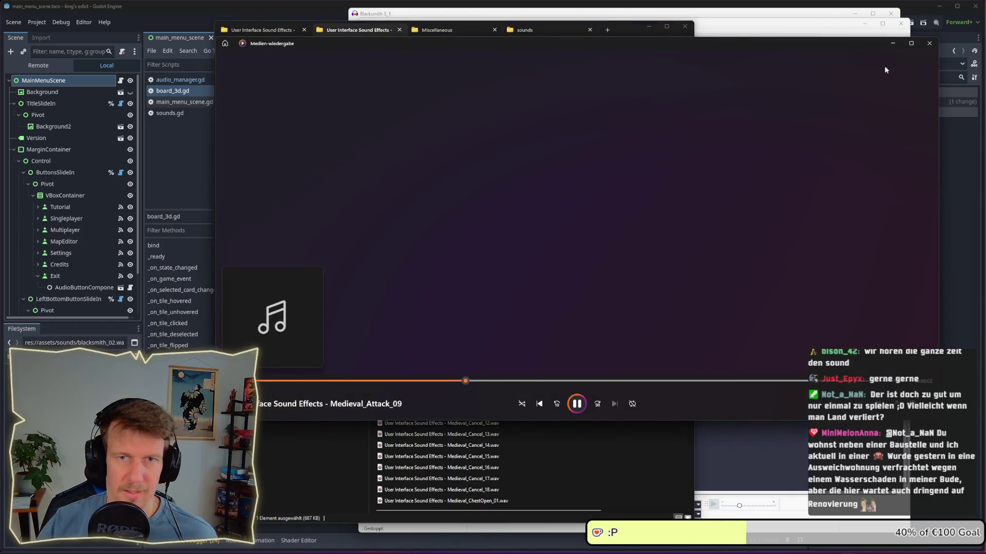
click(929, 43)
drag(481, 271, 760, 274)
Audition Medieval_Attack_09 in Audacity from its start, 0.680 s and 0.515 s
click(438, 112)
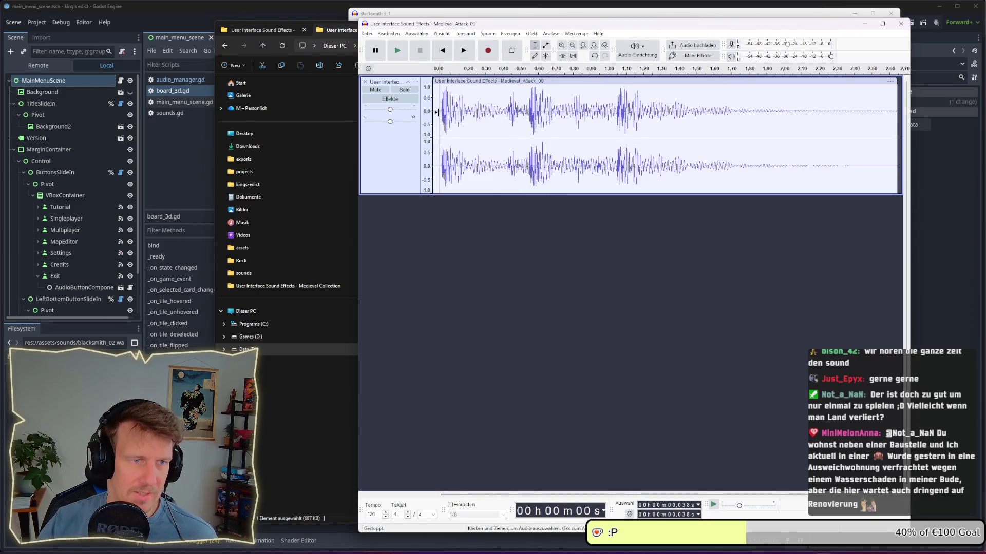
key(space)
key(space)
key(space)
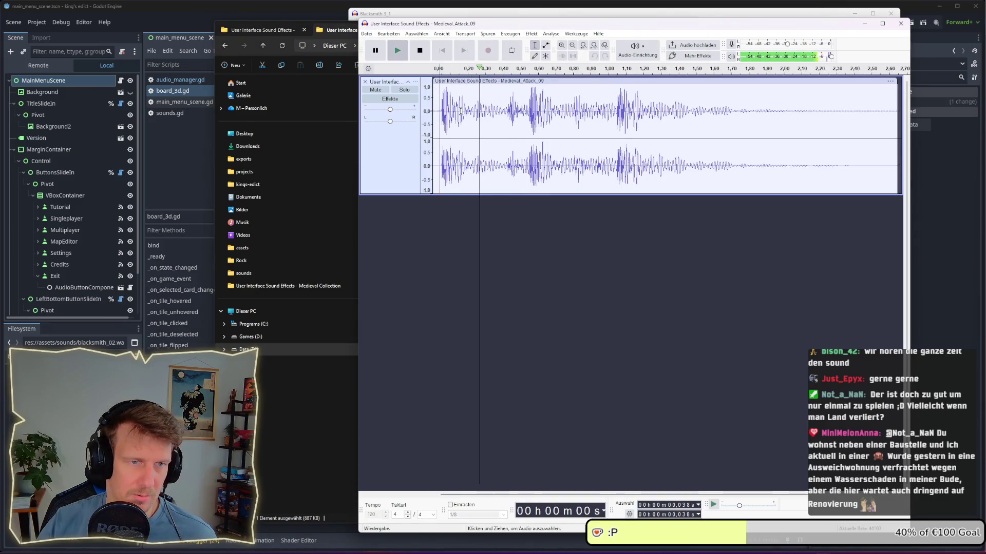
key(space)
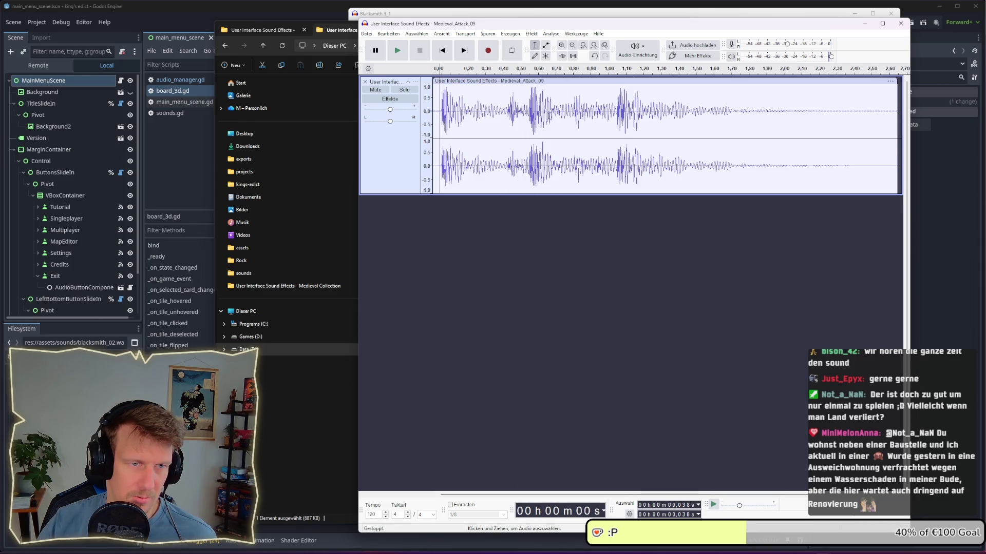
click(552, 114)
key(space)
key(space)
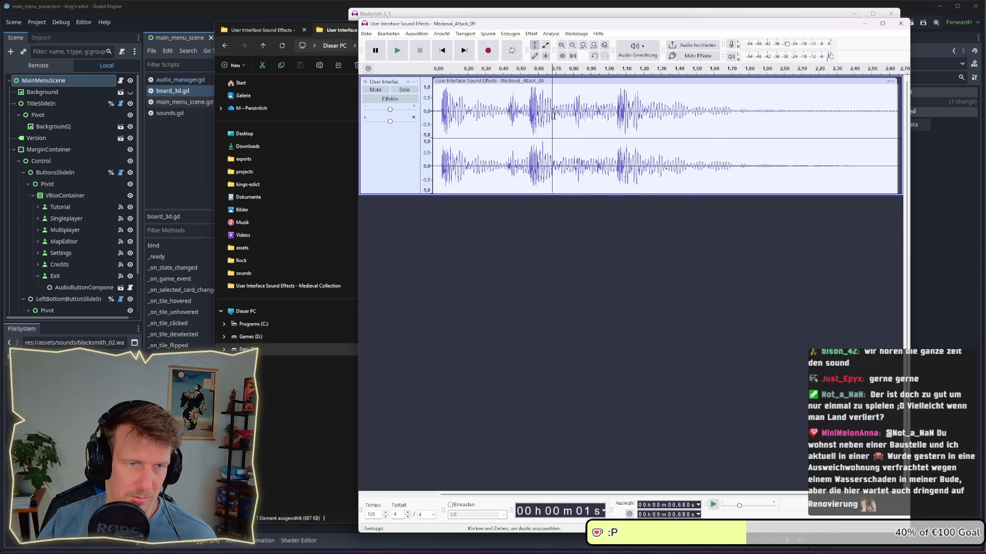
click(523, 113)
key(space)
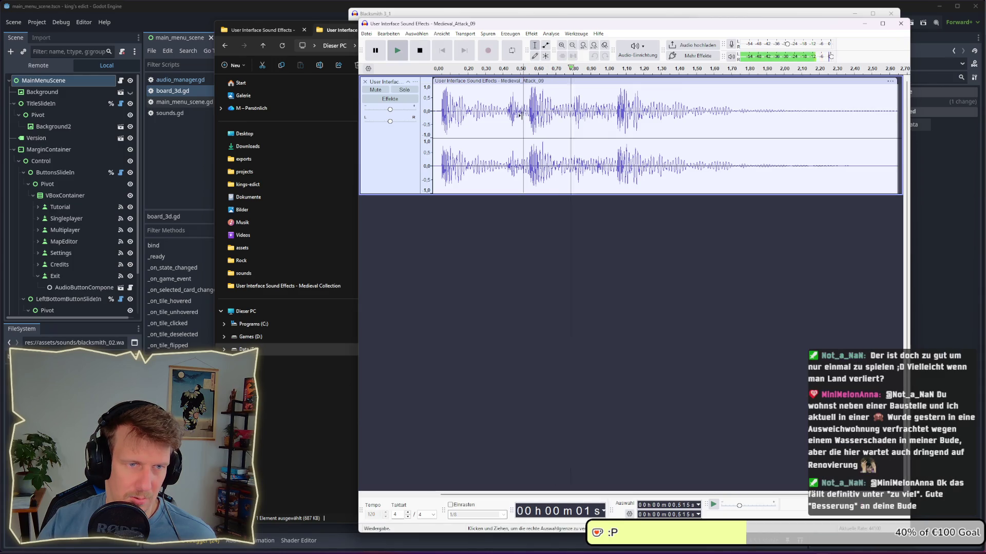
Audition it further from 1.021 s, 0.540 s and 1.042 s to locate the final hit
click(610, 116)
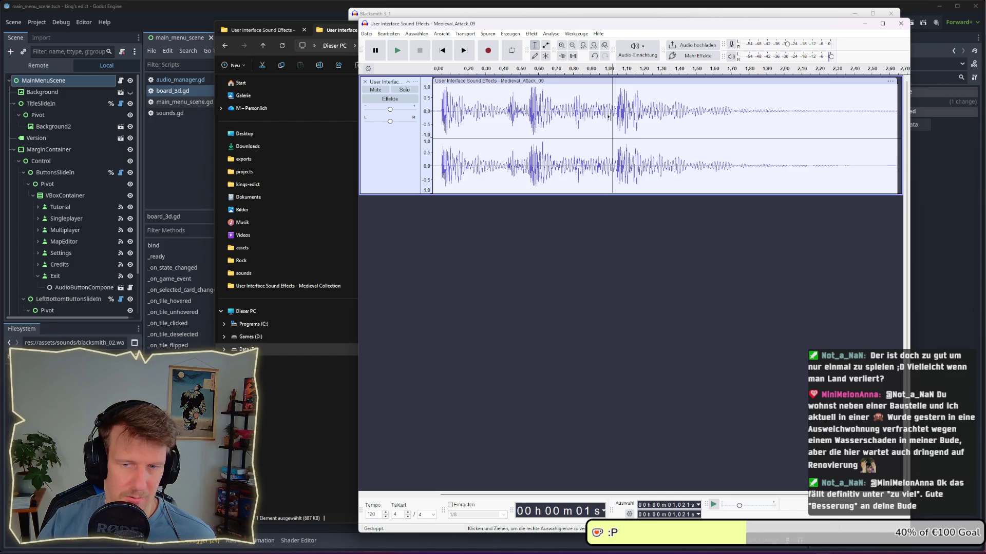
key(space)
click(527, 118)
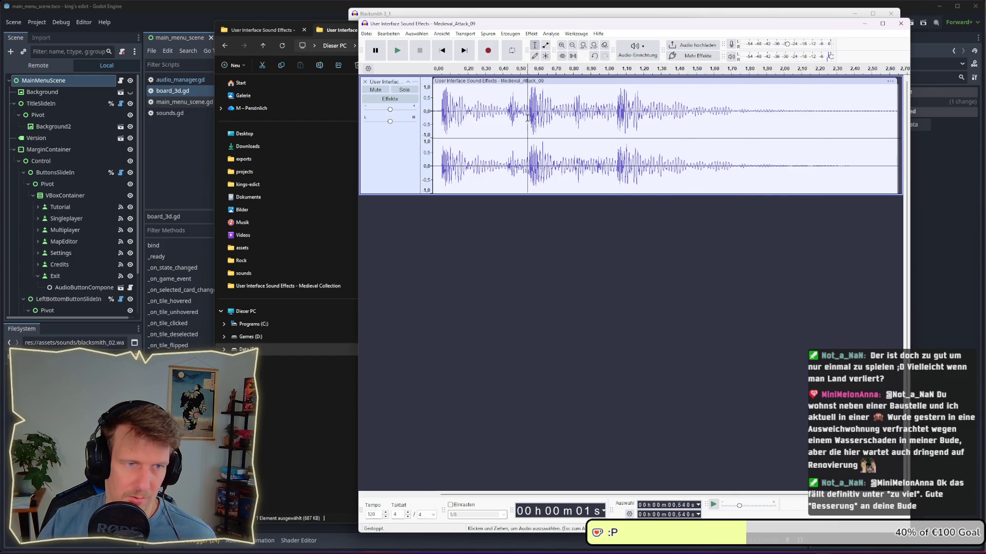
key(space)
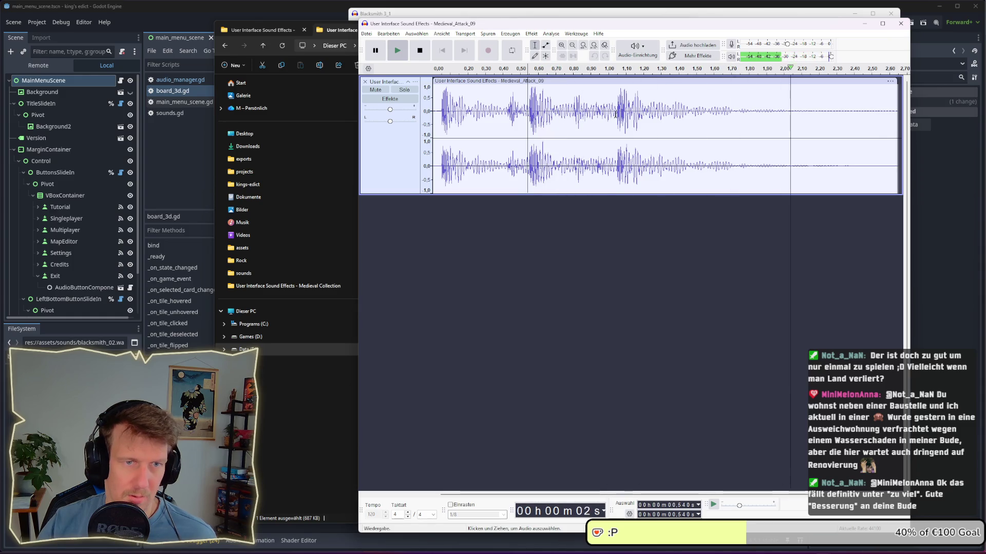
click(615, 115)
key(space)
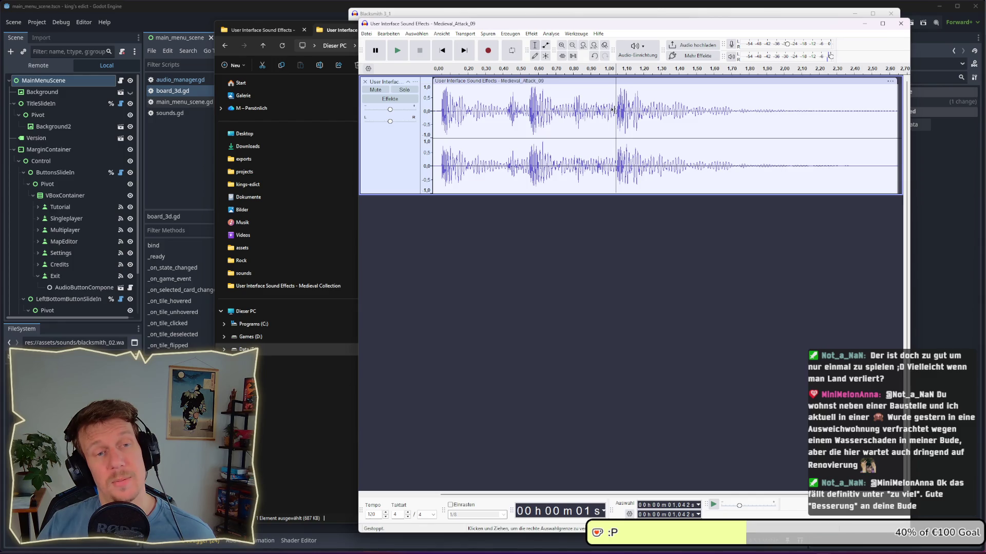
Split the Medieval_Attack_09 clip at 1.042 s, then paste a clip into a track below
right_click(616, 110)
click(637, 145)
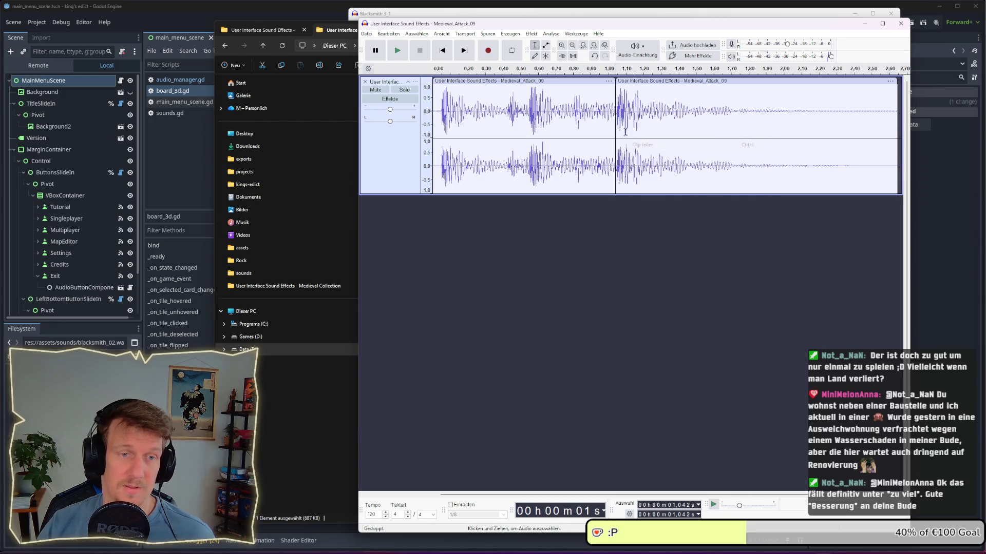
click(493, 226)
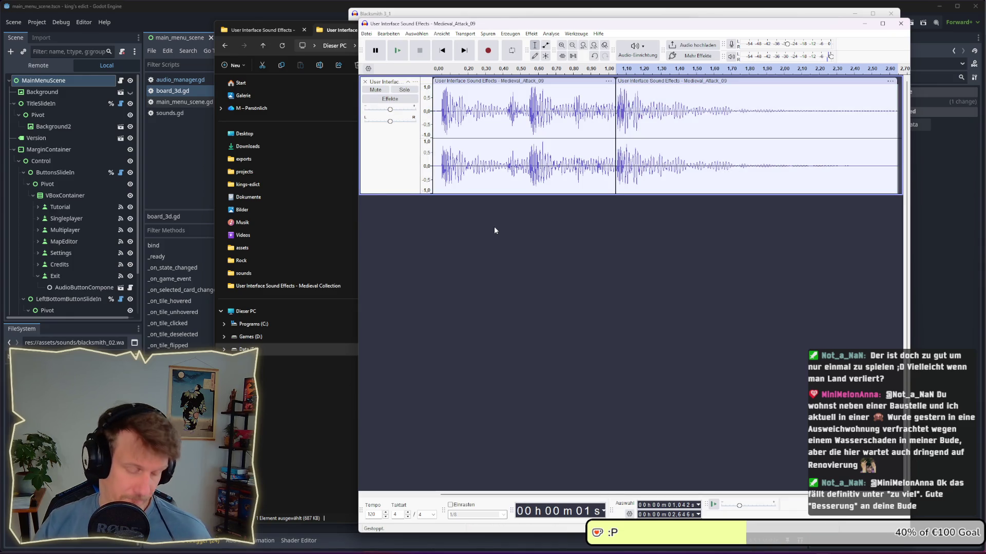
key(ctrl+v)
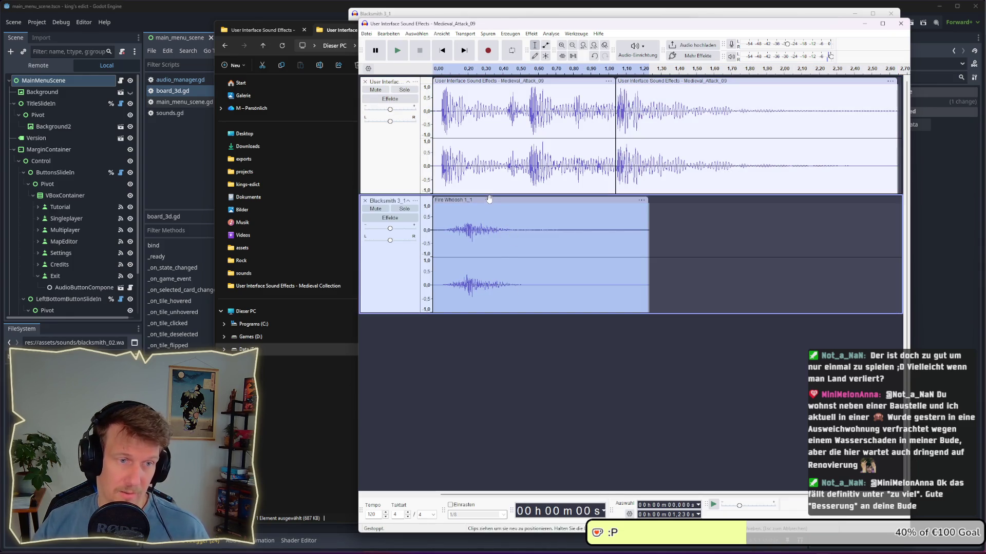
Delete the Fire Whoosh 1_1 clip from the lower track
click(490, 205)
click(490, 200)
key(Delete)
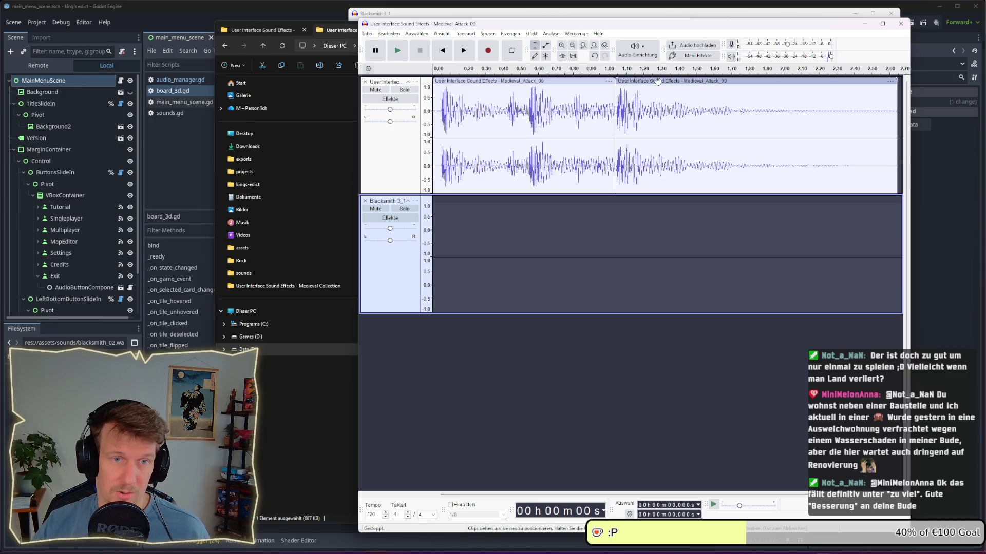
Copy the second Medieval_Attack_09 clip into the Blacksmith 3_1 track, starting at 0 s
click(658, 81)
key(ctrl+c)
click(491, 247)
key(ctrl+v)
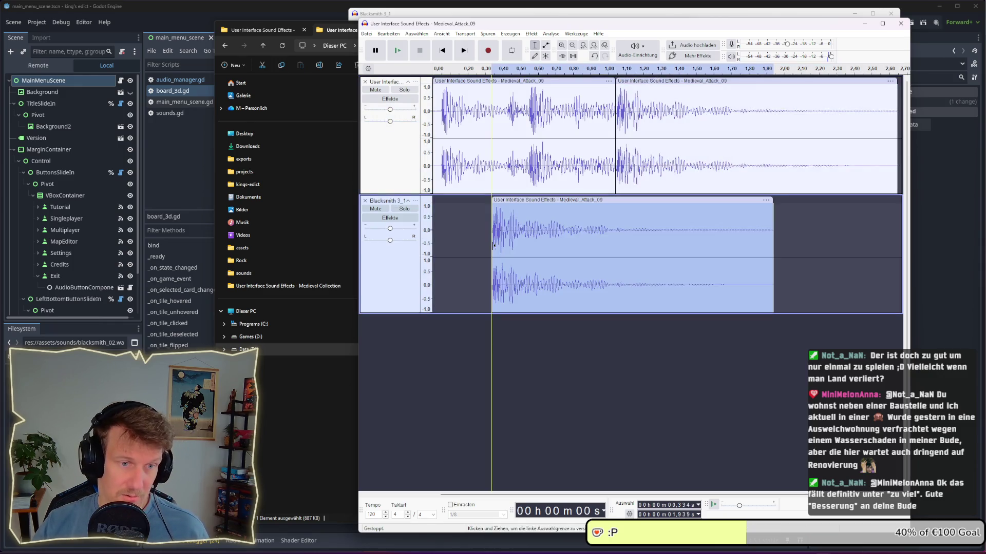
drag(517, 200, 458, 201)
Paste a third copy into a new track offset to about 0.44 s, mute track 1, and play the layers
click(489, 356)
key(ctrl+v)
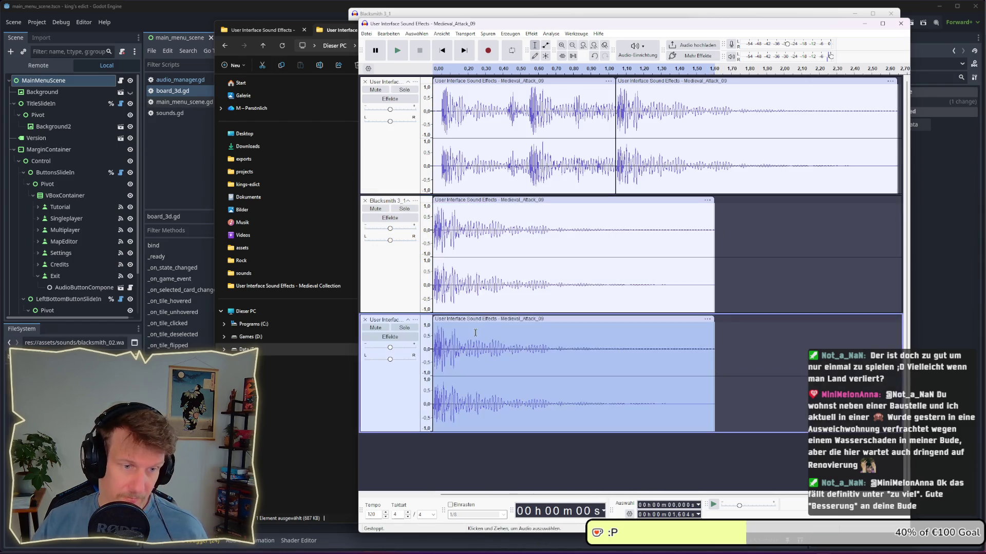
drag(487, 320, 575, 320)
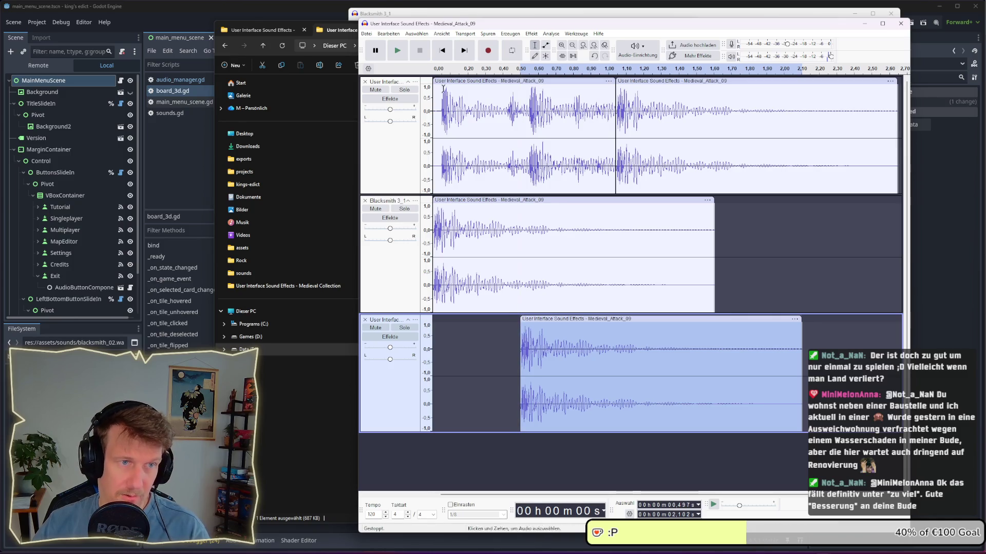
click(375, 90)
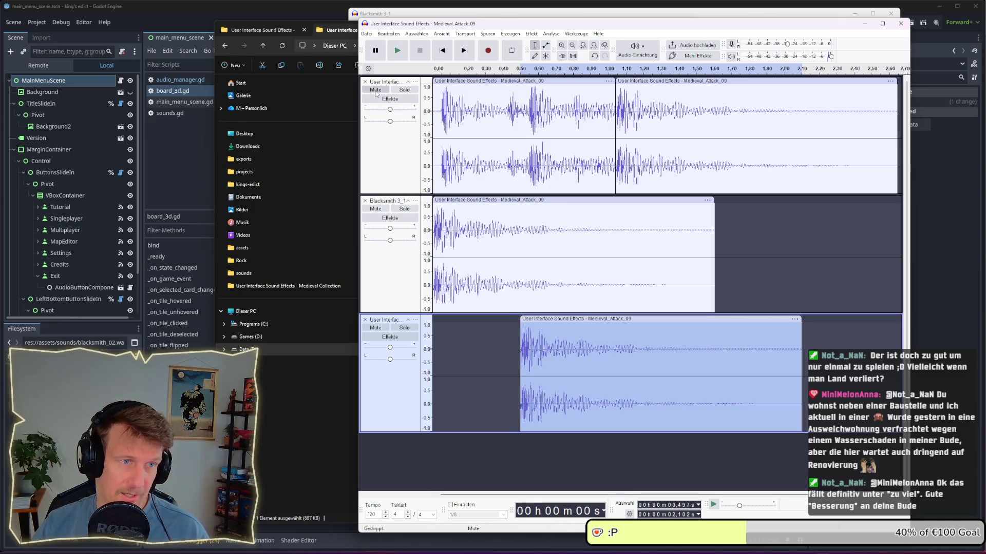
click(433, 306)
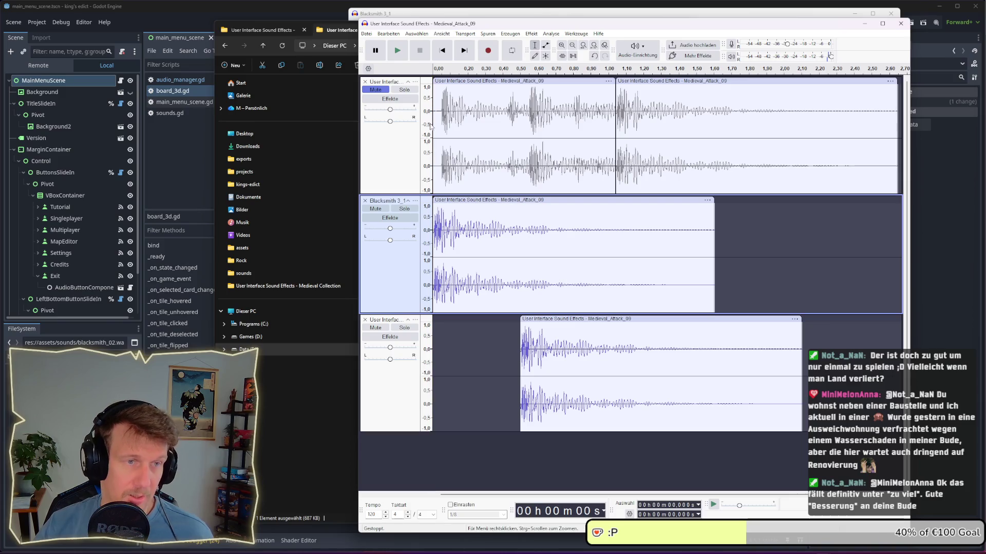
key(space)
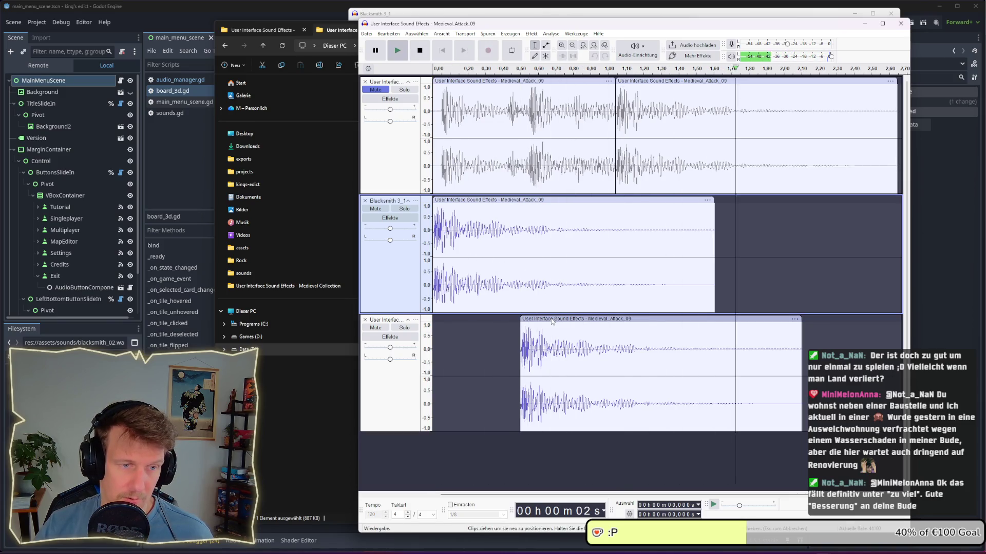
Fine-tune the third copy's start to roughly 0.25 s, replaying the layered sound after each nudge
drag(540, 319, 493, 317)
click(430, 236)
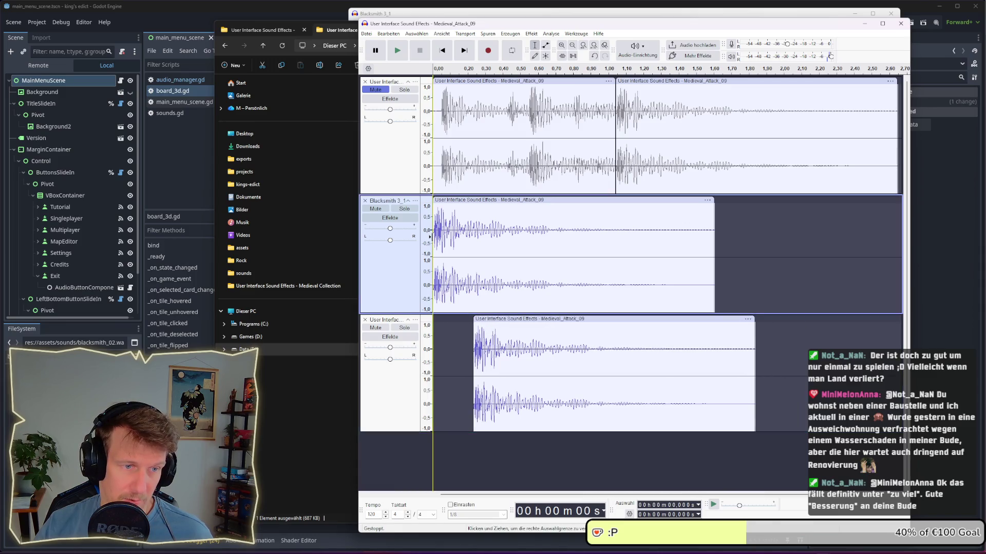
key(space)
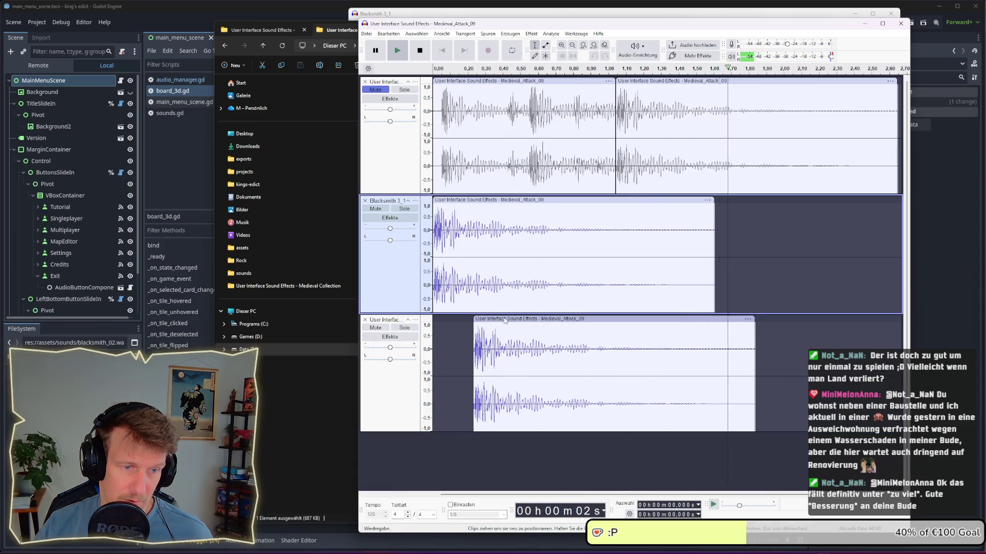
drag(512, 321, 521, 321)
click(436, 316)
key(space)
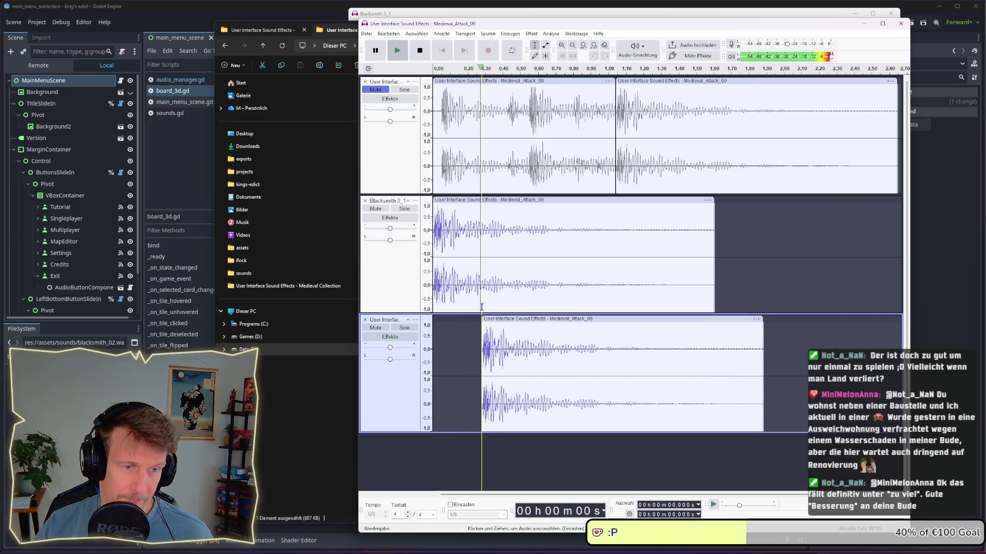
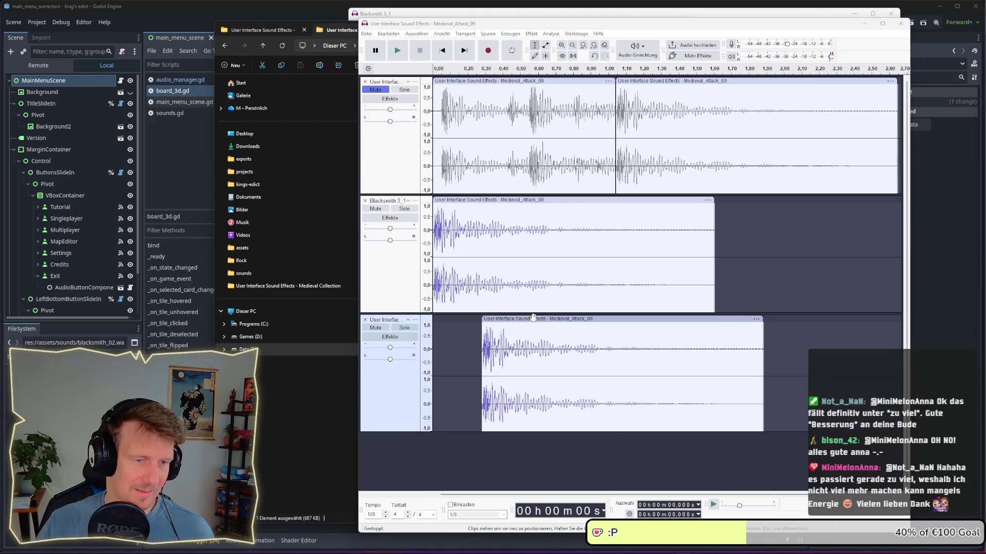
Nudge the third track's Medieval_Attack_09 clip earlier twice, auditioning from the start after each
drag(531, 319, 524, 319)
click(431, 268)
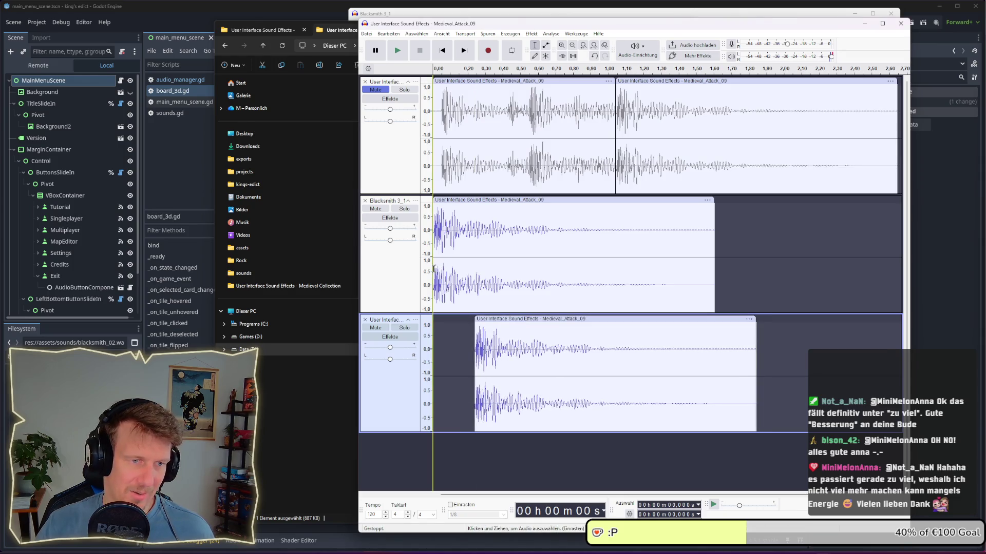
key(space)
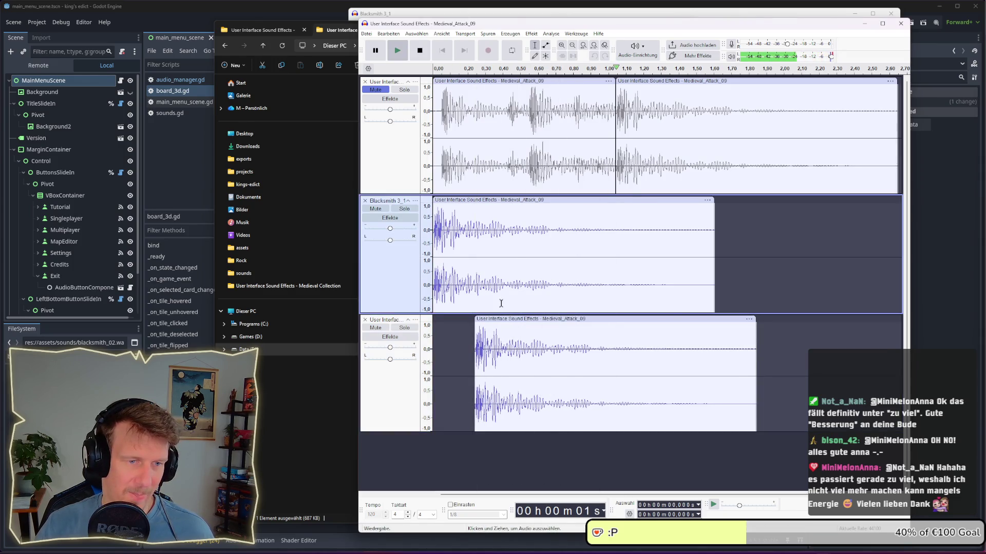
click(490, 322)
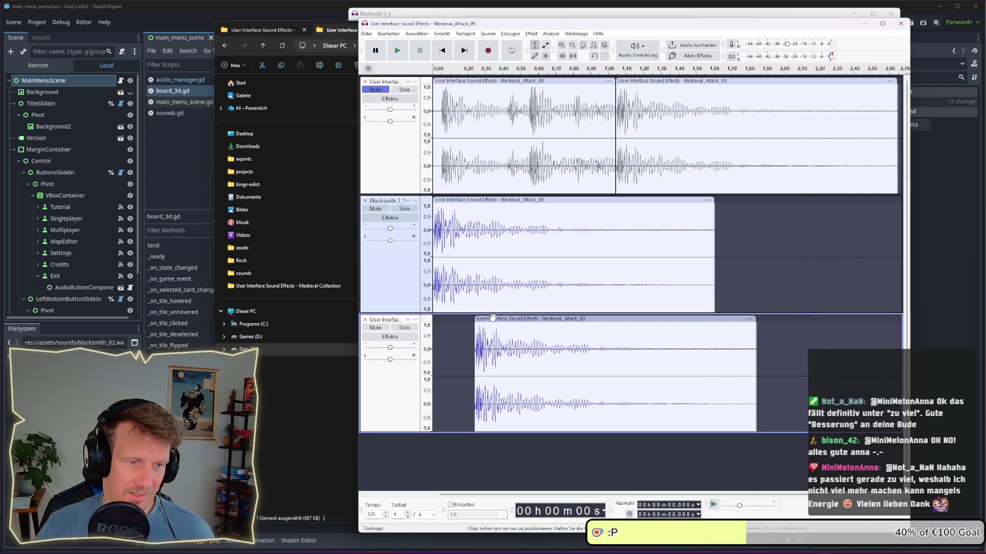
drag(490, 321, 481, 322)
click(429, 296)
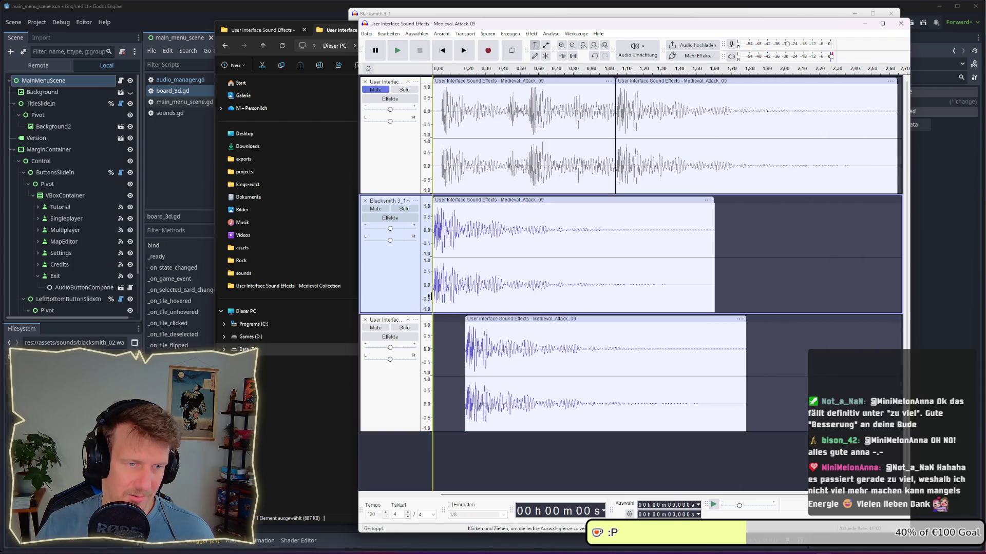
key(space)
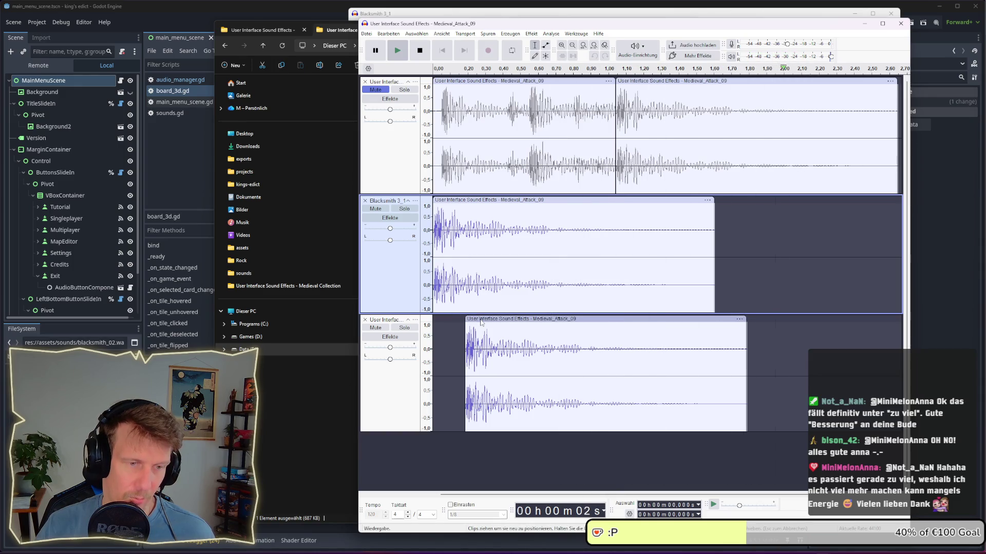
Fine-tune the third clip's offset slightly left, then back right, auditioning between nudges
click(480, 319)
drag(480, 319, 475, 319)
click(430, 297)
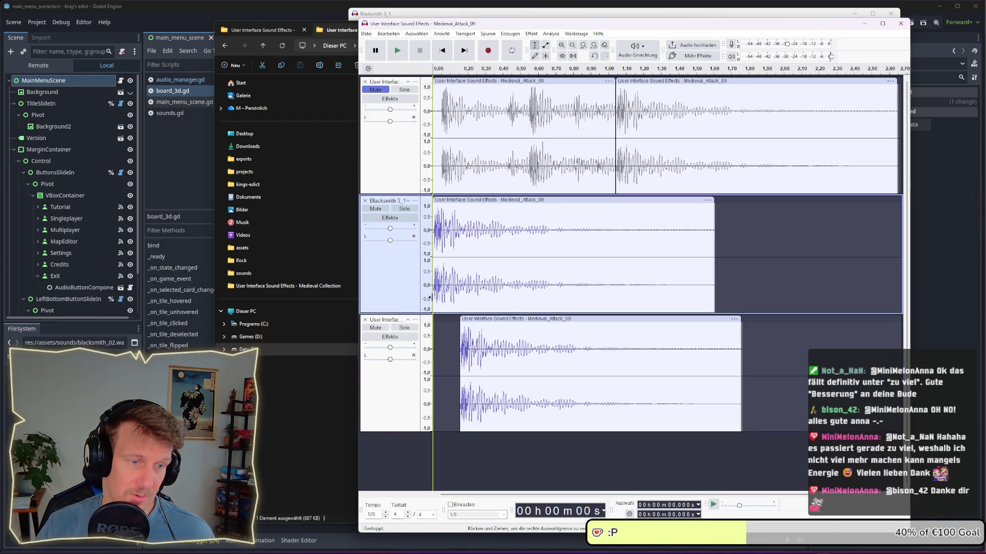
key(space)
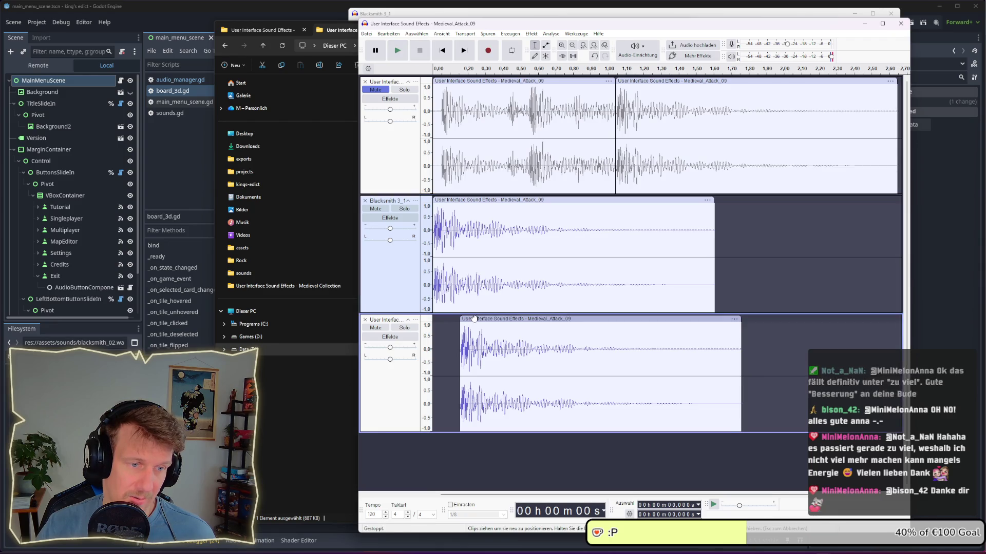
drag(475, 319, 477, 320)
click(431, 296)
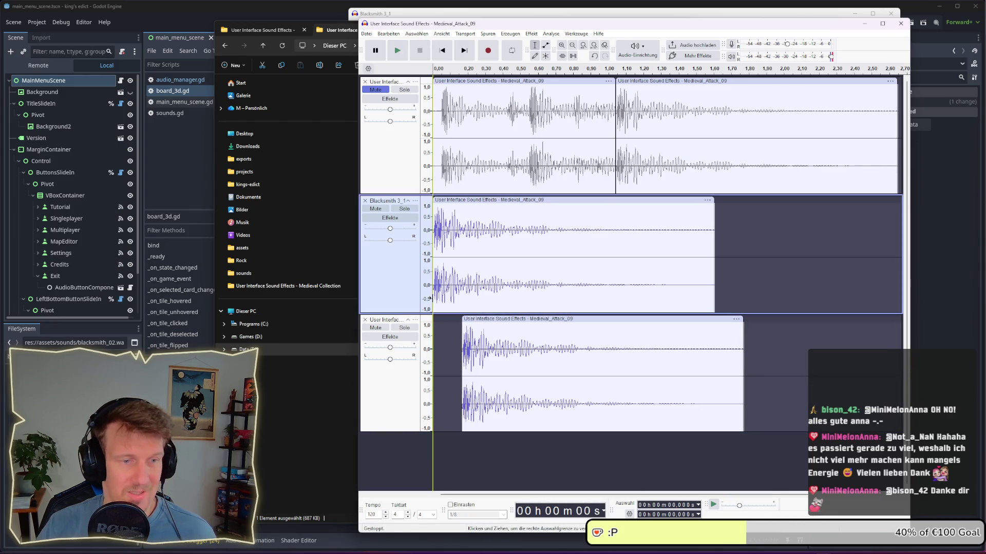
key(space)
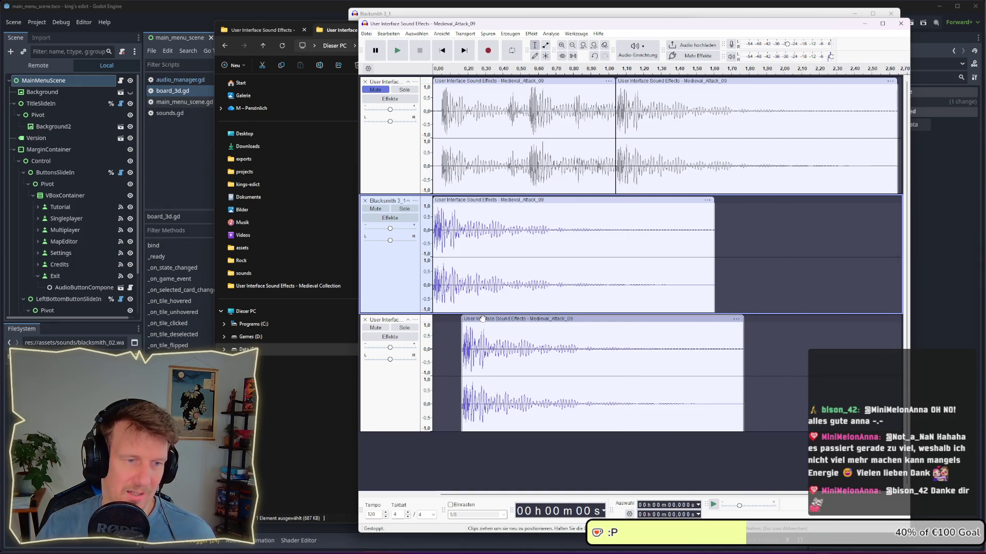
drag(481, 319, 483, 318)
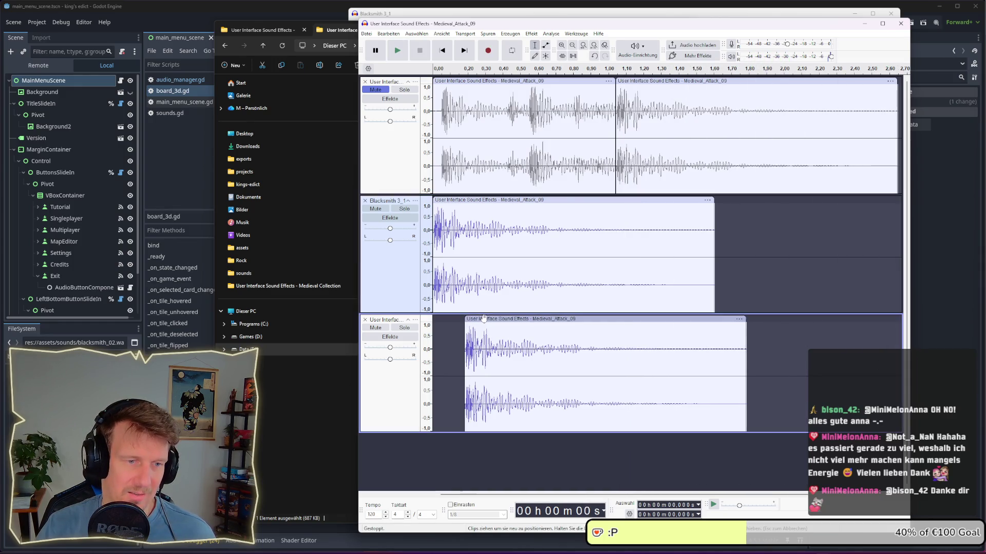
Split the first track's clip at 0.68 s and copy its opening 0–0.68 s piece
right_click(553, 119)
click(591, 158)
click(564, 81)
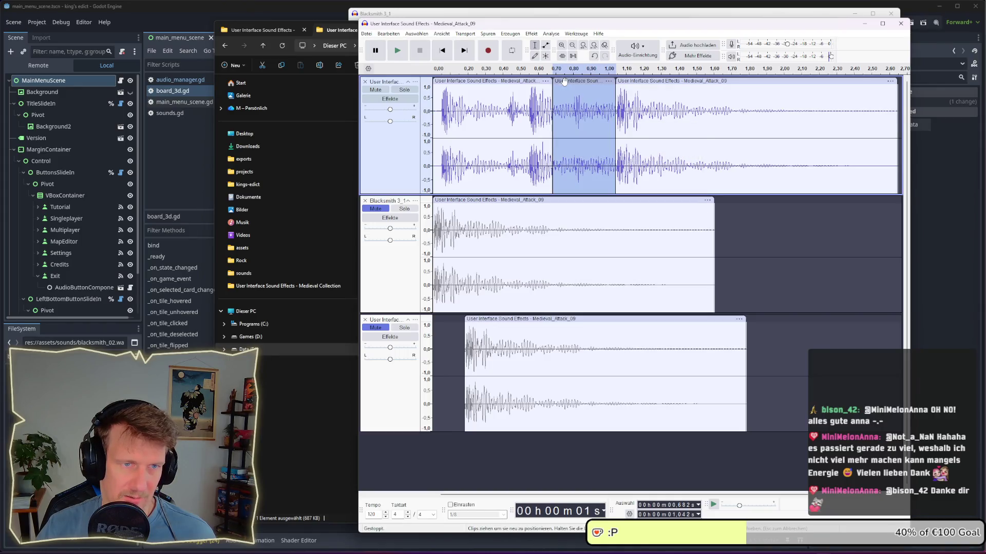
click(667, 81)
click(502, 82)
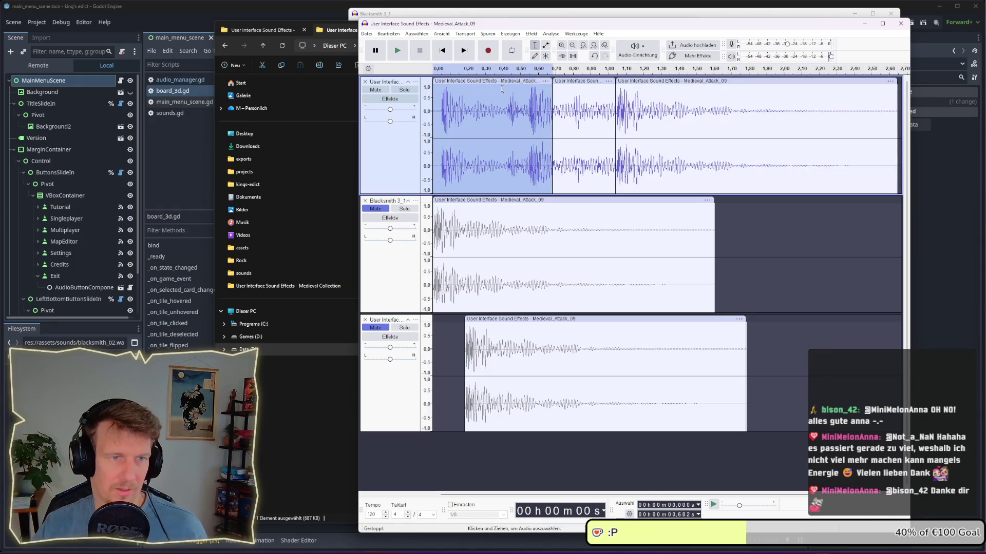
key(ctrl+c)
Paste the opening piece onto a new fourth track and play all tracks
click(445, 439)
key(ctrl+v)
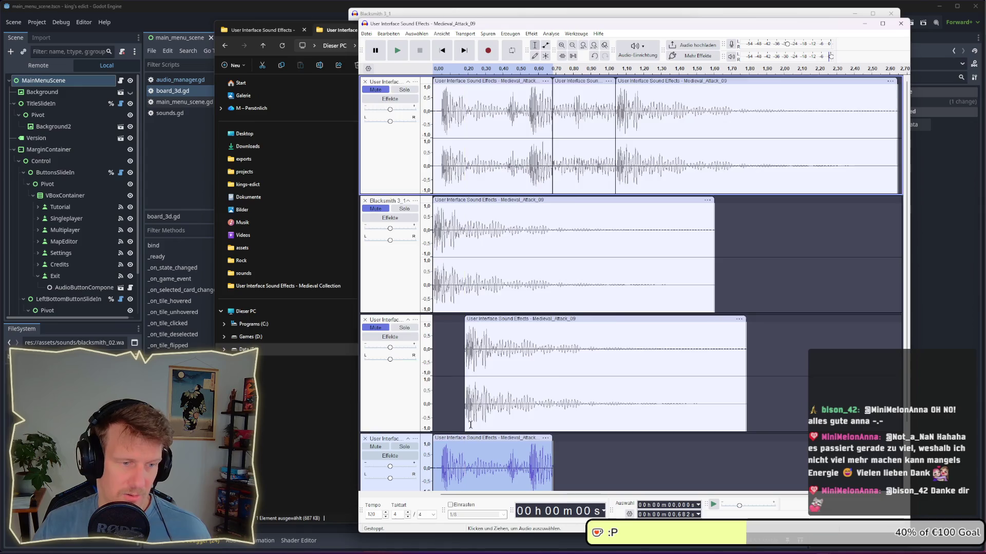
scroll(435, 429, down, 2)
key(space)
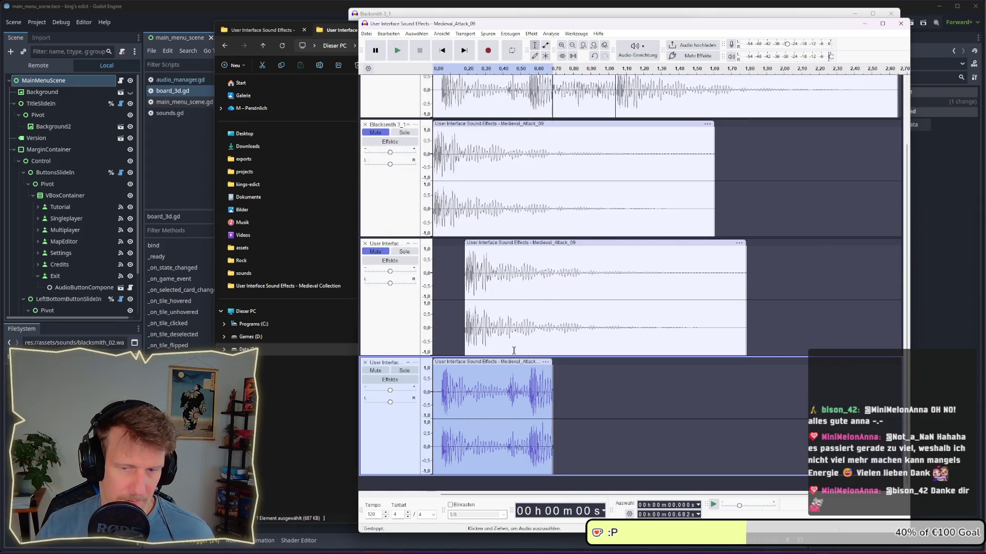
scroll(514, 351, up, 2)
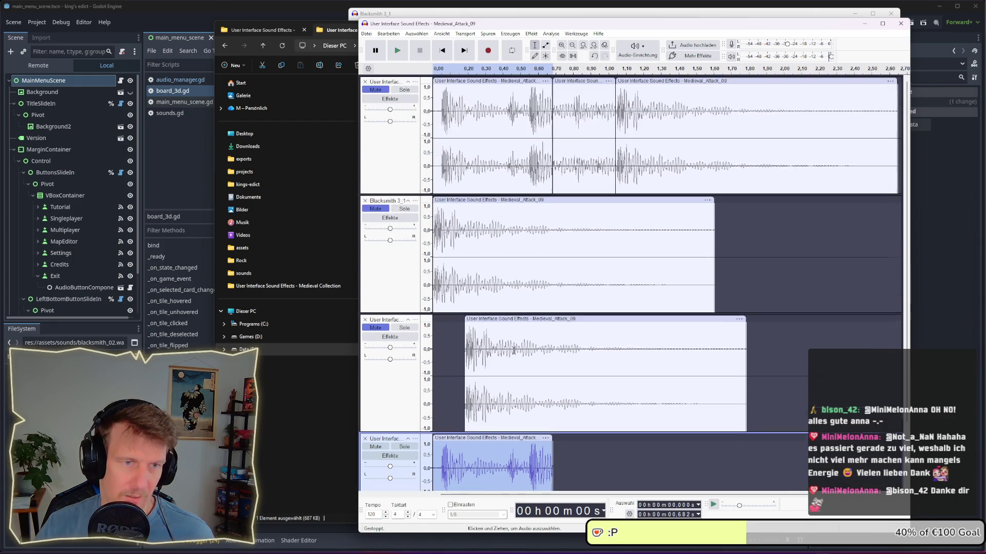
Paste the middle 0.68–1.04 s piece onto the bottom track, right after the first piece
double_click(564, 106)
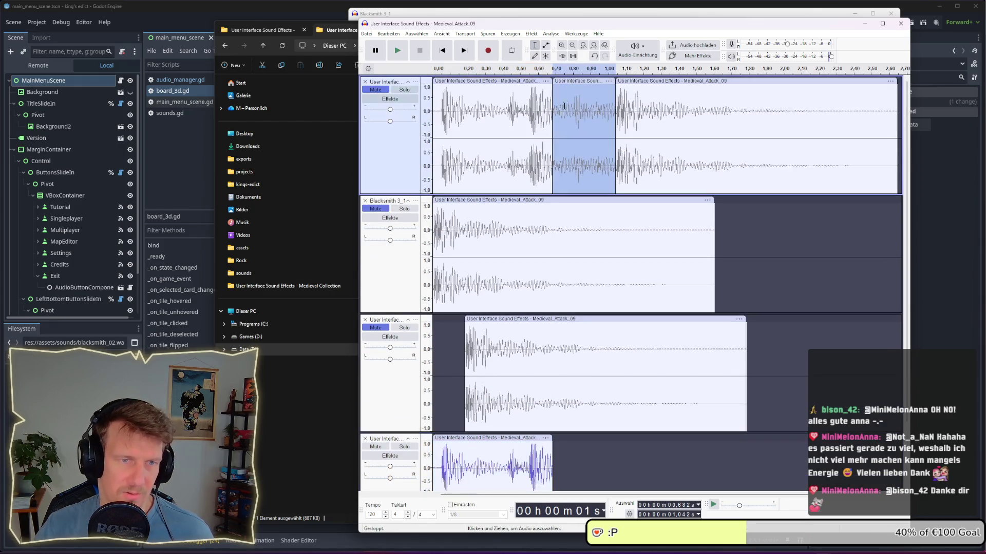
click(573, 462)
key(ctrl+v)
drag(590, 377, 569, 376)
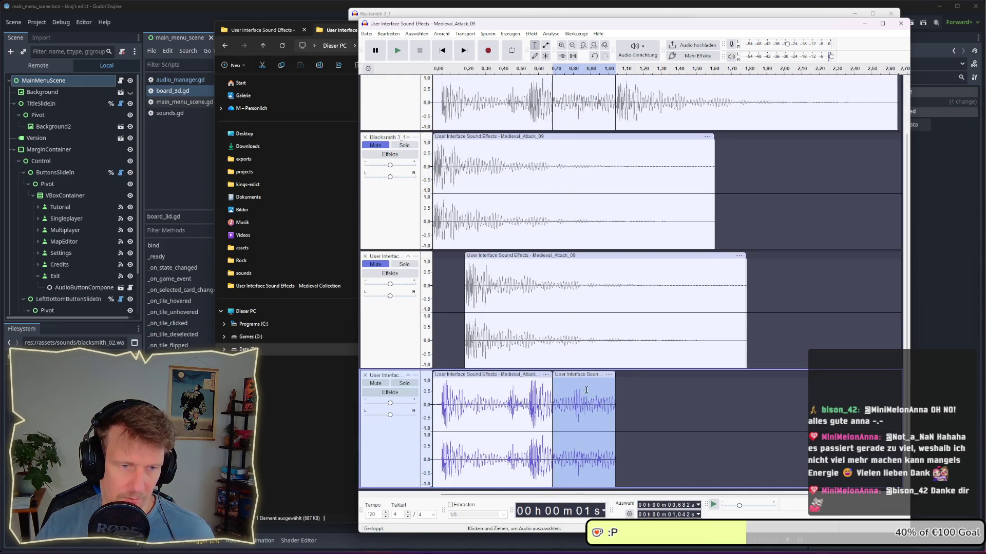
Apply a fade to the selected bottom-track piece and listen to the result
click(531, 34)
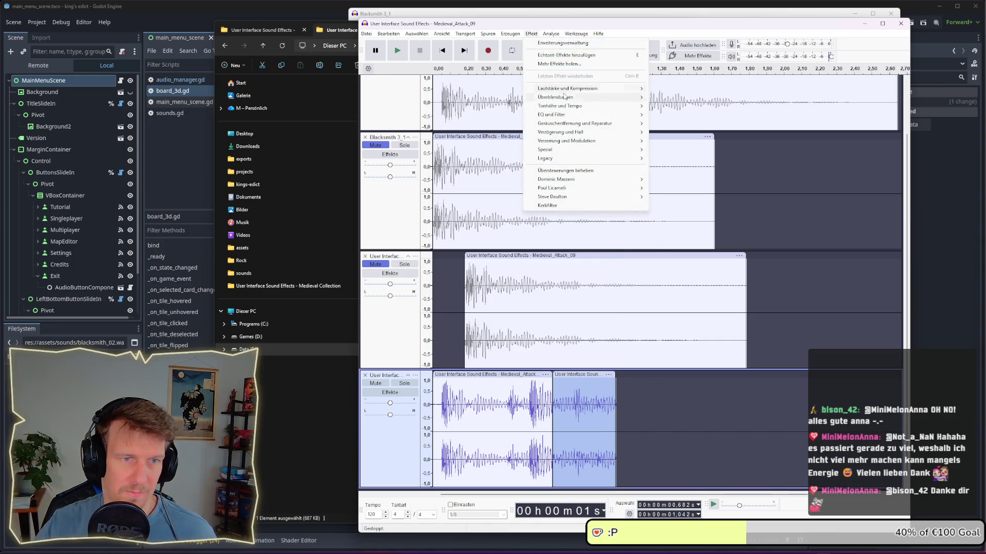
mouse_move(564, 97)
click(662, 106)
click(676, 416)
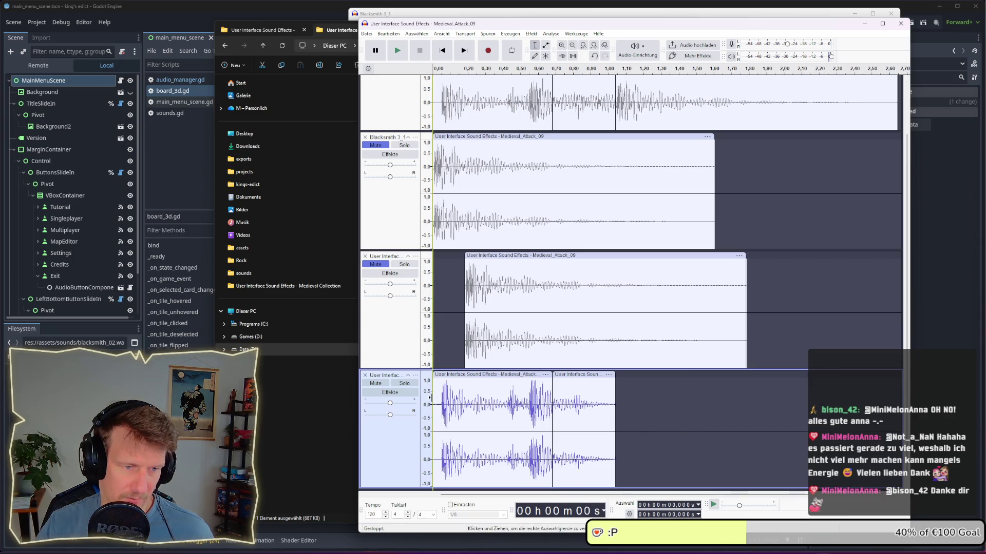
key(space)
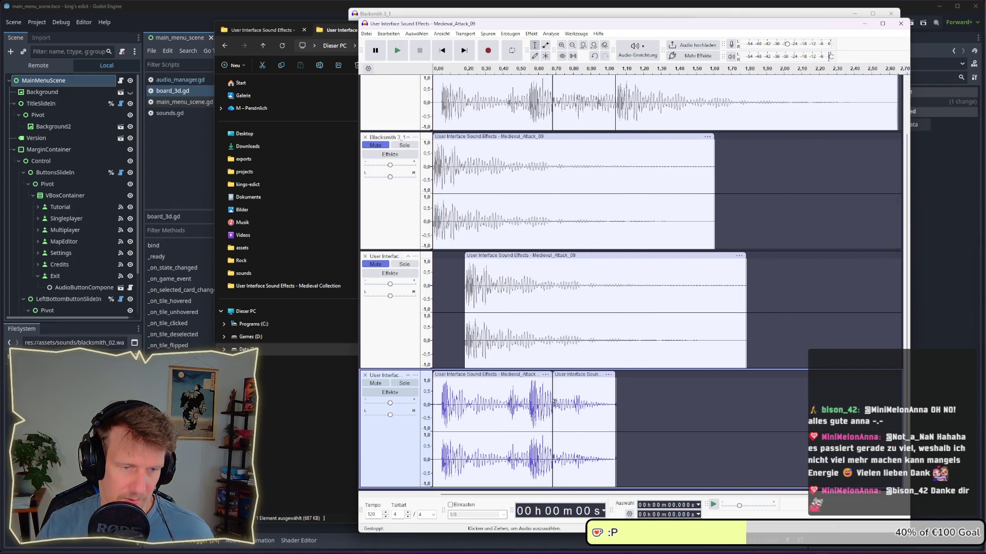
Fade in the 0.682–0.847 s stretch of the bottom track
drag(553, 403, 581, 403)
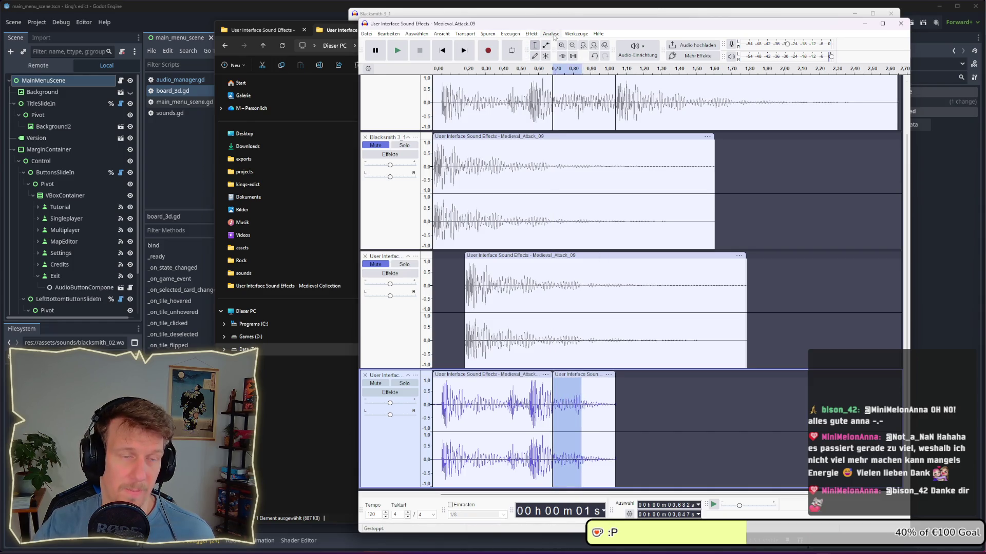
click(531, 33)
mouse_move(593, 102)
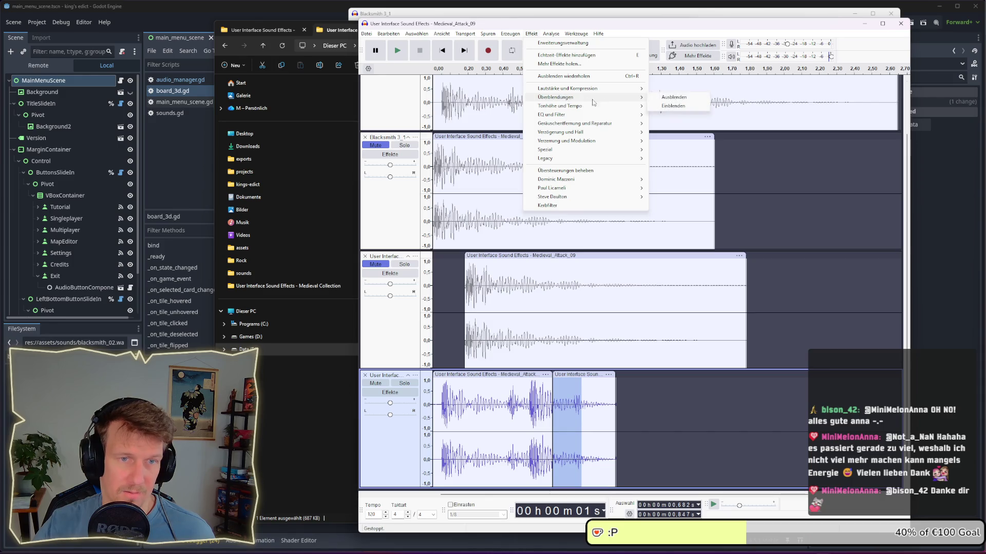
click(669, 106)
Split the bottom clip at 0.845 s, delete the short piece after it, and play it
click(583, 404)
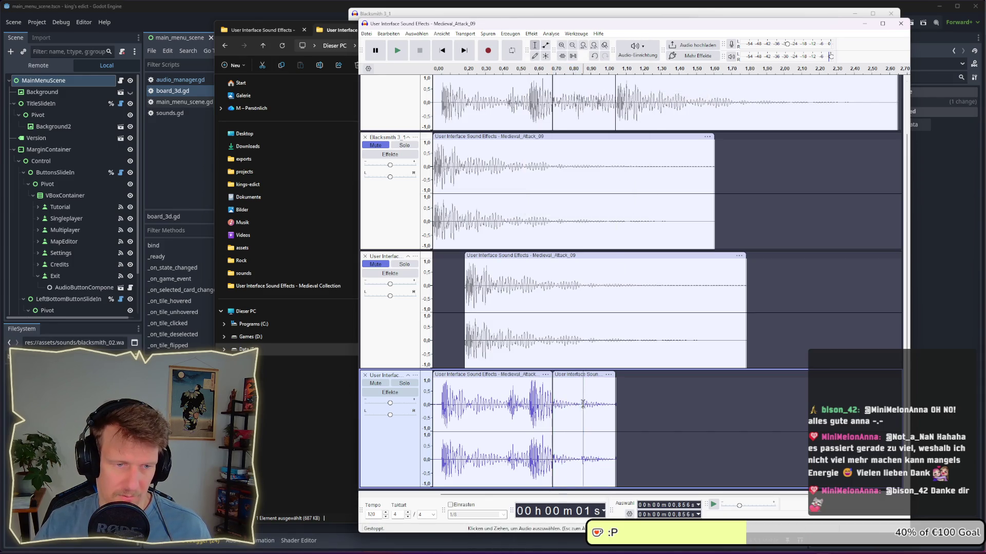
click(581, 404)
right_click(581, 404)
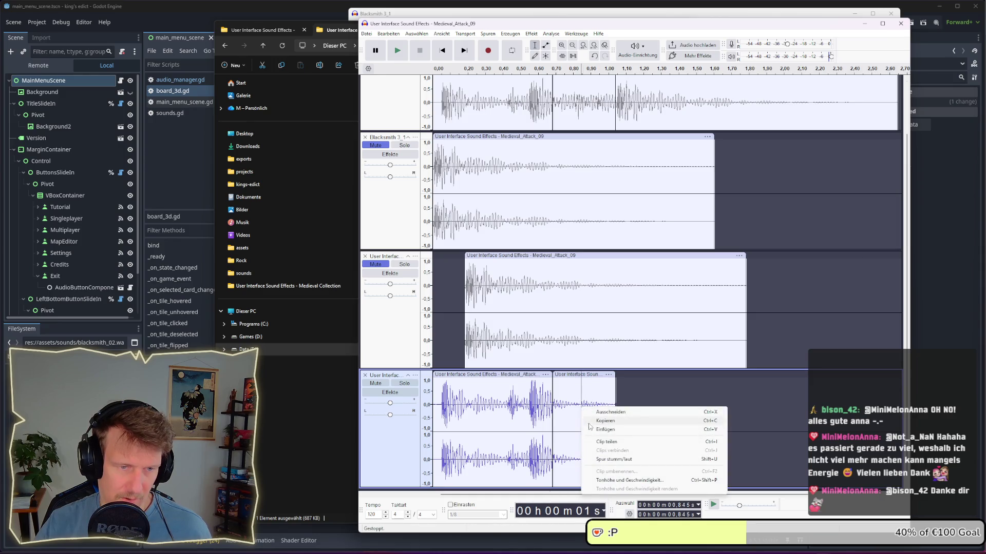
click(626, 442)
click(595, 377)
key(Delete)
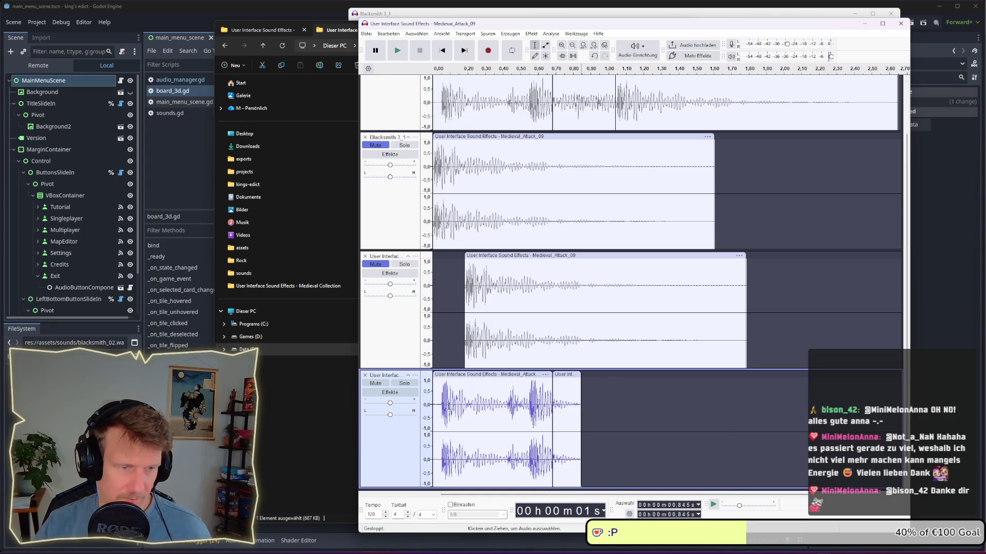
click(441, 405)
key(space)
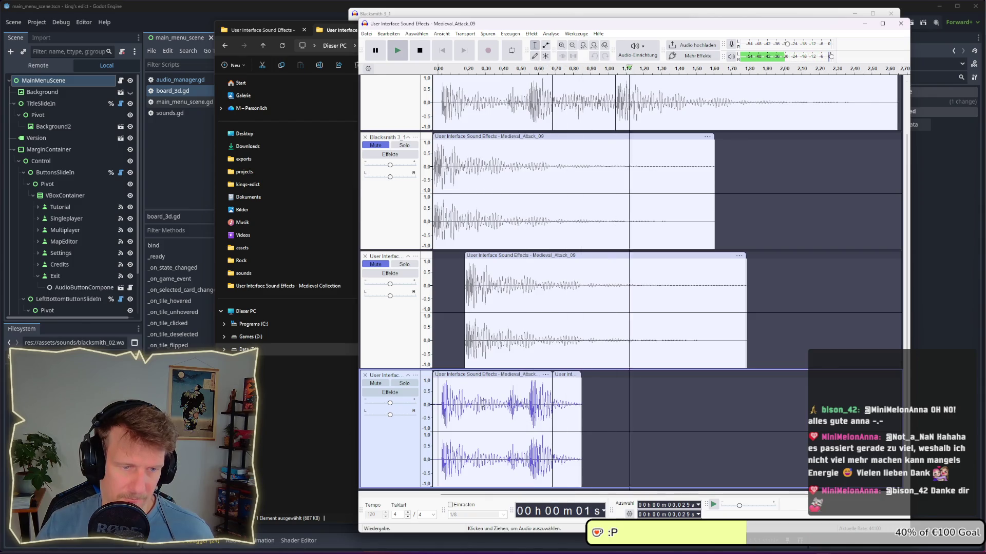
Mark a range at the attack clip's end, dismiss the Effects menu, and undo the trailing clip
click(543, 405)
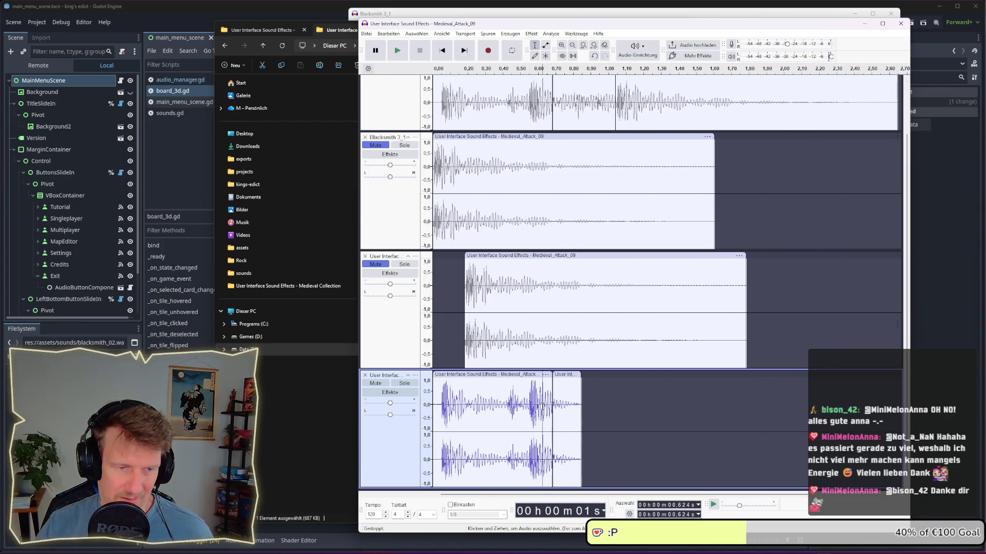
drag(543, 406, 579, 408)
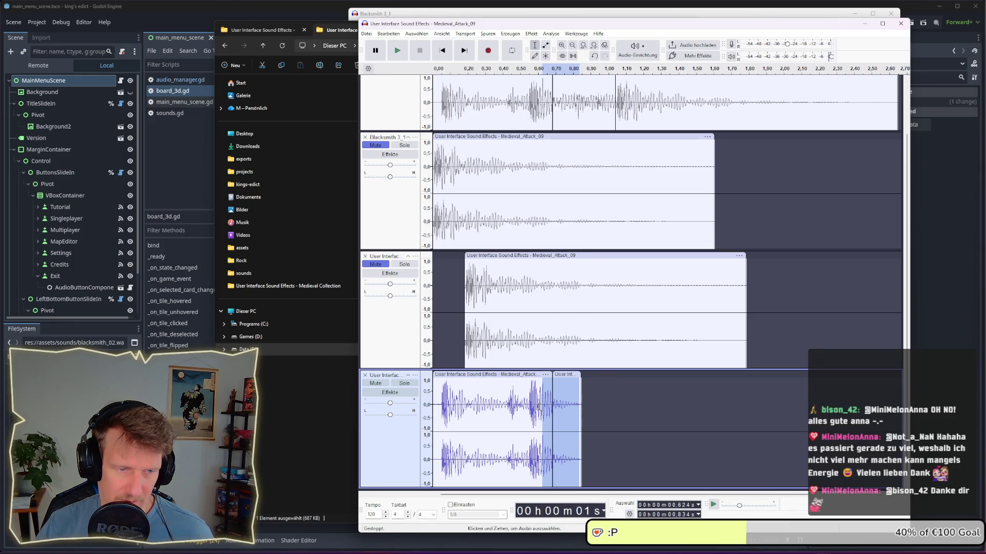
mouse_move(538, 406)
mouse_down()
mouse_move(570, 407)
mouse_move(551, 410)
mouse_up()
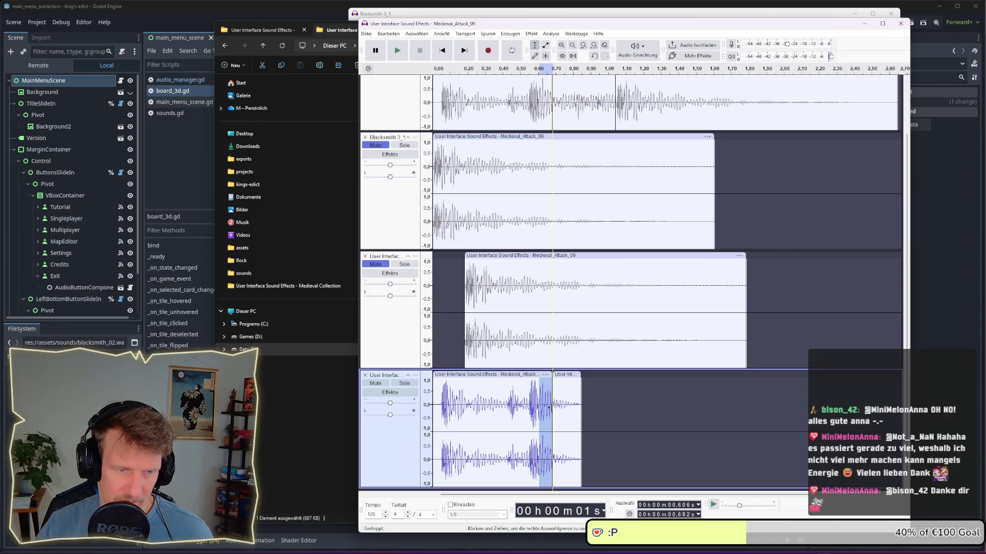
click(531, 33)
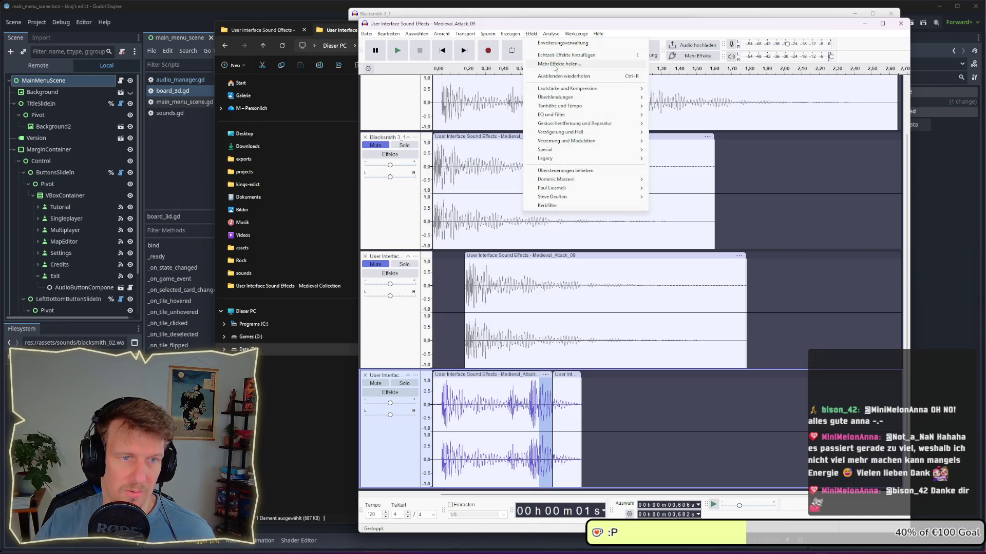
key(Escape)
key(ctrl+z)
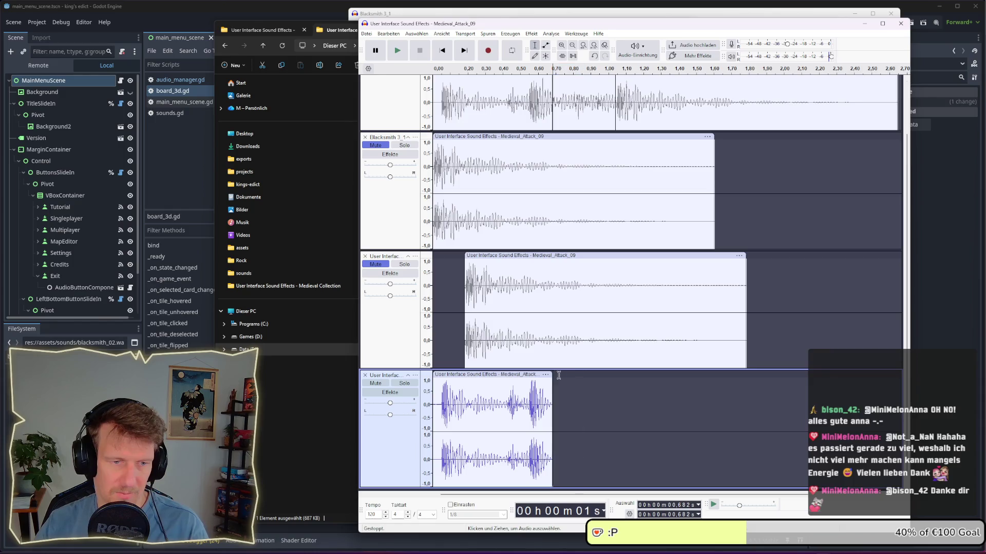
Play the layered sound, then undo to remove the bottom track's clip
click(436, 399)
key(space)
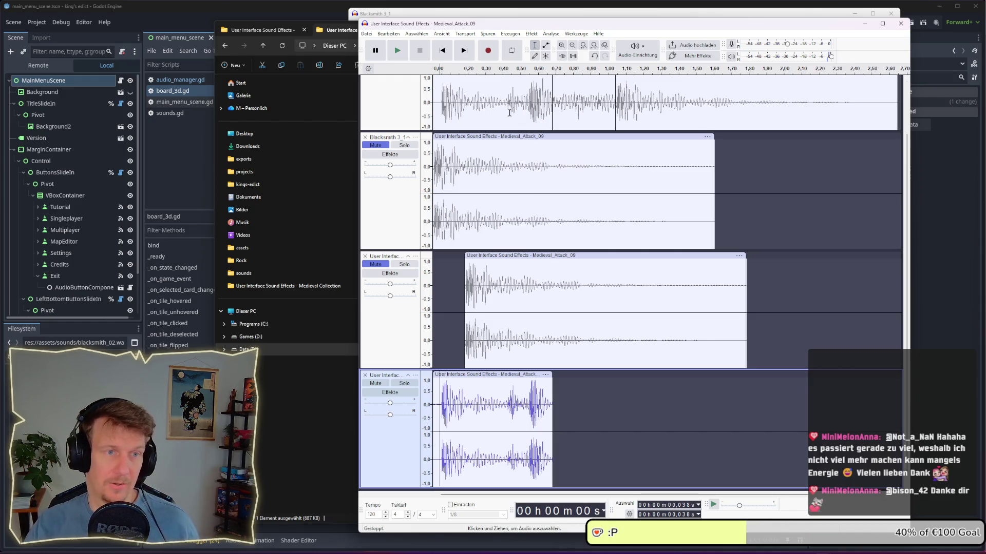
scroll(517, 231, up, 2)
key(ctrl+z)
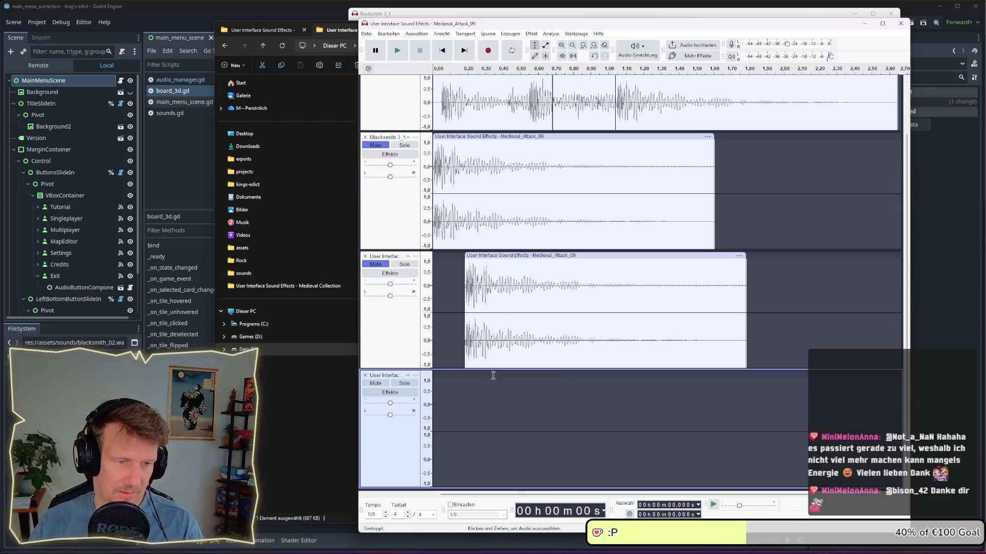
Duplicate the top track's first attack clip into the bottom track with Ctrl+D
click(536, 82)
click(565, 82)
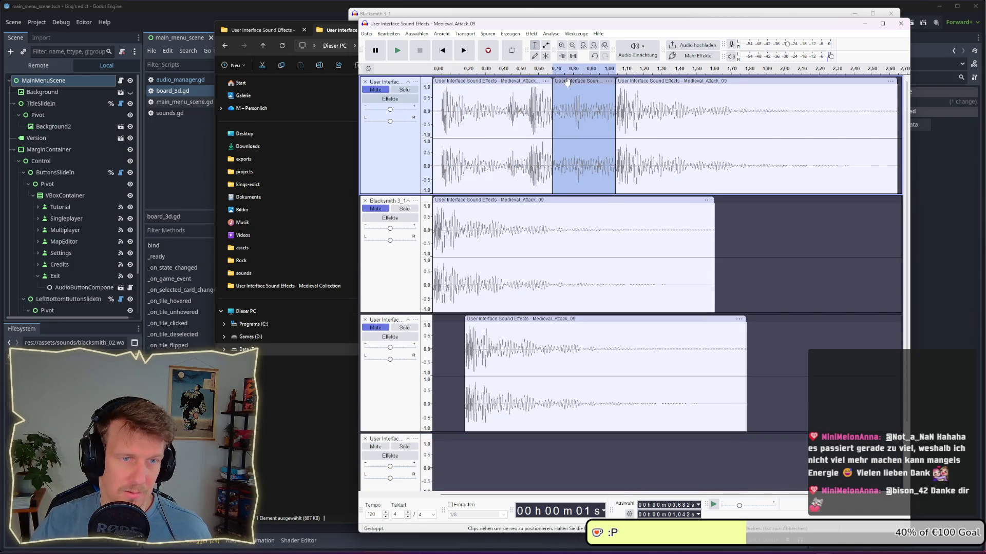
click(503, 78)
key(ctrl+d)
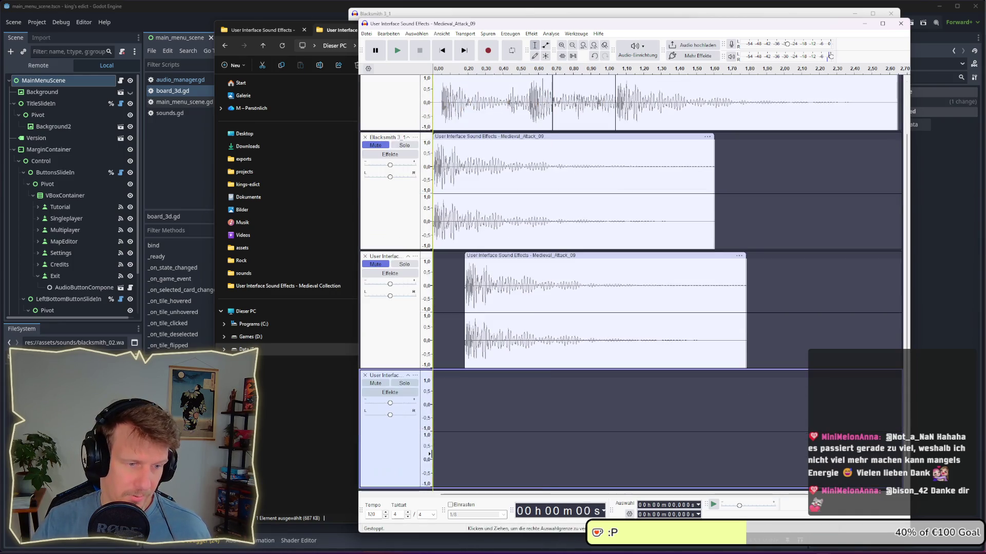
scroll(505, 289, up, 2)
Paste the top track's 0.682–1.042 s middle clip after the bottom track's attack clip
click(584, 82)
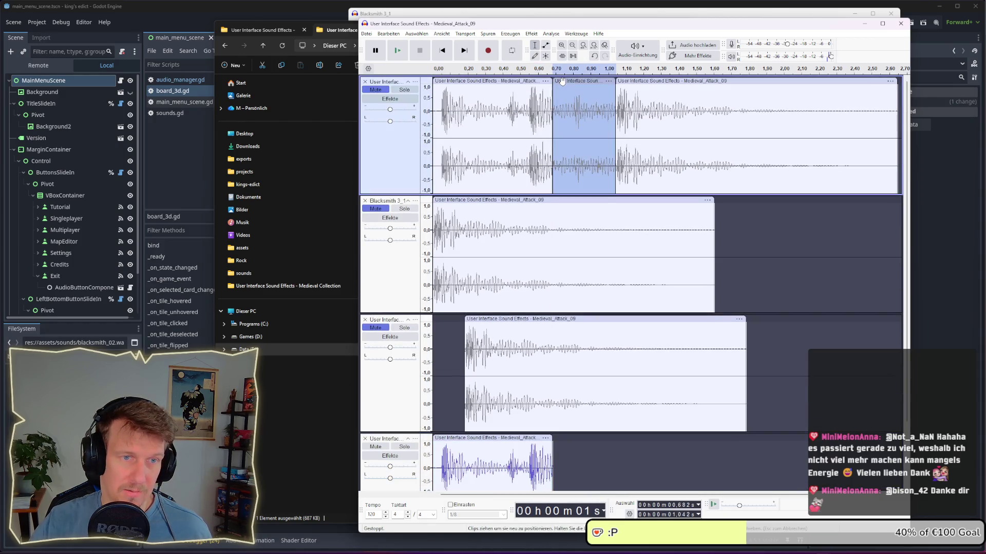
scroll(557, 451, down, 2)
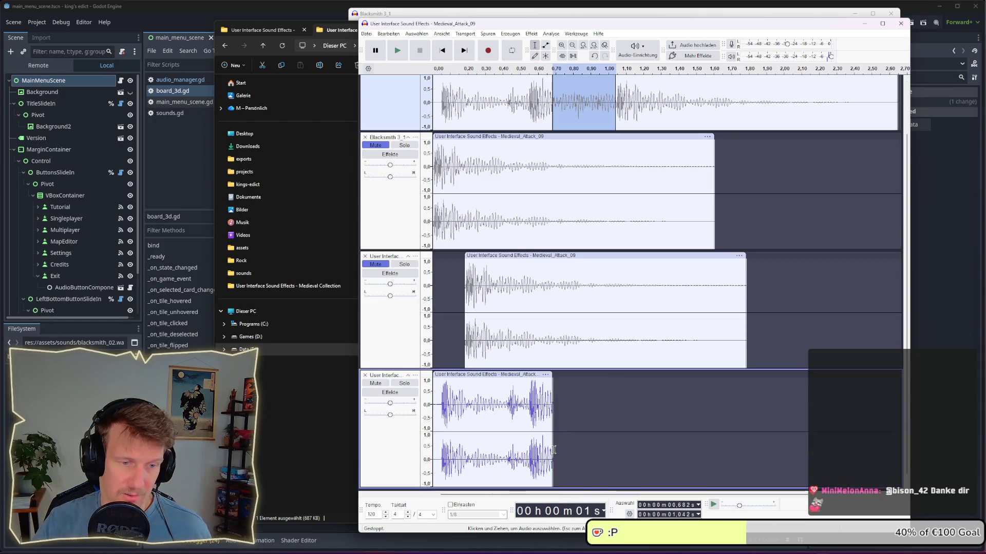
click(553, 451)
key(ctrl+v)
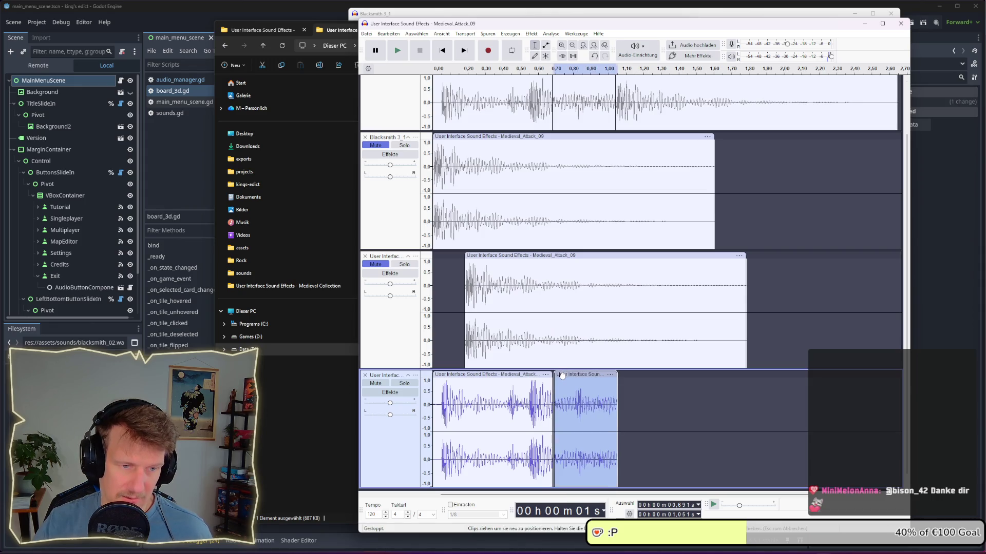
click(635, 431)
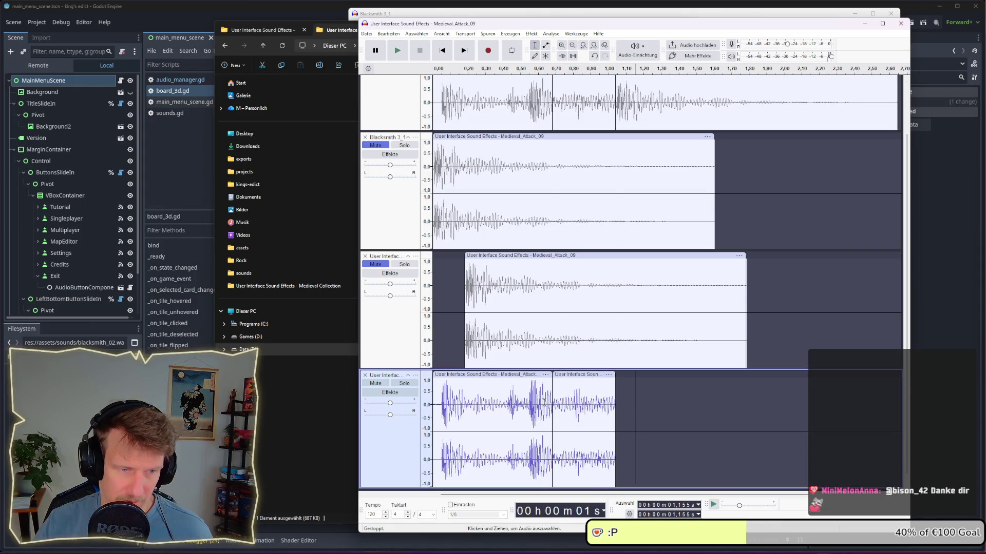
drag(546, 402, 582, 414)
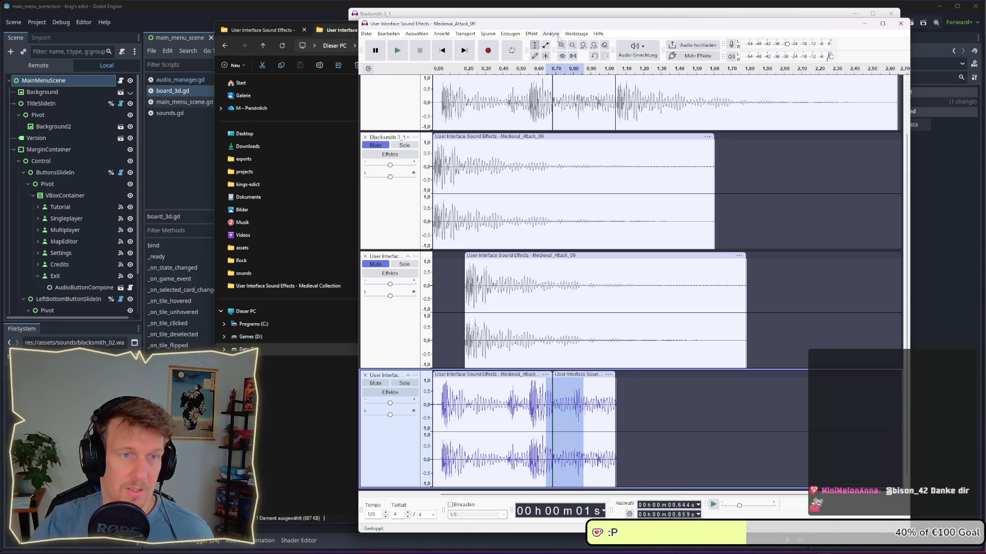
Split the bottom clip at 0.859 s, delete the rest, and play the layers
click(531, 33)
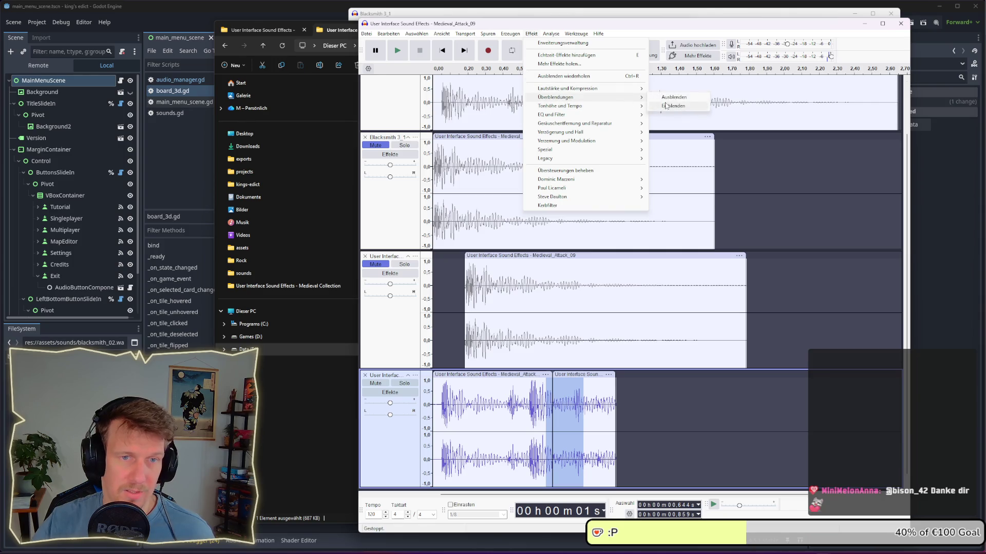
click(574, 399)
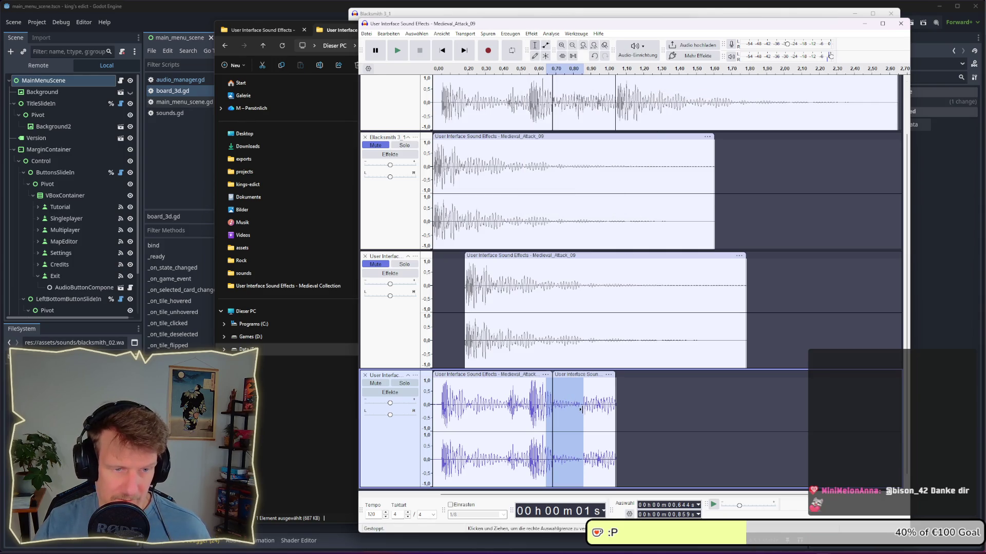
click(583, 408)
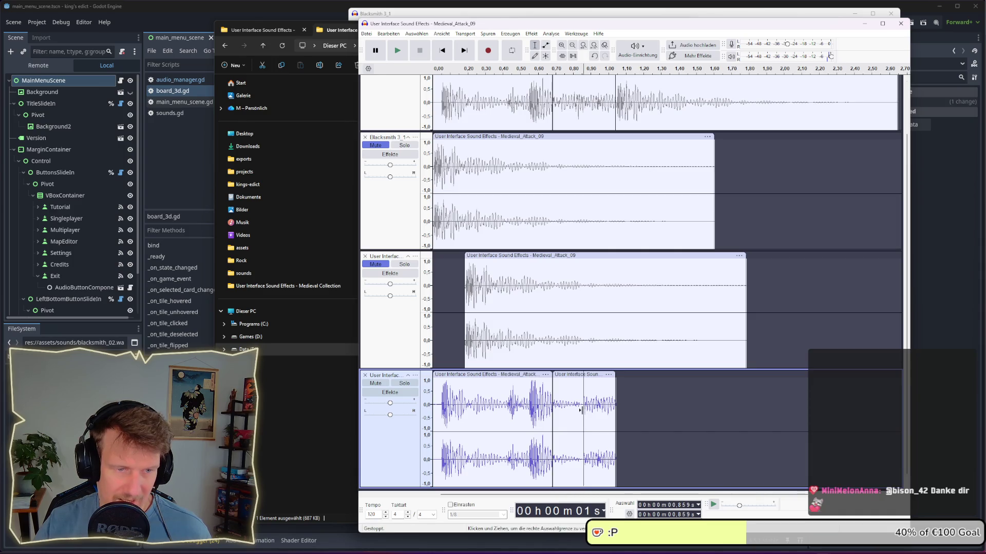
right_click(585, 414)
click(608, 446)
click(591, 375)
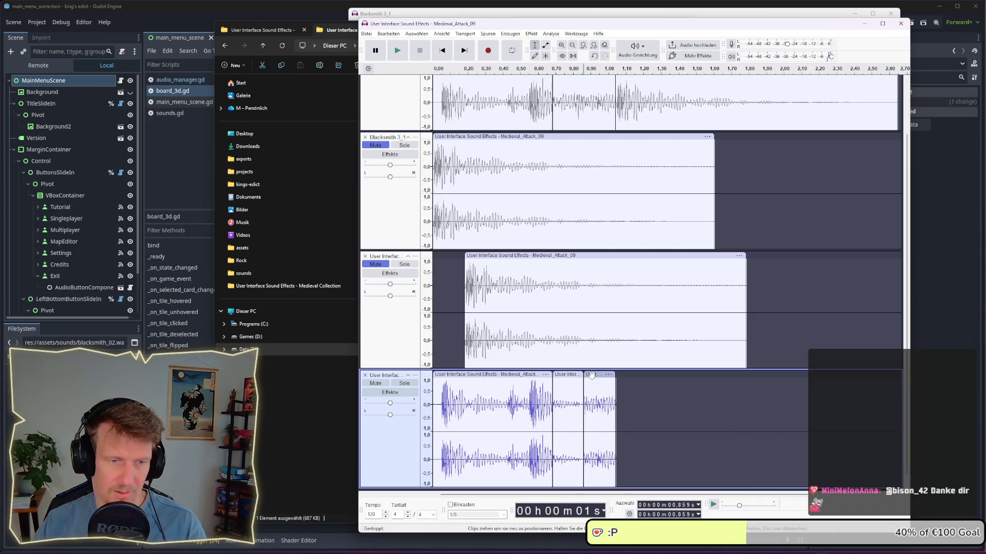
key(Delete)
click(437, 402)
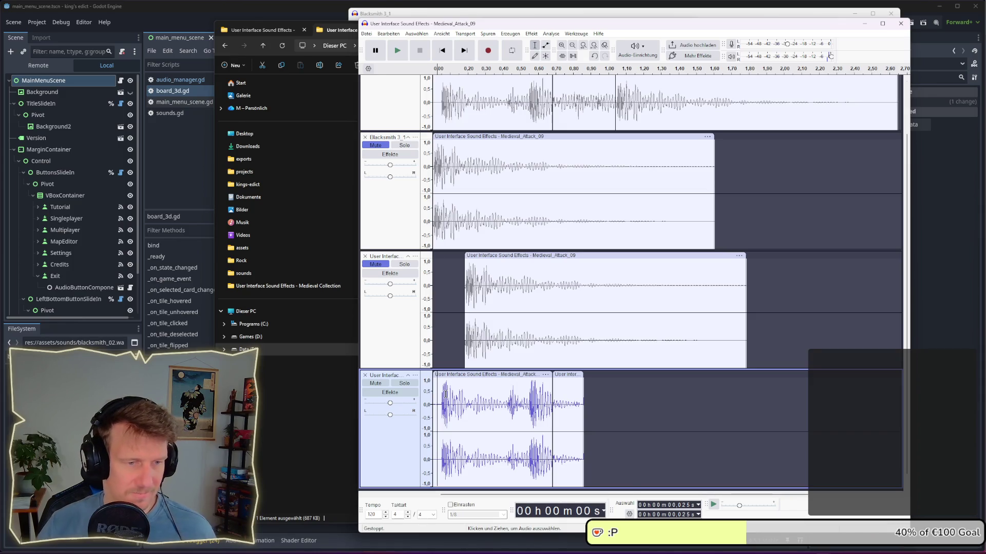
key(space)
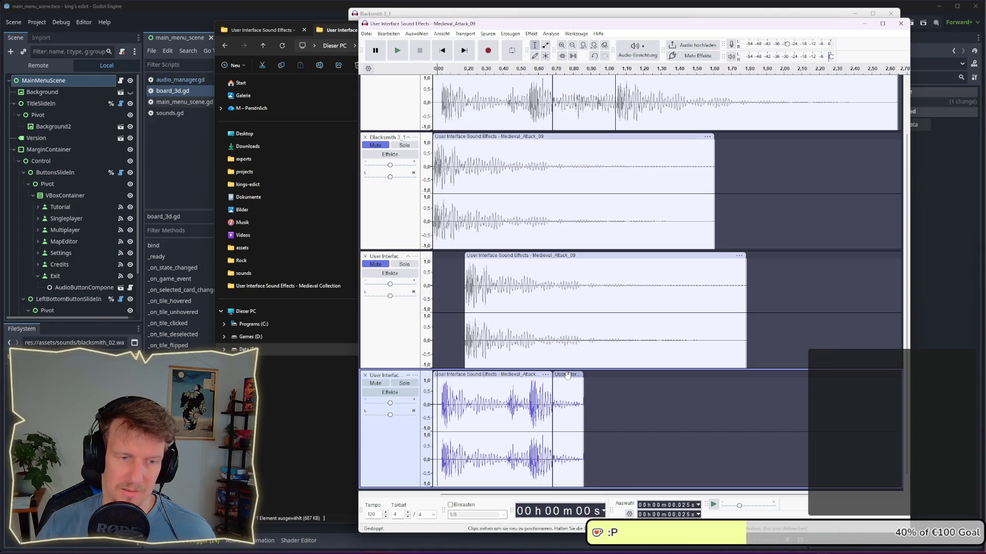
Restore the second clip to full length and fade out its tail with Ausblenden
drag(583, 405, 616, 405)
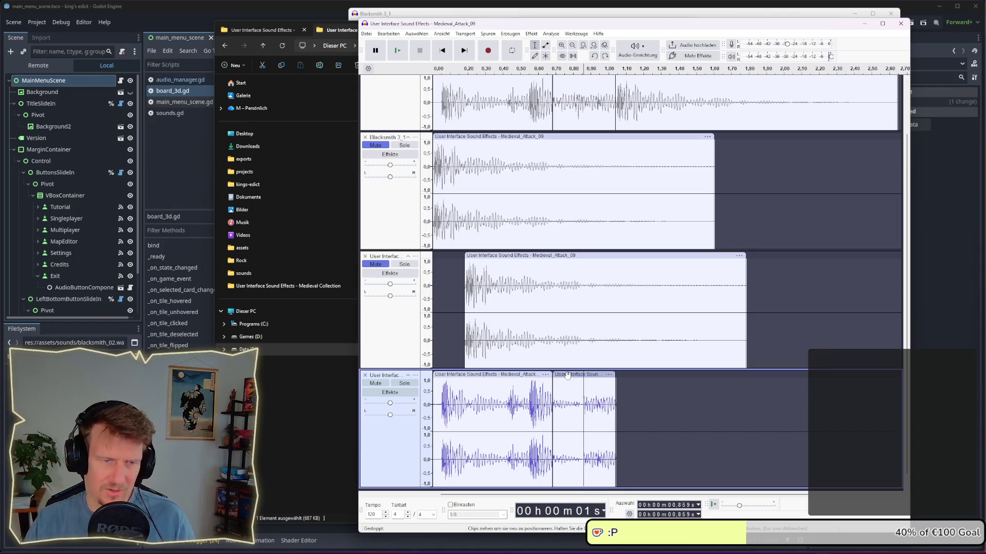
drag(546, 405, 615, 414)
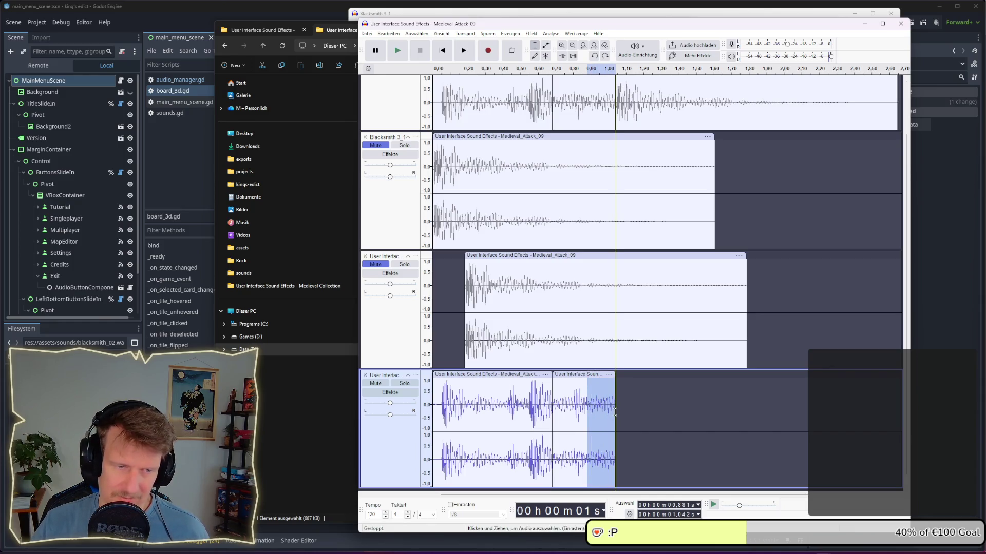
click(530, 33)
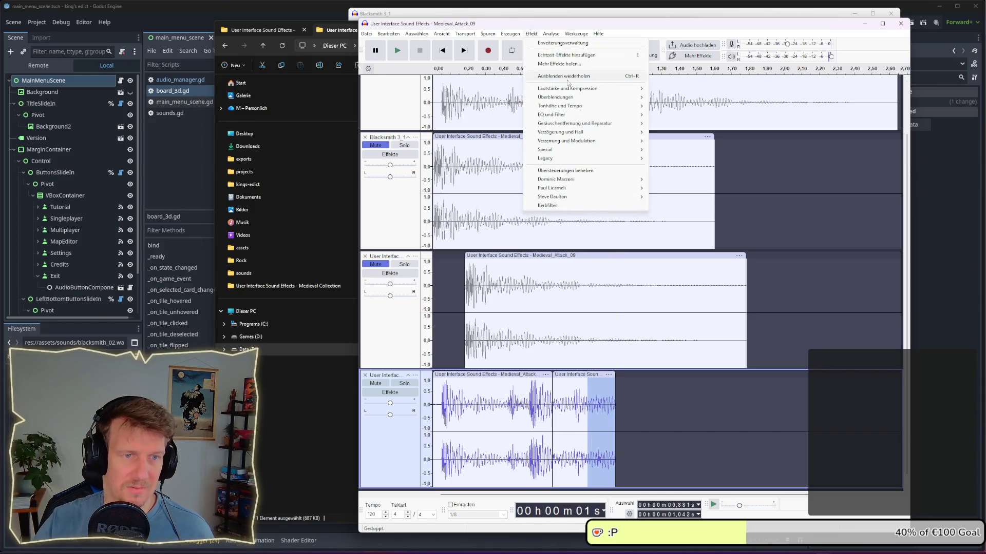
mouse_move(573, 89)
mouse_move(601, 98)
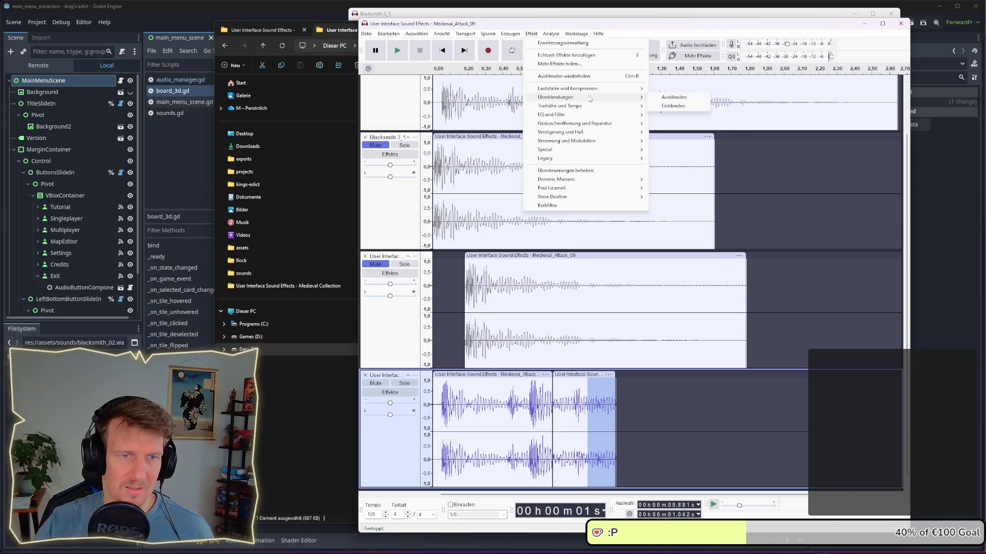
click(672, 97)
click(655, 396)
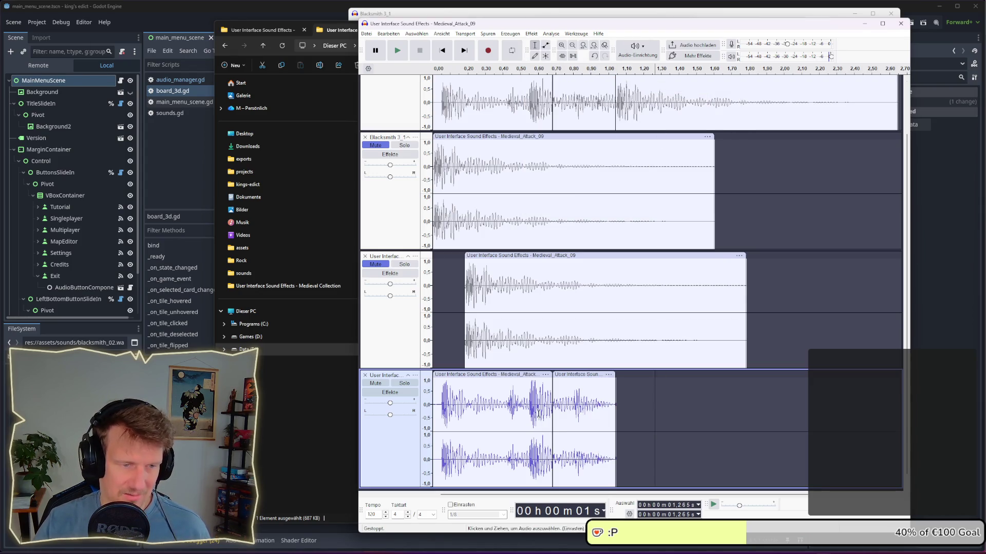
click(437, 412)
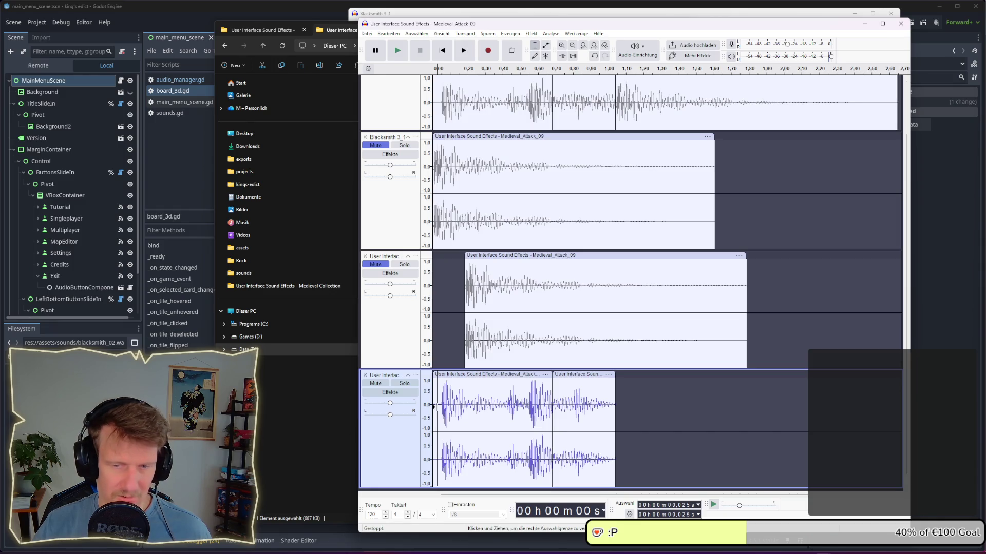
Audition the layered attack mix from near the start, then minimize Audacity to reveal File Explorer
key(space)
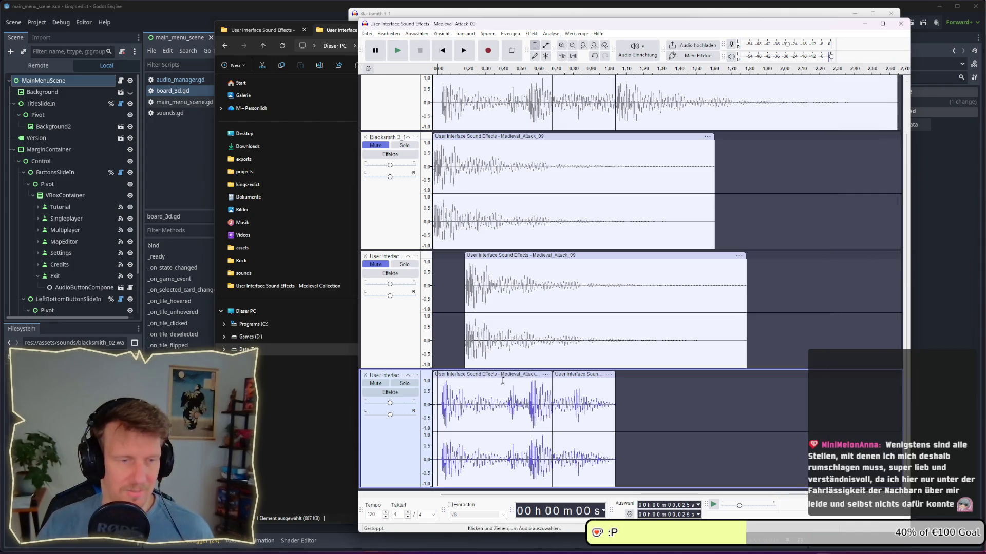
key(space)
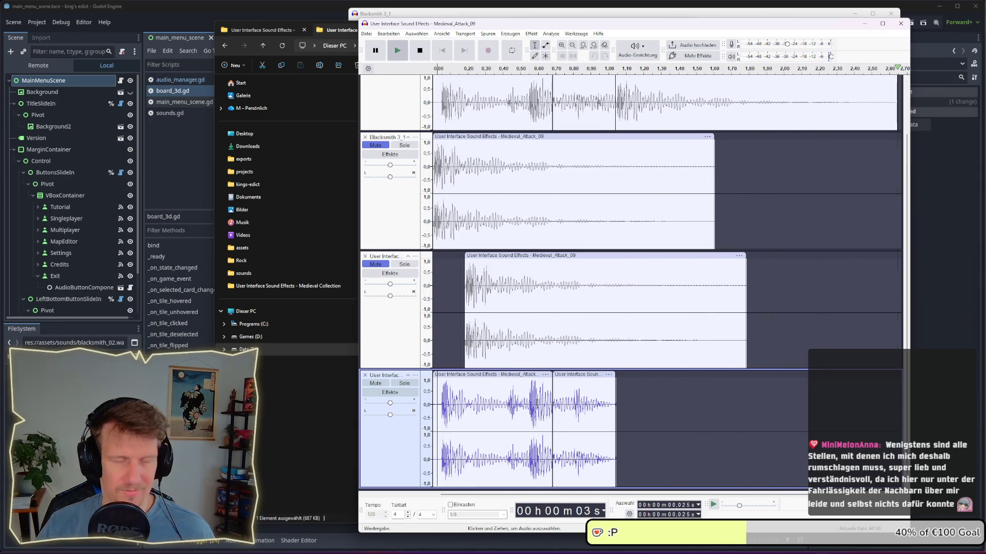
click(436, 410)
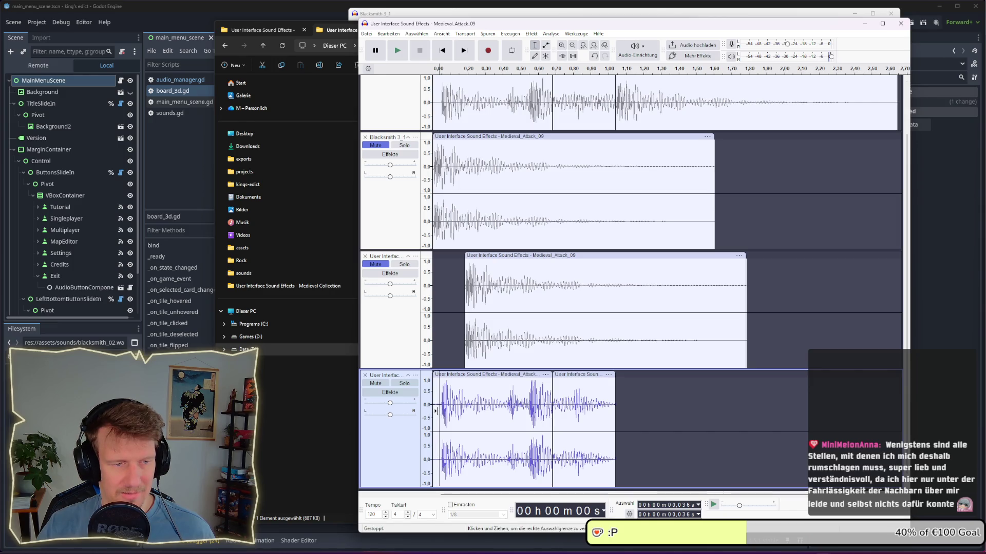
key(space)
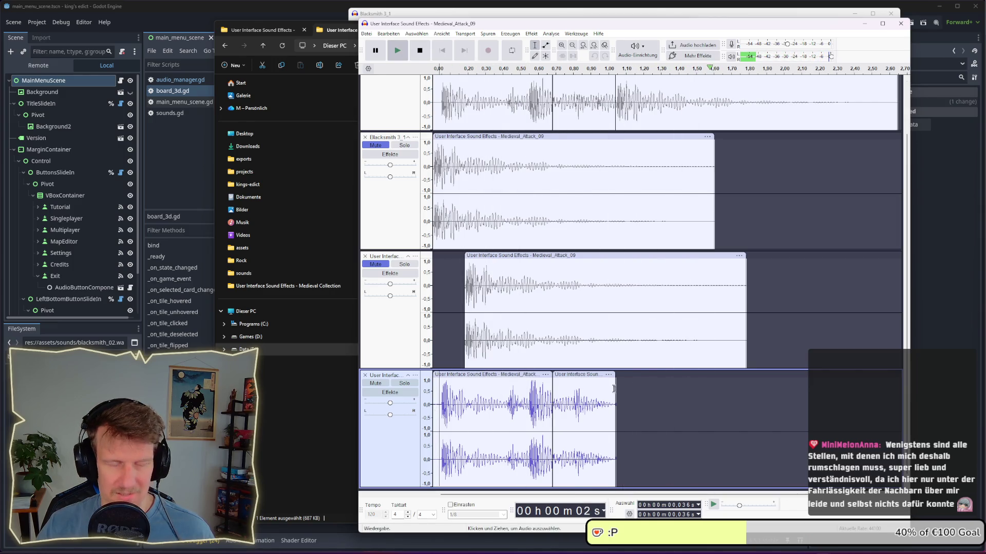
click(868, 24)
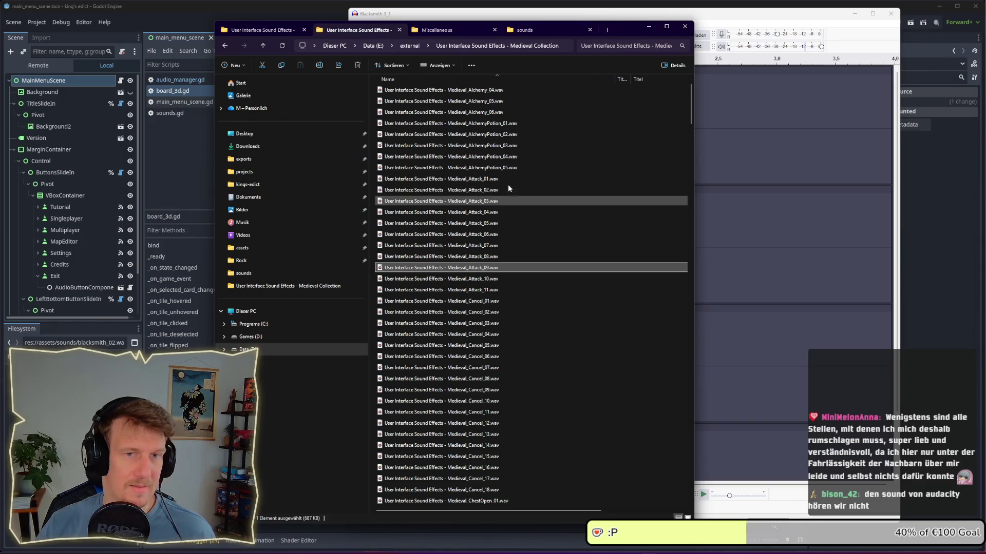
Switch to the Blacksmith 3_1 Audacity project with Alt+Tab
key(alt+Tab)
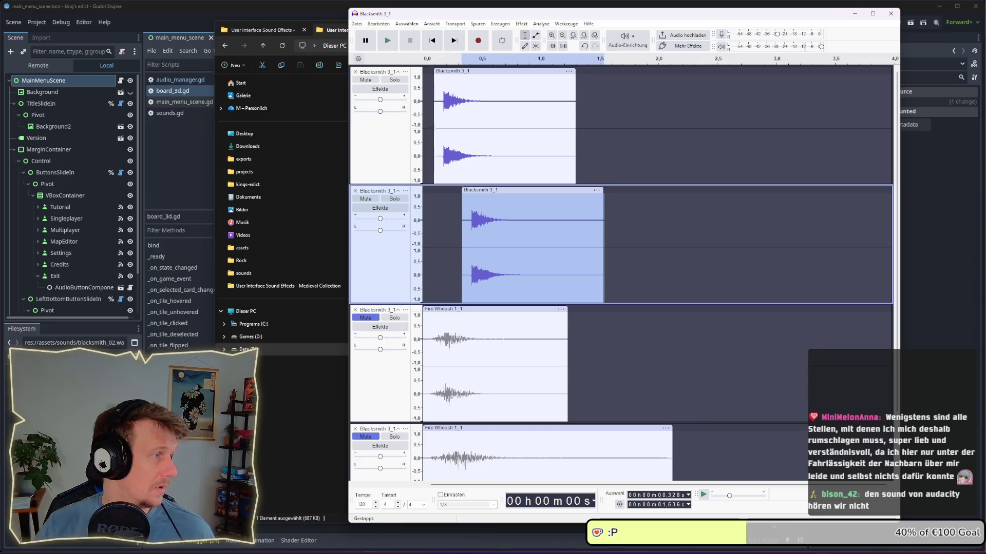
Return from Blacksmith 3_1 to the Medieval_Attack_09 project and set playback start at 0.014 s
key(alt+Tab)
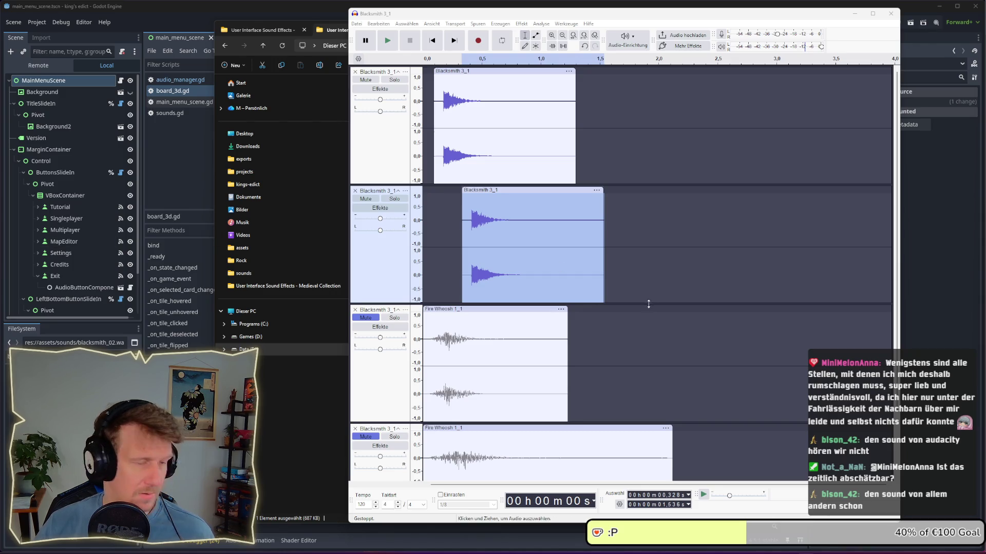
scroll(436, 290, down, 3)
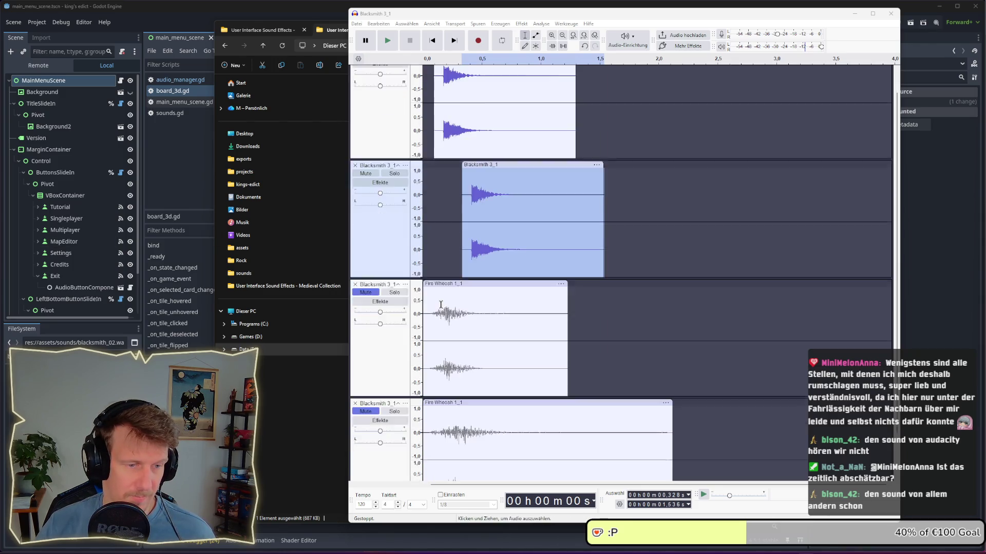
key(alt+Tab)
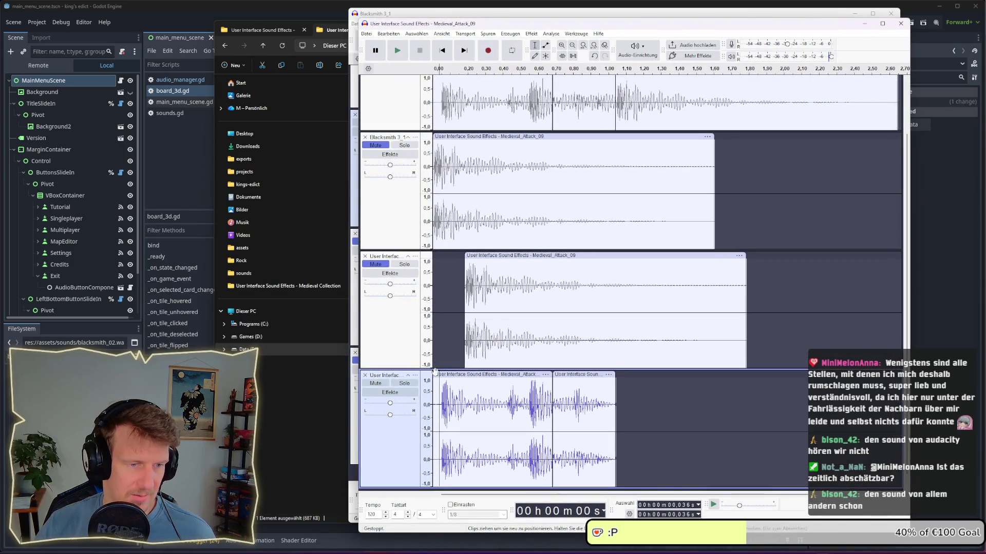
click(440, 395)
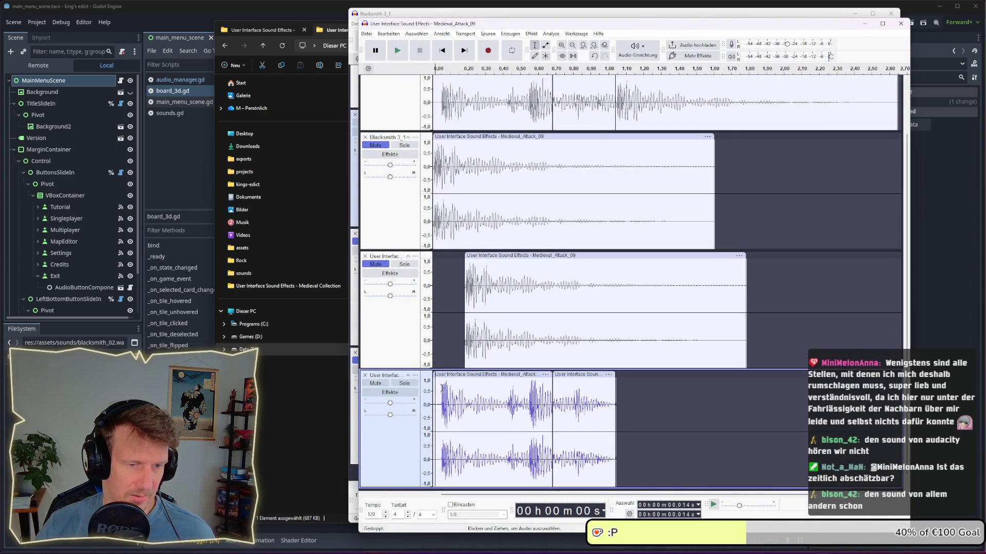
key(space)
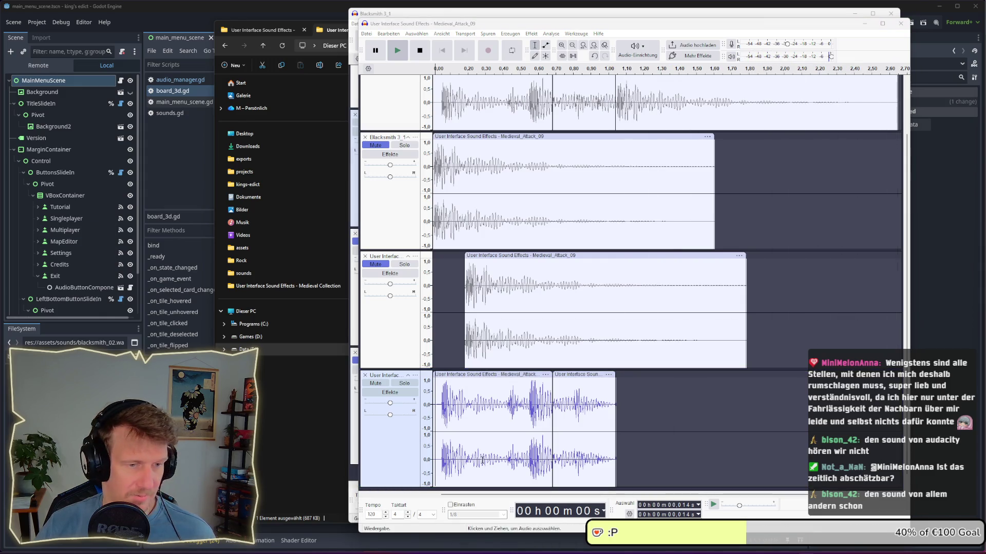
click(436, 418)
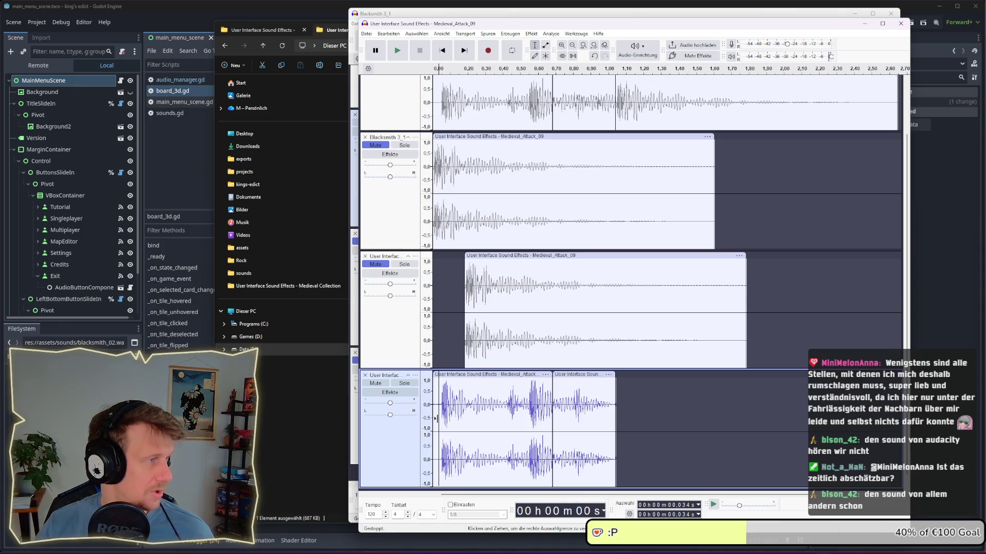
key(space)
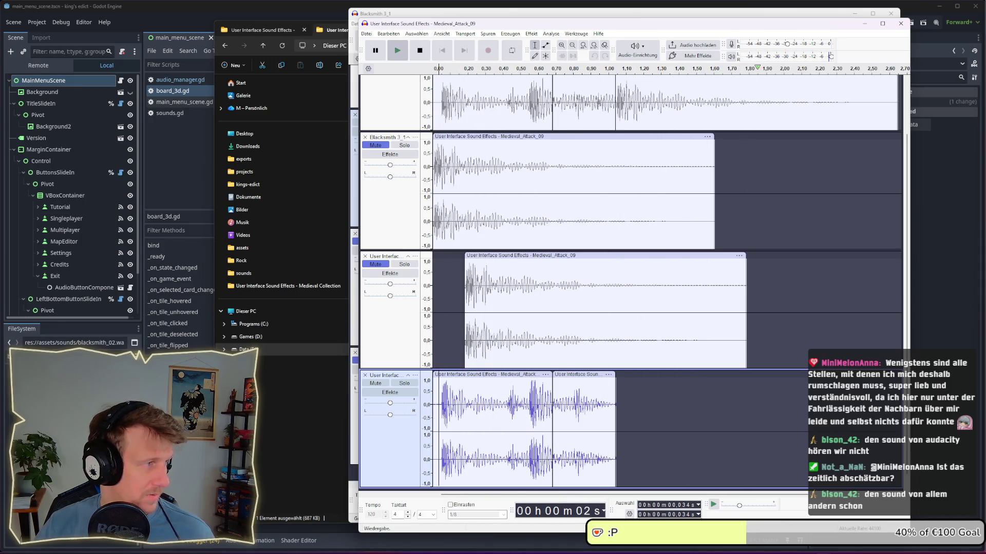
click(442, 408)
key(space)
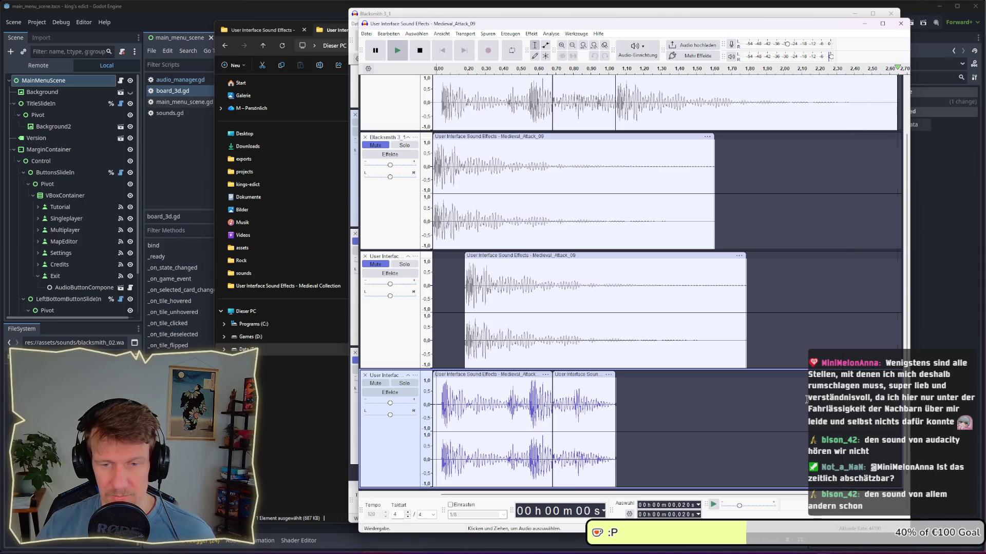
click(441, 403)
key(space)
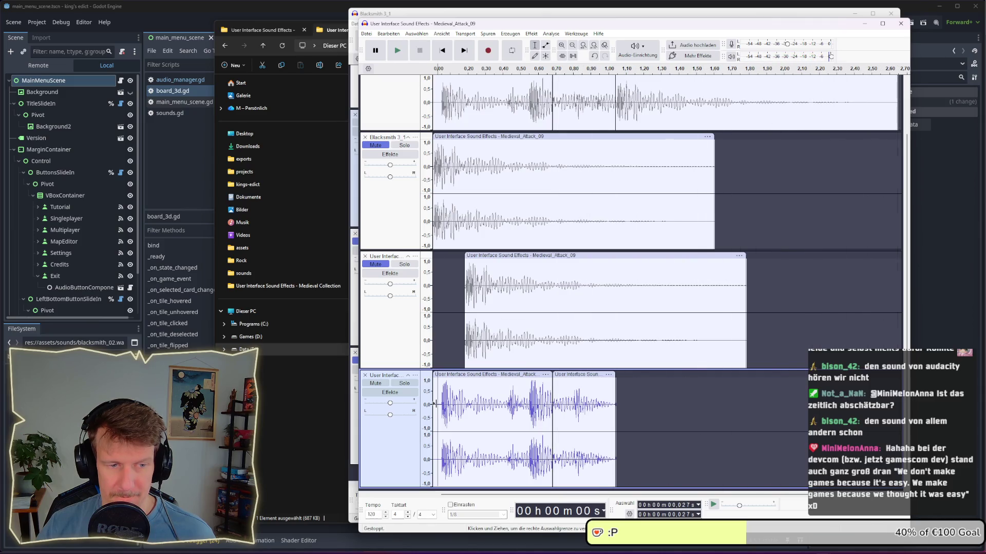
scroll(525, 185, up, 2)
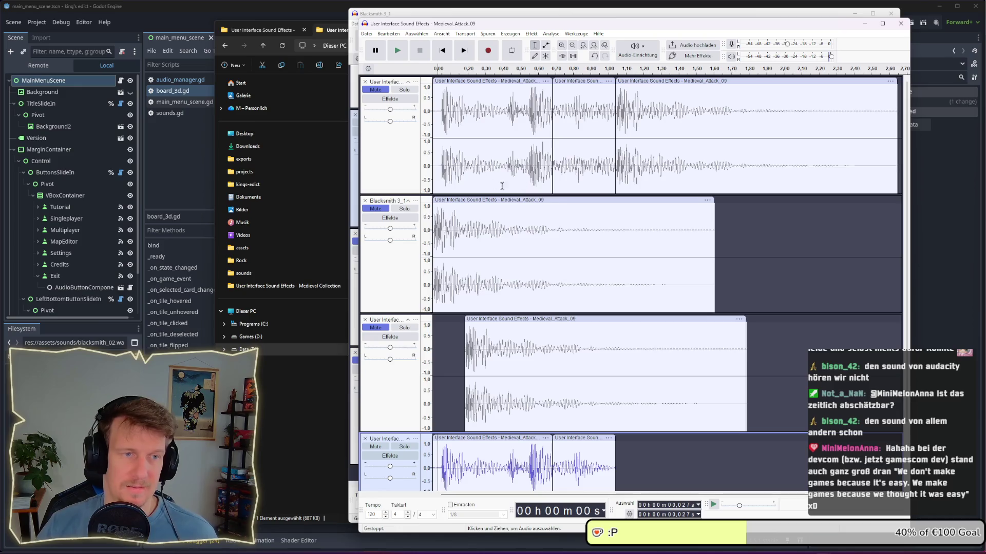
Mute the bottom two-clip track, unmute the top three-clip track, and play it from the start
click(375, 448)
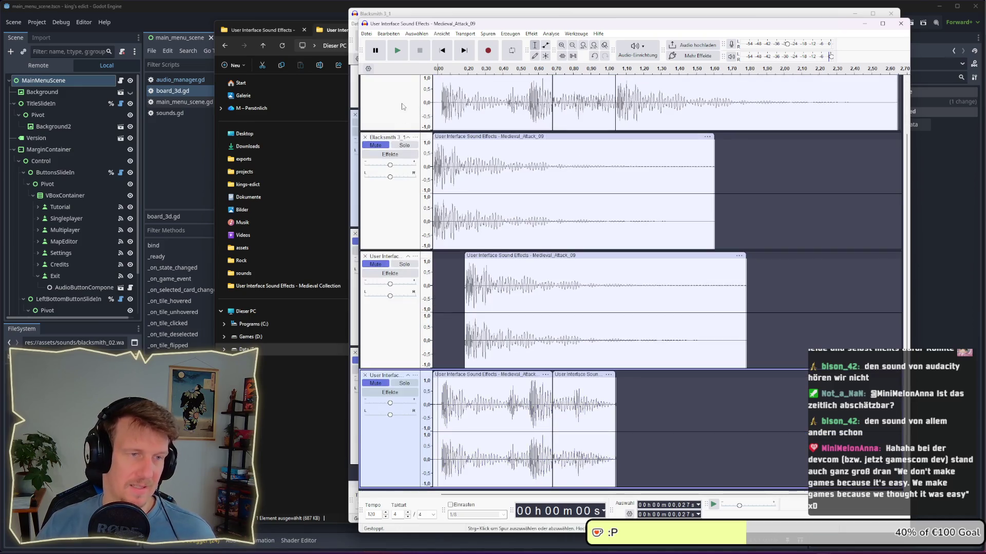
click(377, 90)
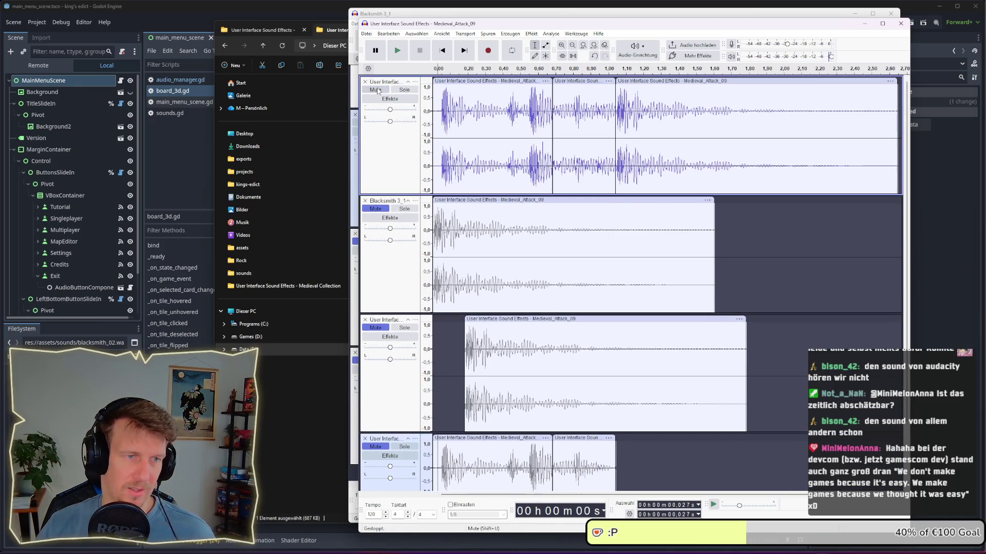
click(429, 110)
key(space)
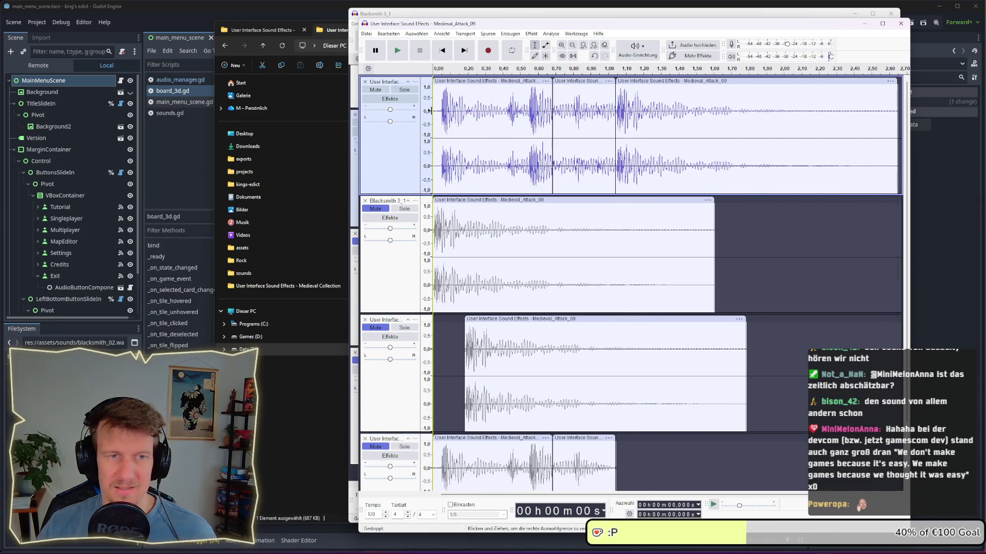
Audition the top track from 0.405 s, 0.488 s and 0.538 s
click(504, 133)
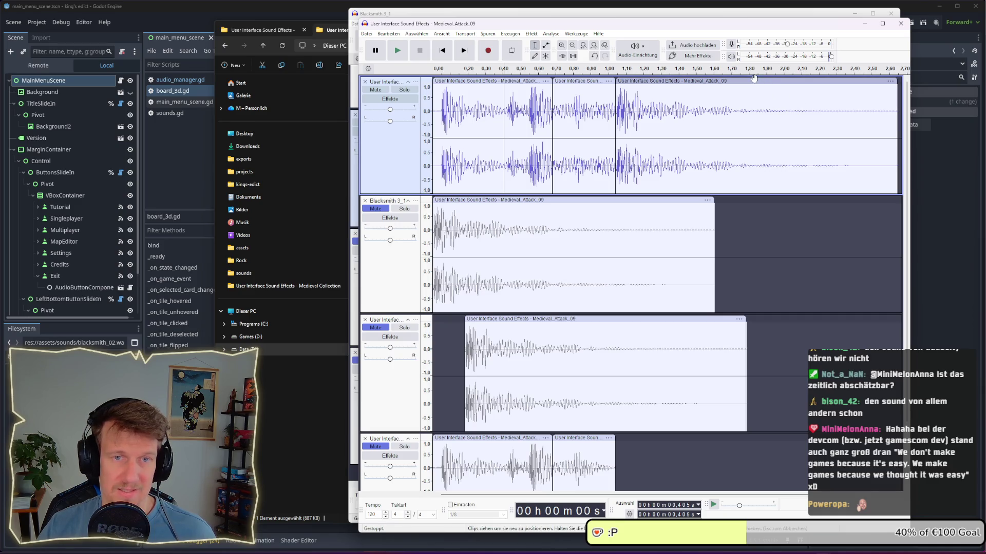
key(space)
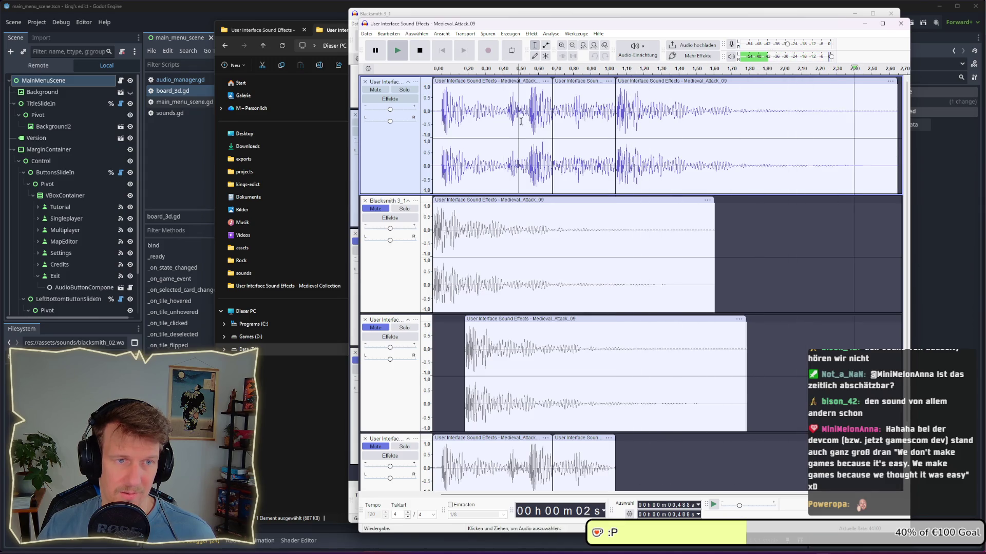
click(519, 120)
key(space)
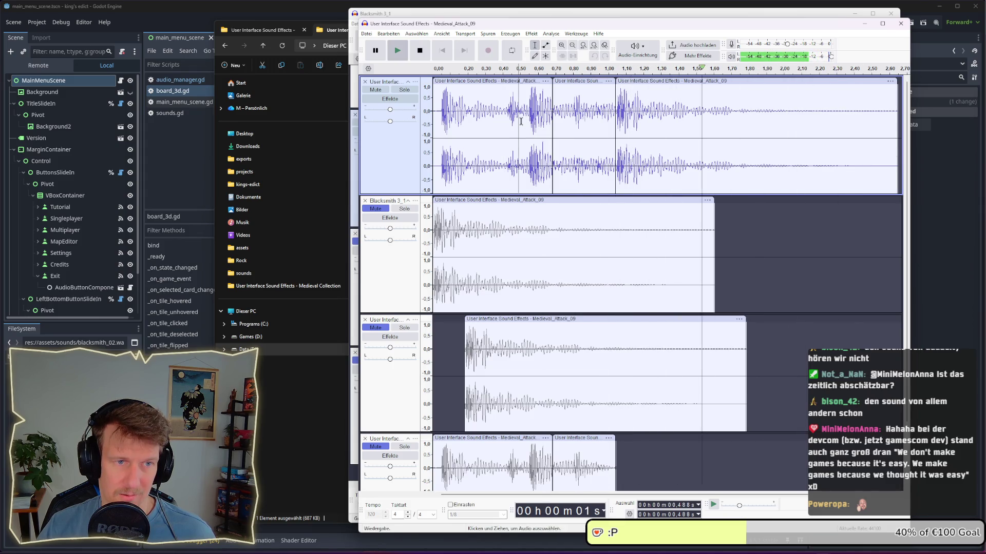
click(524, 122)
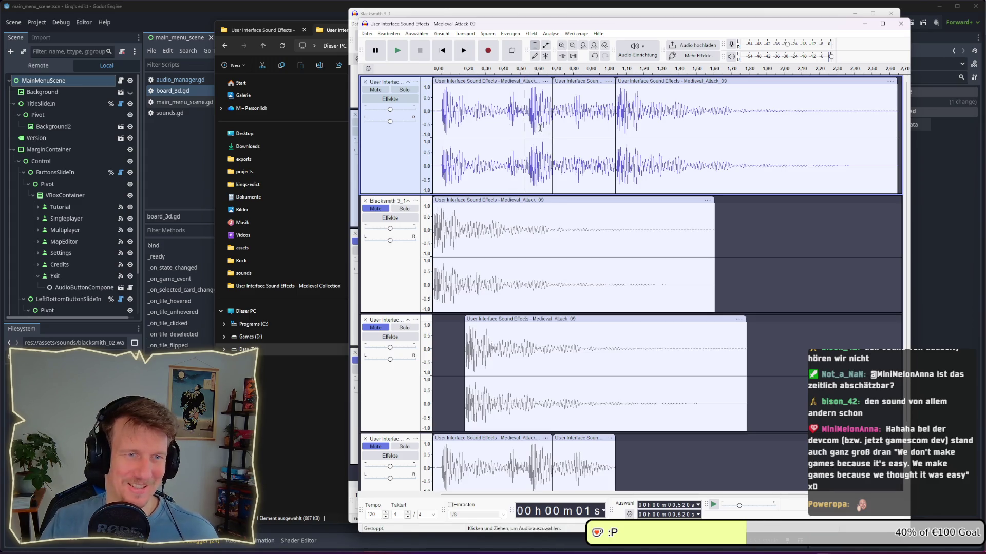
click(526, 121)
key(space)
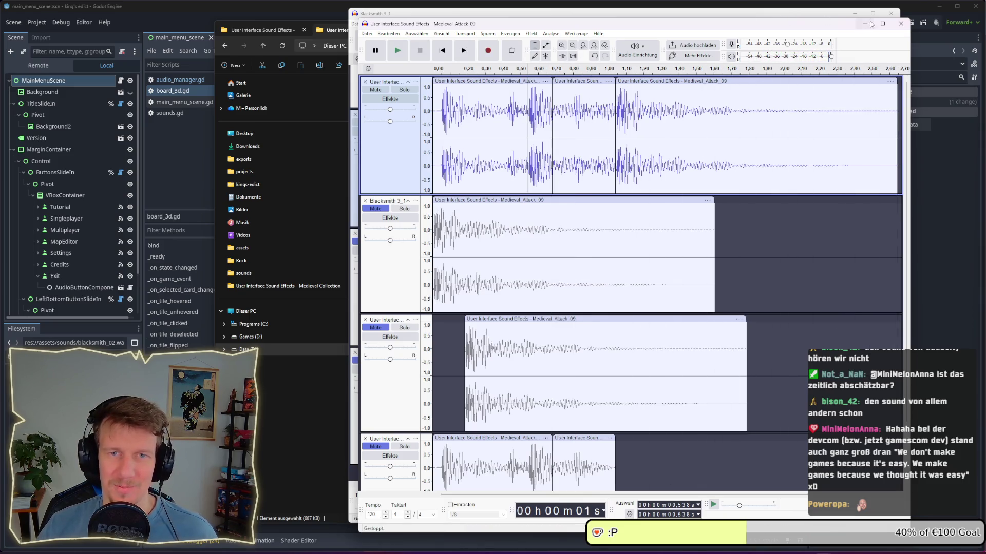
Bring the Medieval Collection sound-effects folder window to the front over Godot
click(941, 326)
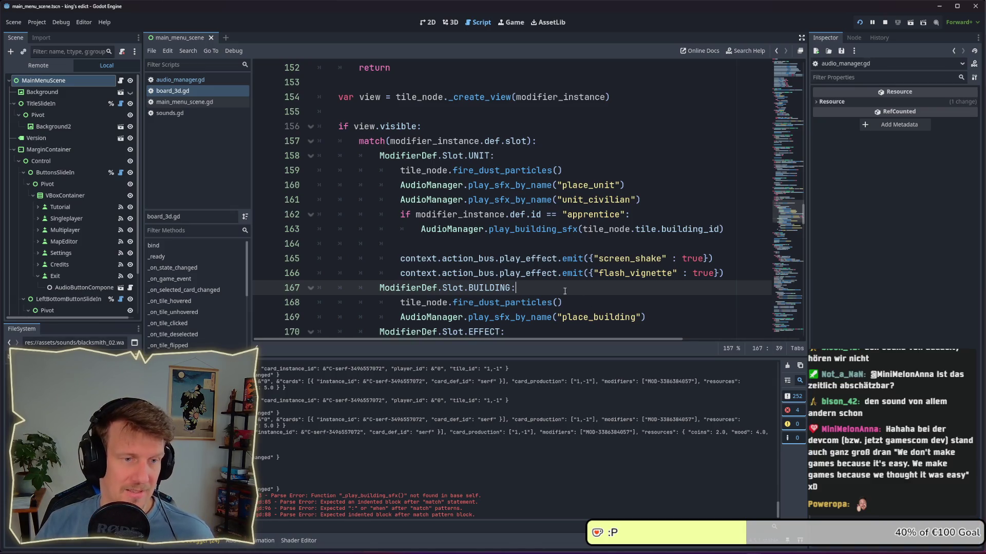
key(alt+Tab)
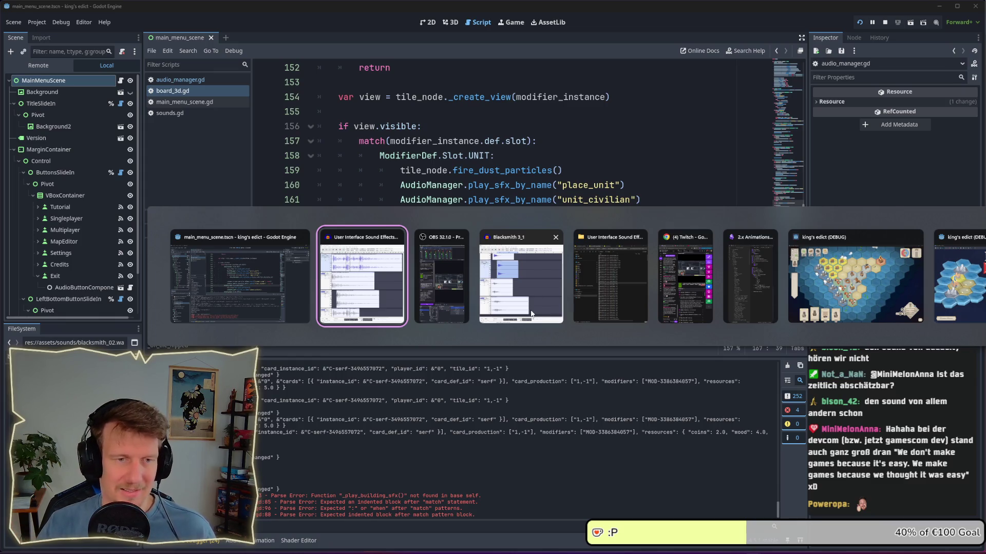
click(587, 292)
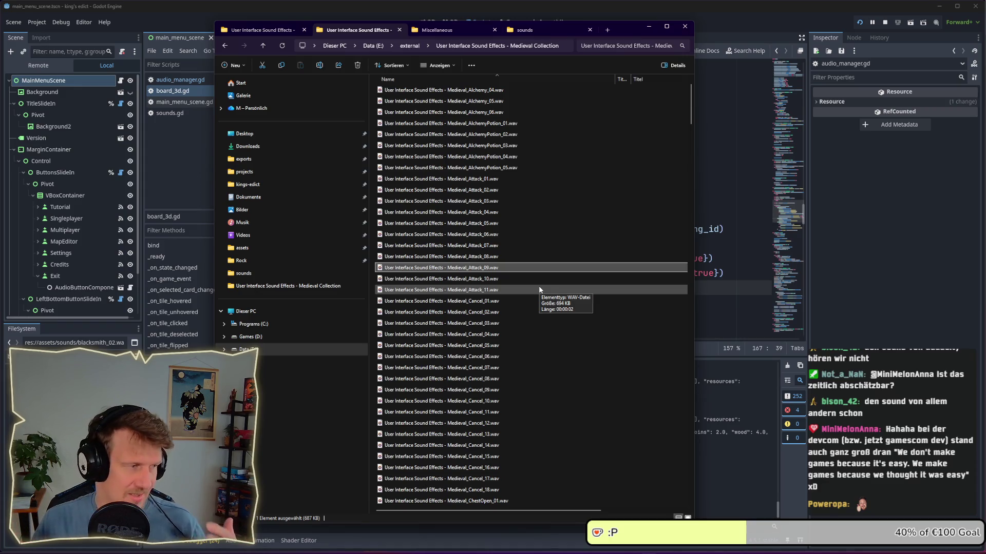
Browse the Medieval Collection .wav list down to the Item and ItemDrop files
scroll(516, 291, down, 1)
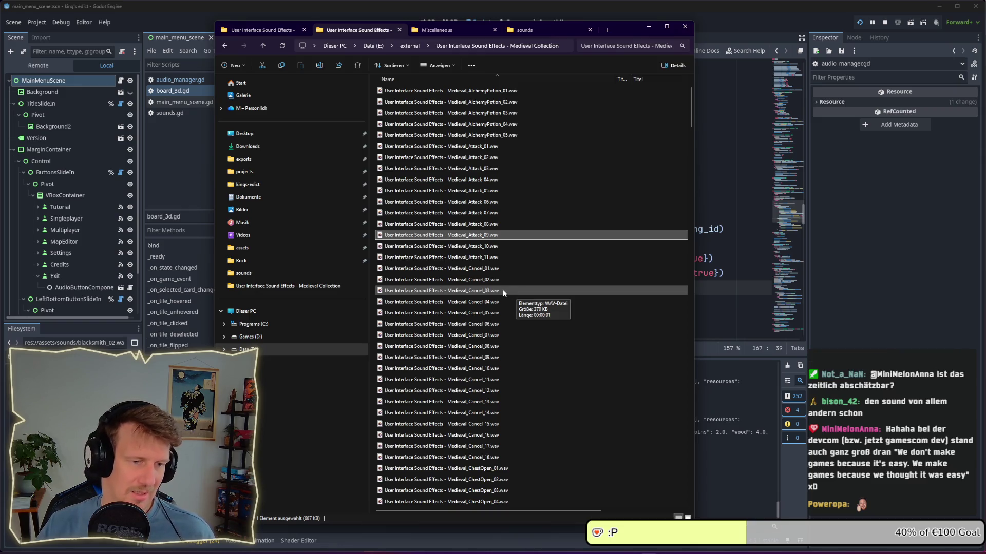
scroll(503, 293, down, 6)
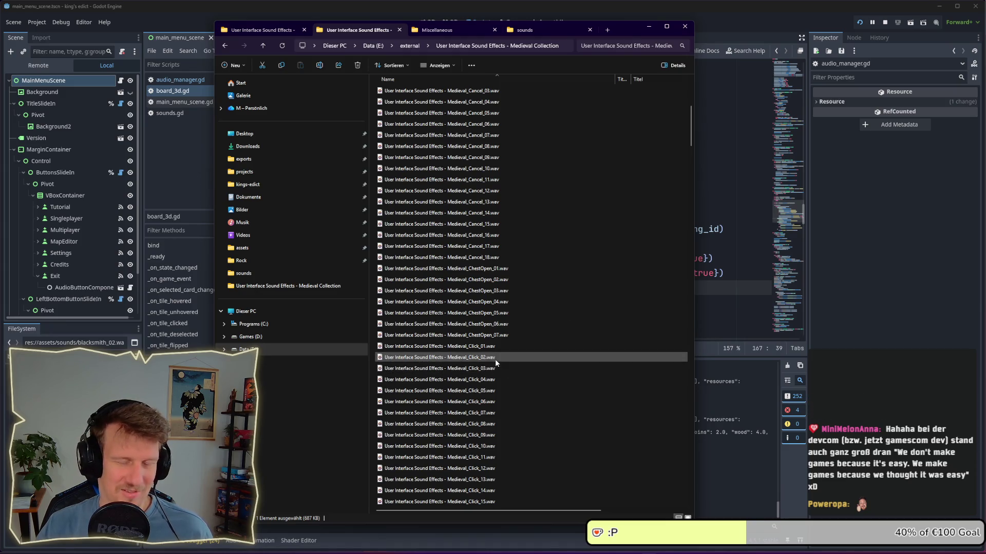
scroll(496, 363, down, 4)
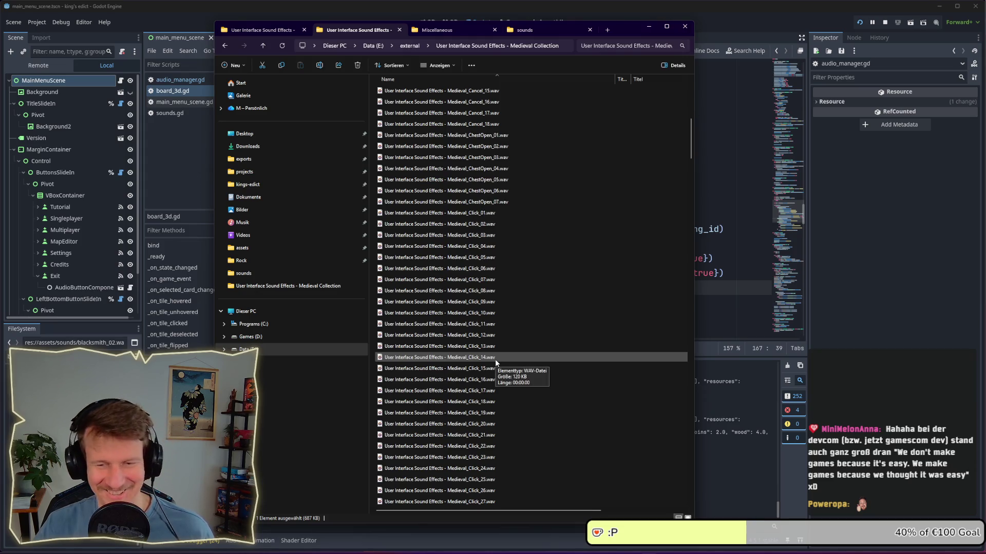
scroll(496, 362, up, 10)
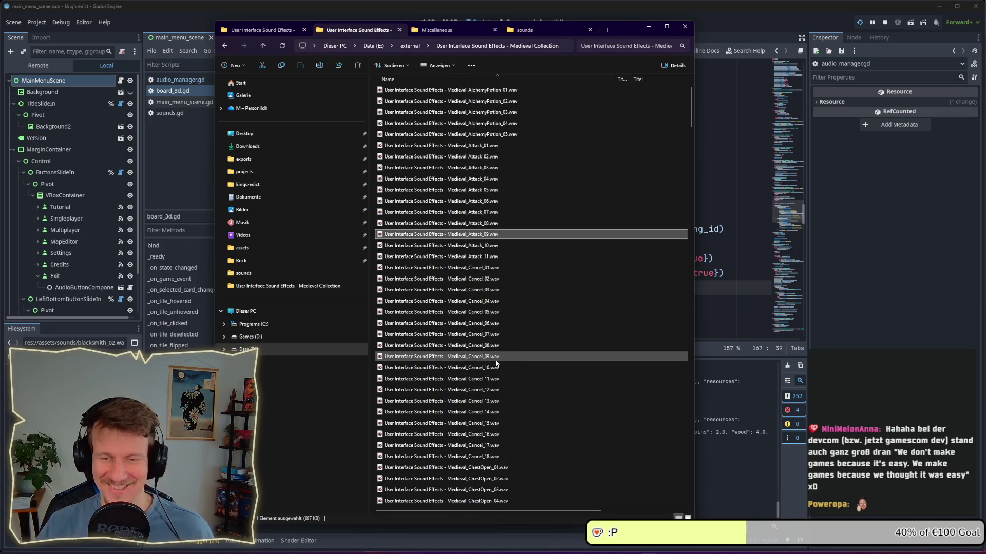
scroll(496, 363, down, 9)
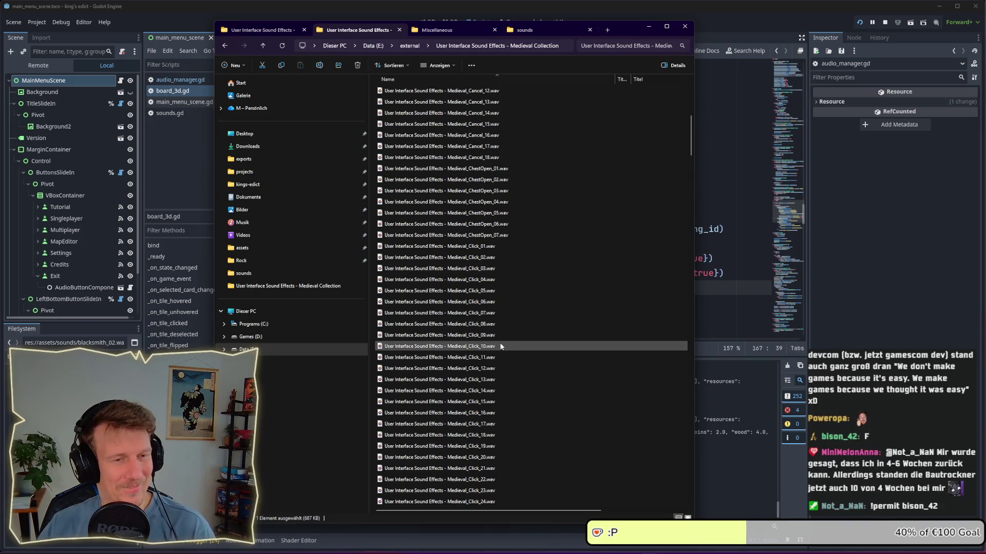
scroll(500, 305, down, 4)
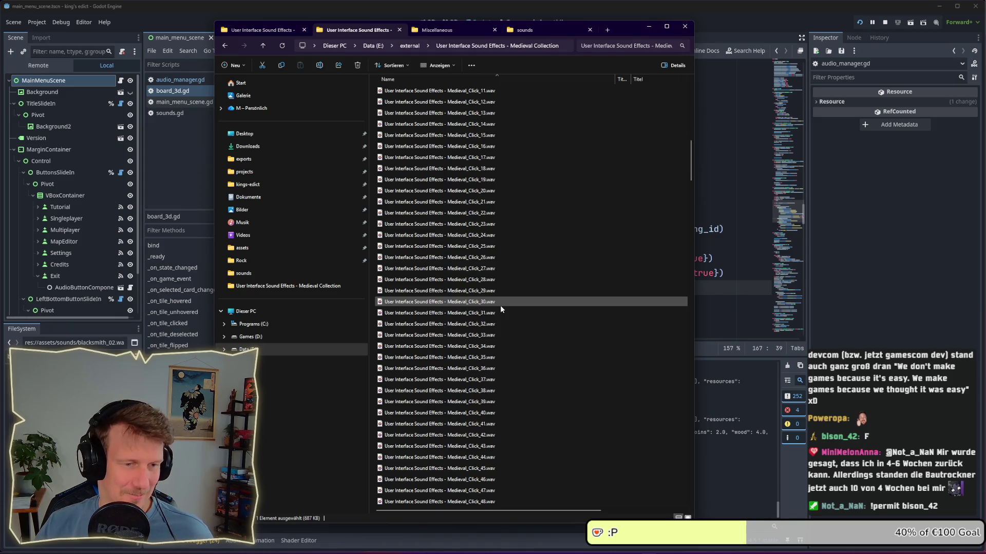
scroll(500, 305, down, 13)
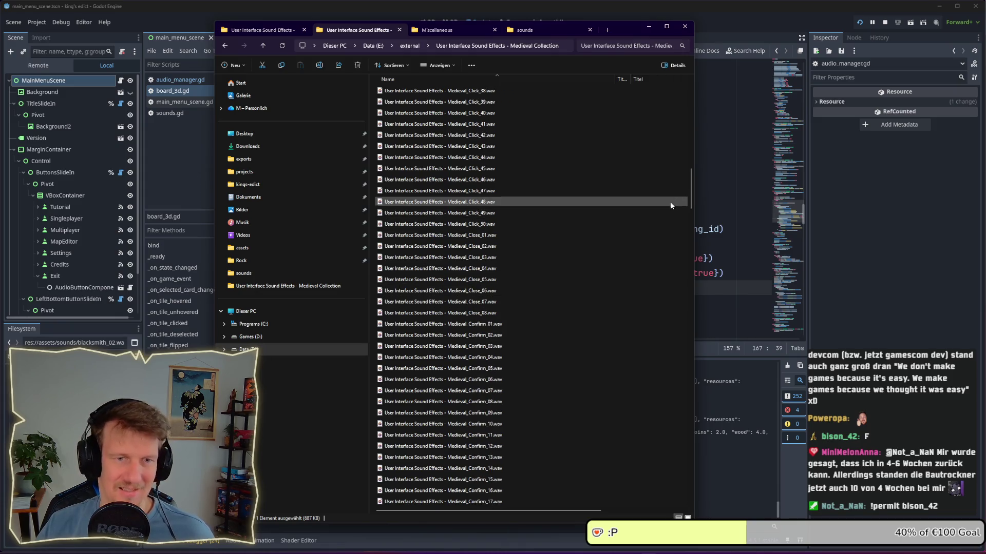
mouse_move(691, 190)
mouse_down()
mouse_move(691, 106)
mouse_move(685, 256)
mouse_up()
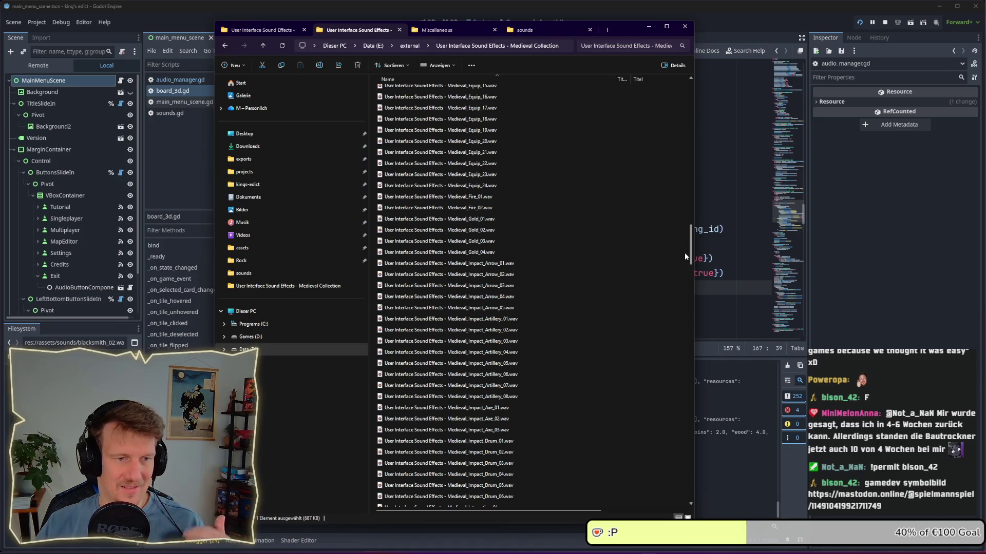
drag(685, 256, 687, 289)
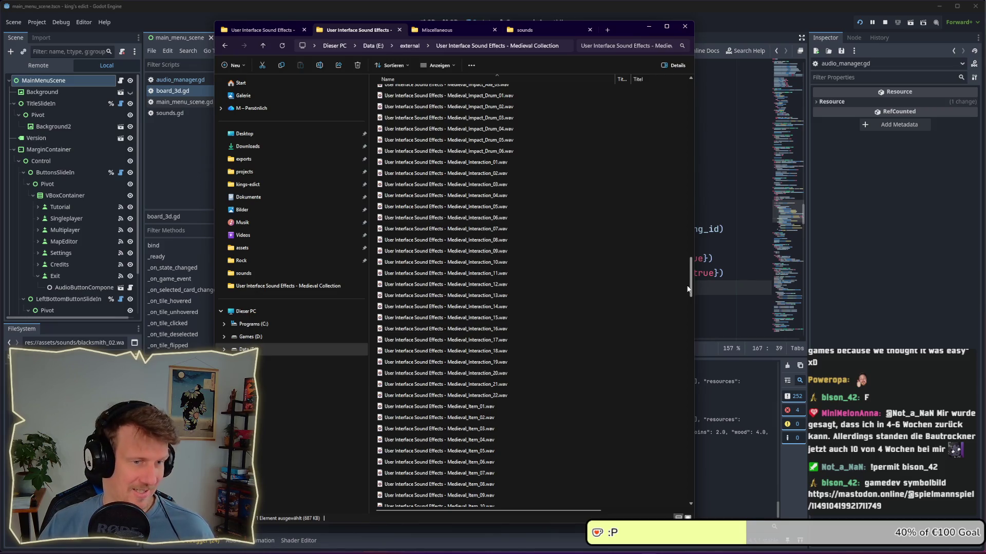
drag(688, 289, 691, 306)
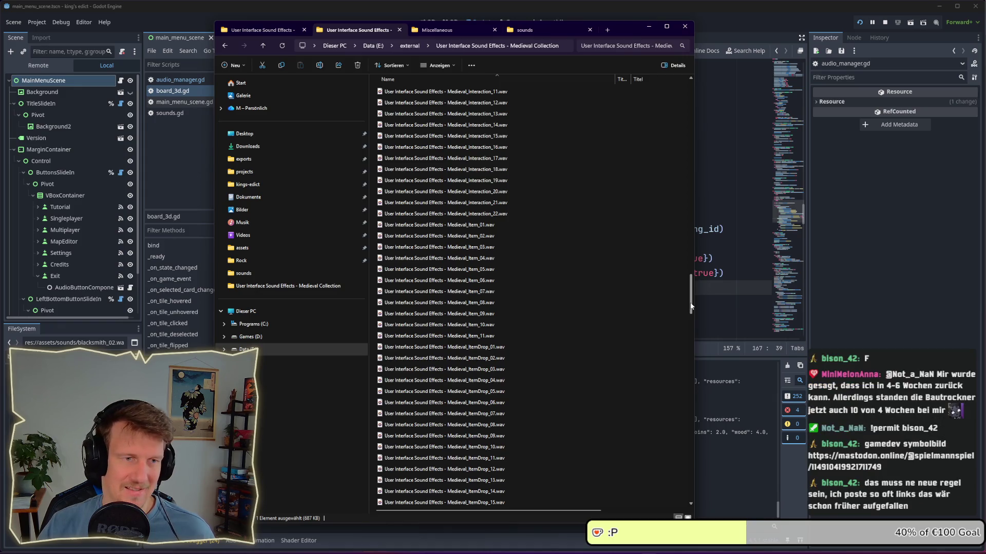
drag(691, 307, 691, 320)
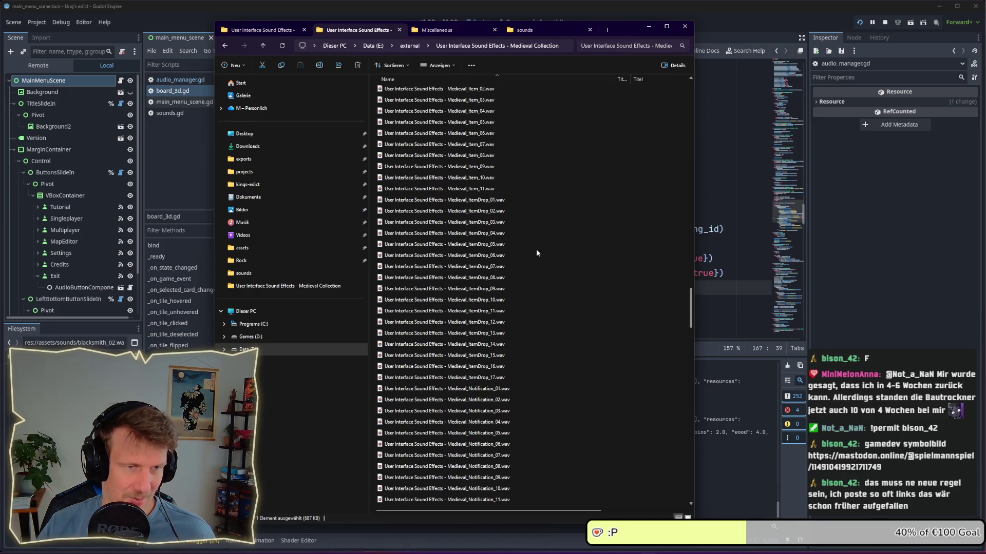
Open ItemDrop_01 through ItemDrop_17 together in Windows Media Player and shift its window left
click(480, 203)
shift+click(493, 378)
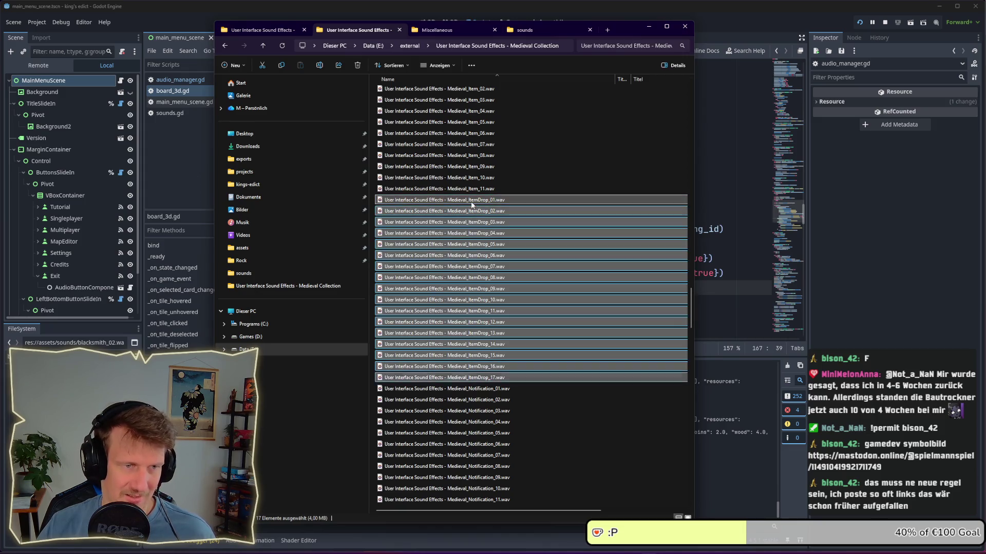
right_click(471, 204)
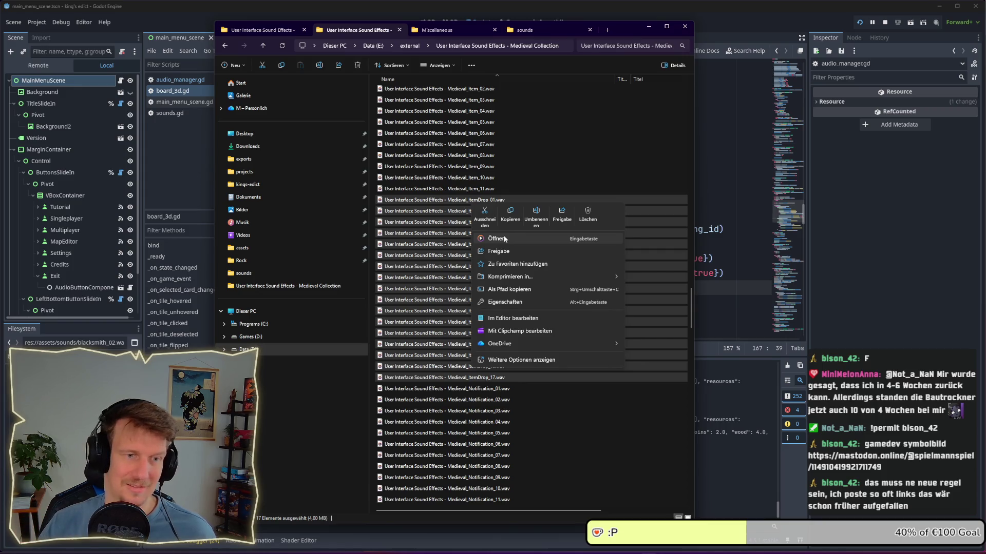
click(505, 239)
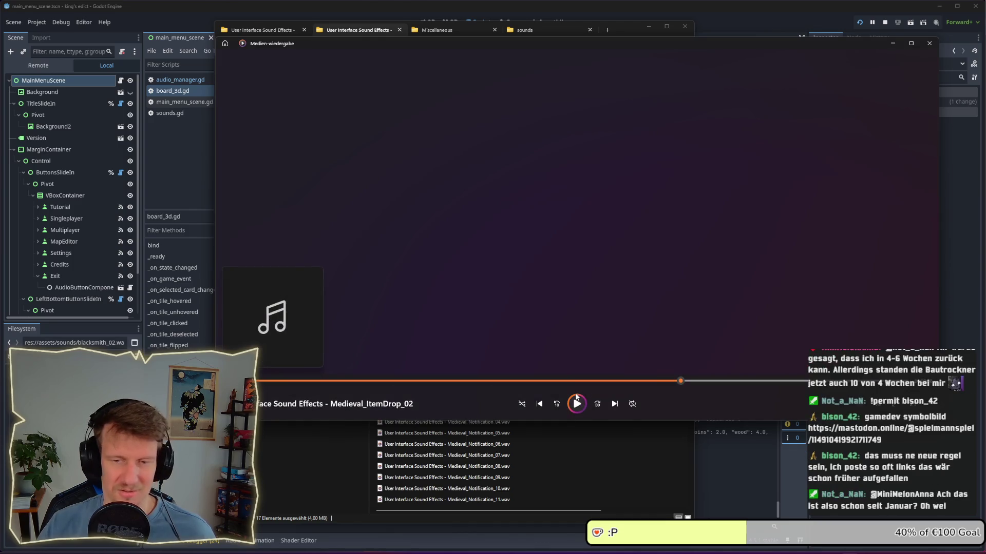
drag(619, 57, 515, 51)
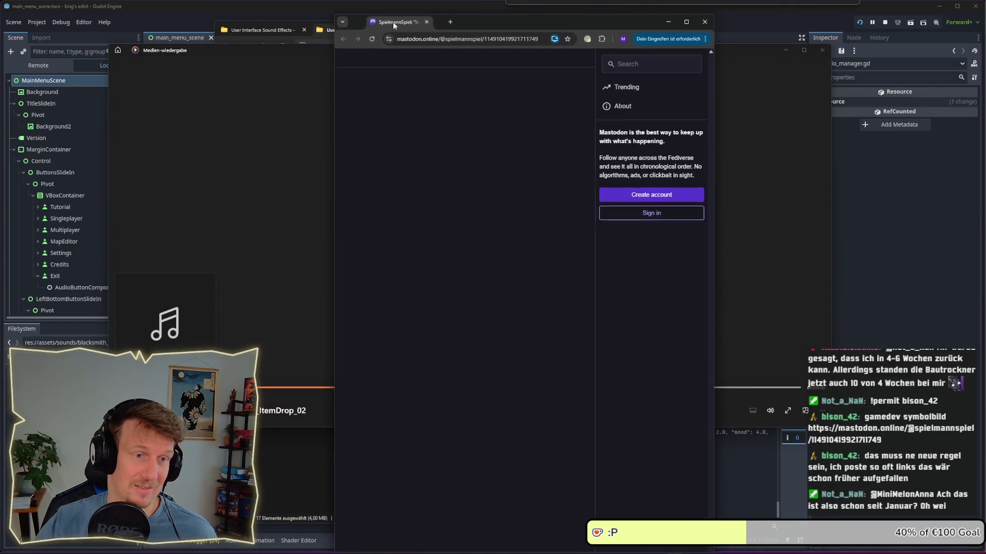
mouse_move(408, 38)
mouse_down()
mouse_move(483, 29)
mouse_move(370, 13)
mouse_up()
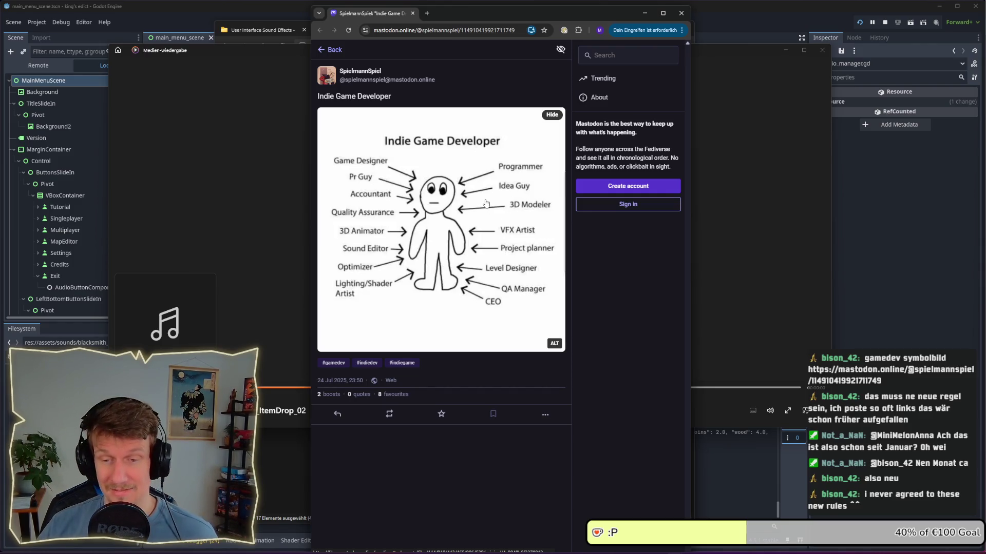
click(681, 13)
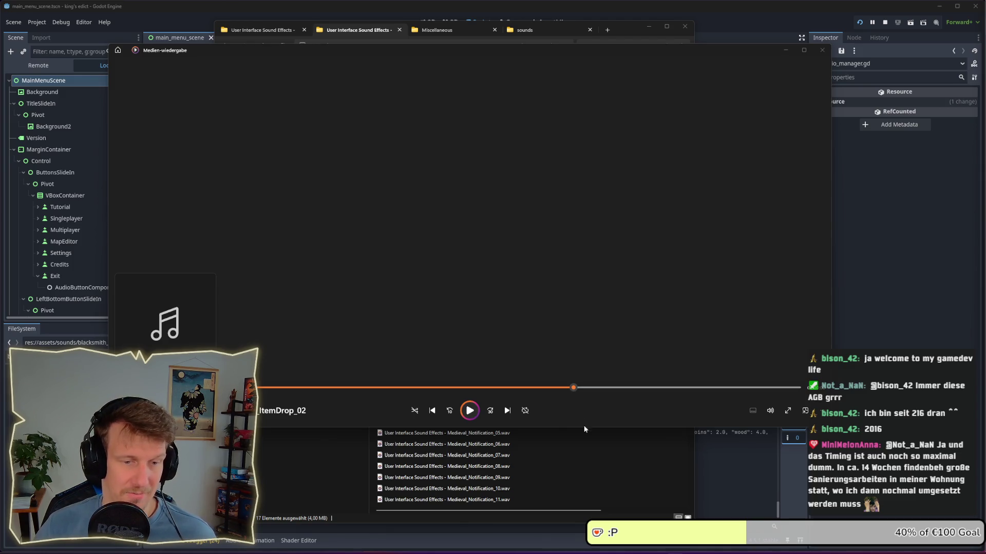
Replay the selected ItemDrop clips in Media Player, stopping at ItemDrop_02
click(343, 463)
scroll(478, 355, down, 5)
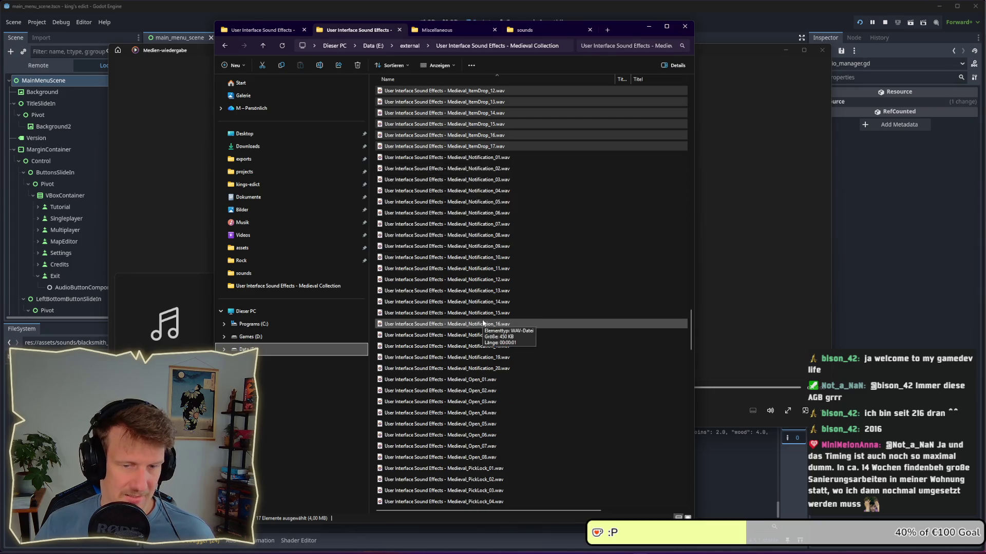
scroll(482, 323, up, 6)
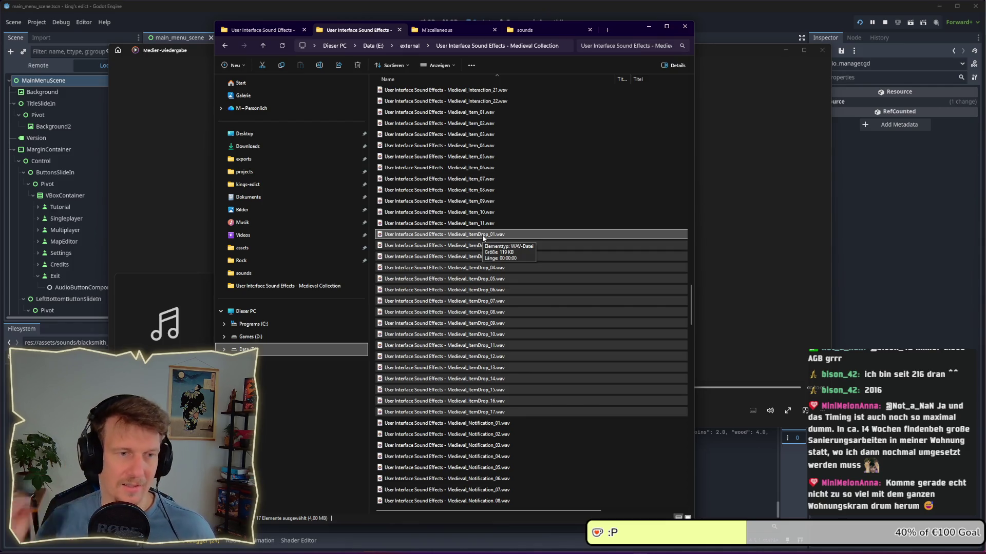
shift+click(468, 412)
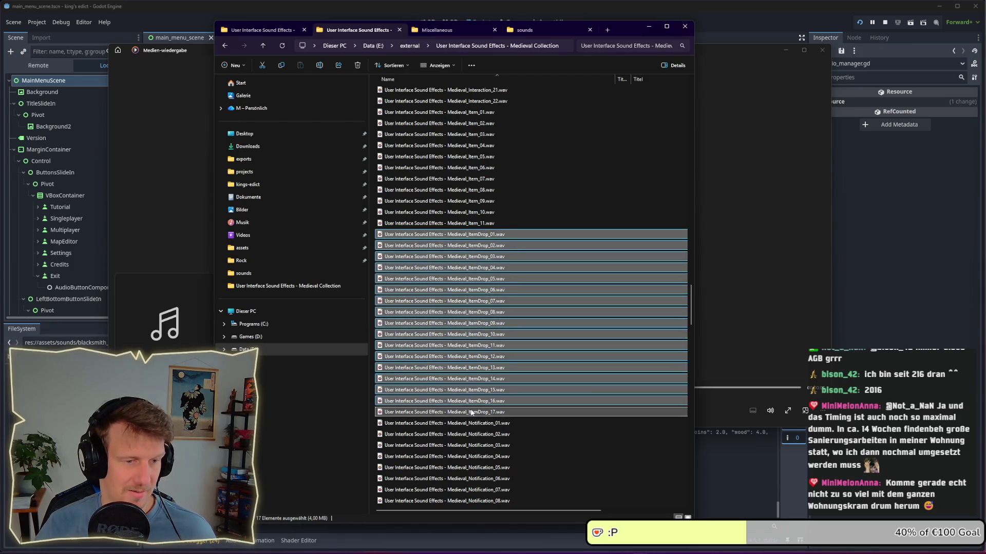
right_click(503, 230)
click(522, 267)
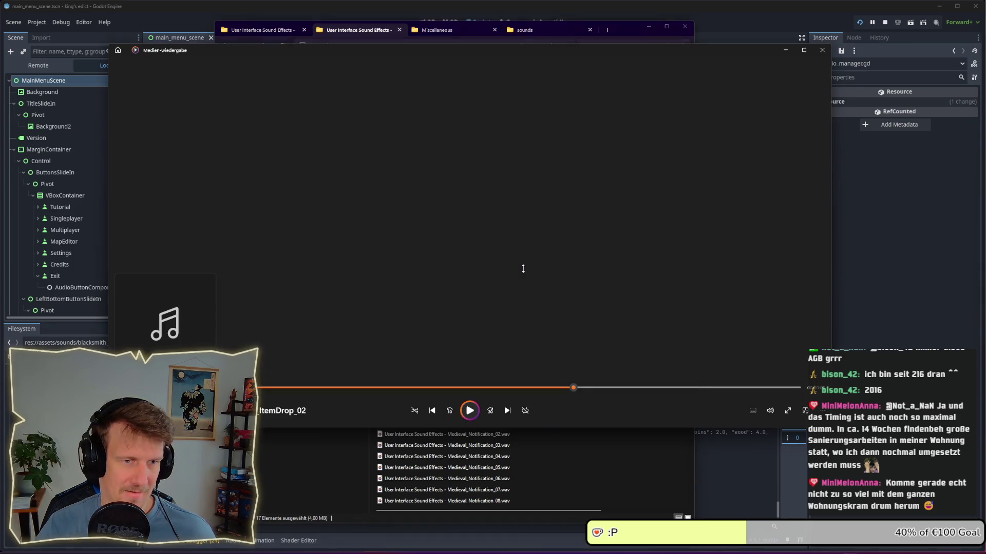
click(470, 411)
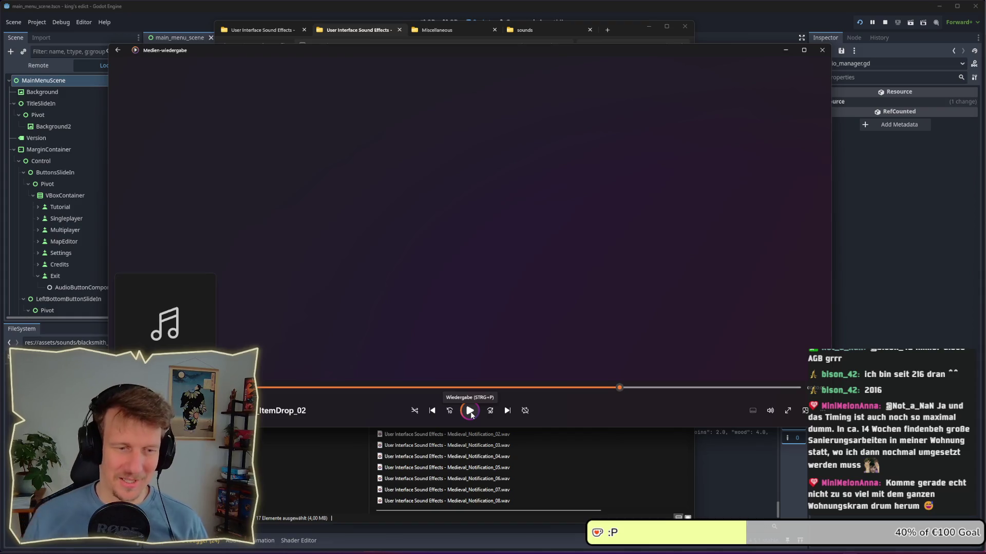
Return to the sound effects folder and scroll down toward the Equip files
click(365, 463)
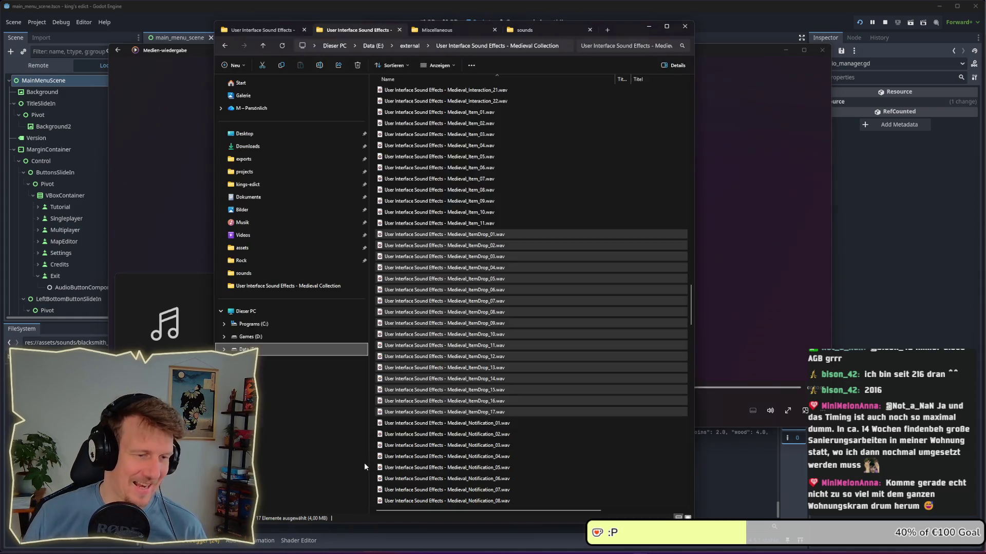
scroll(461, 341, down, 2)
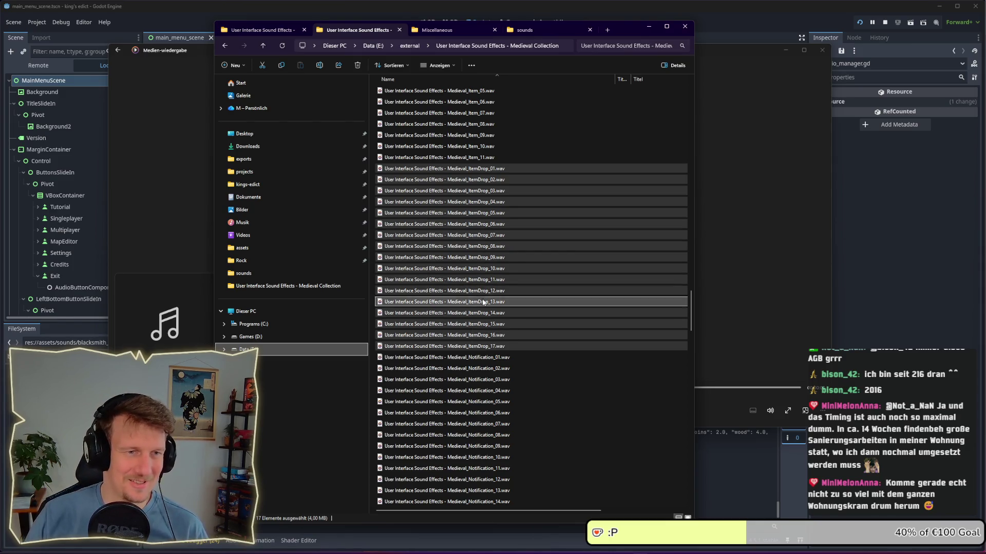
scroll(486, 292, down, 5)
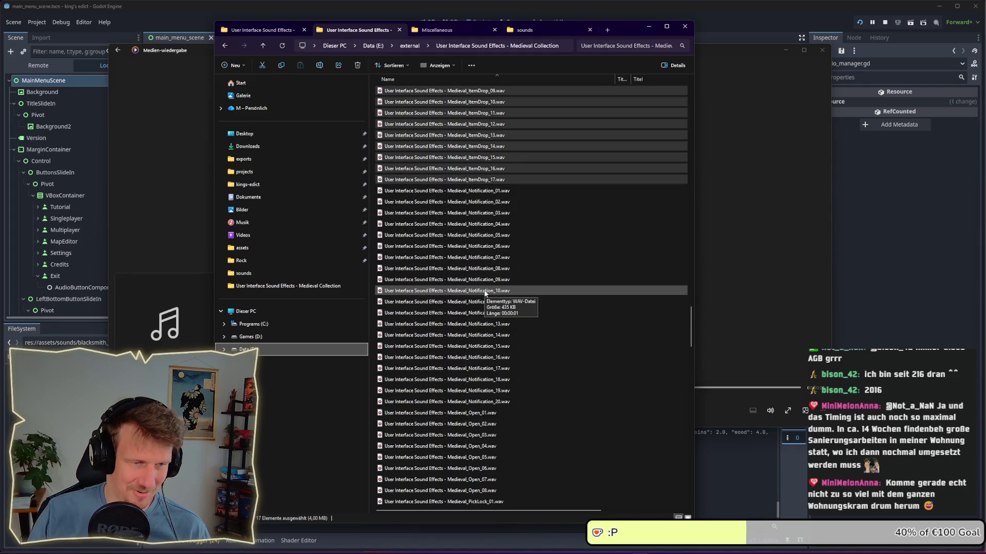
scroll(485, 292, up, 13)
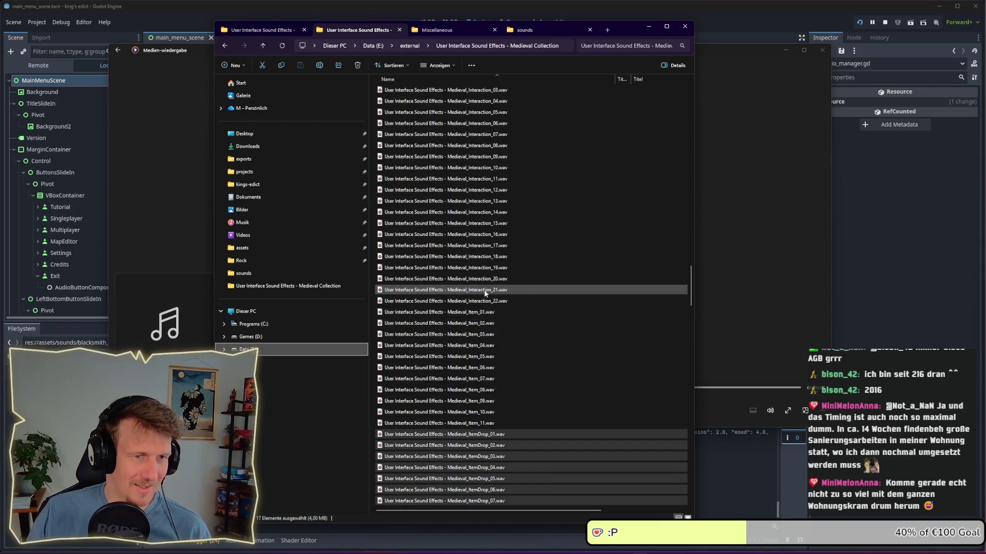
scroll(486, 292, down, 1)
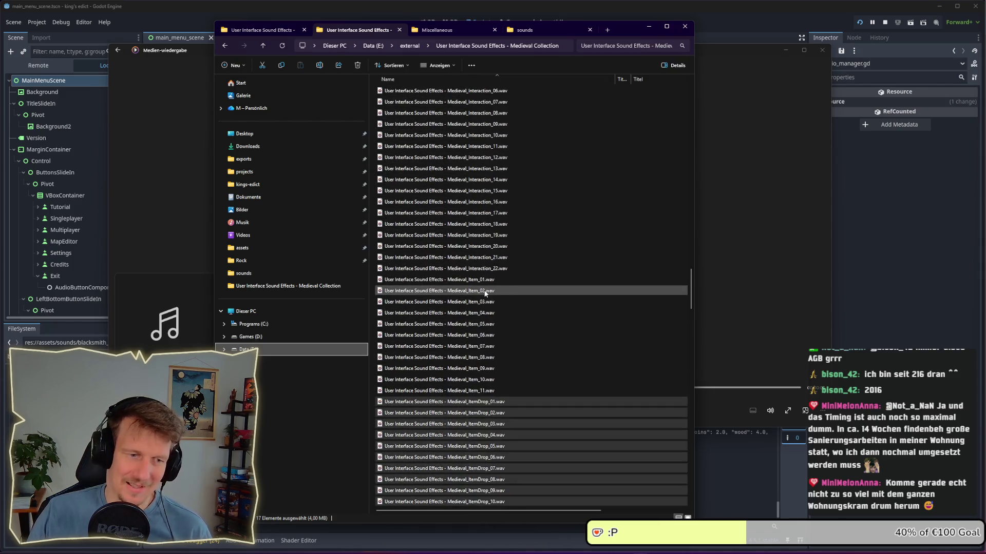
scroll(486, 293, down, 4)
scroll(485, 293, down, 15)
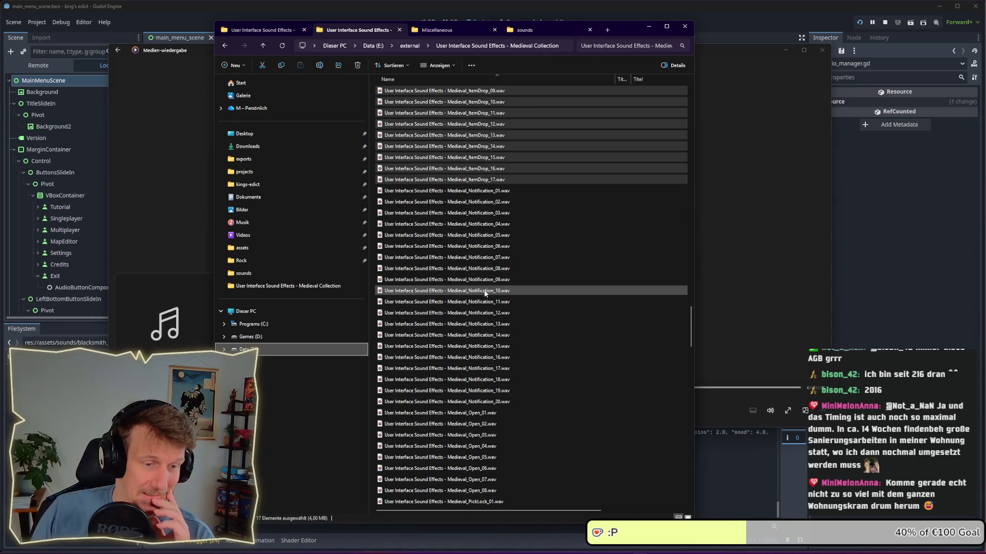
scroll(486, 293, down, 6)
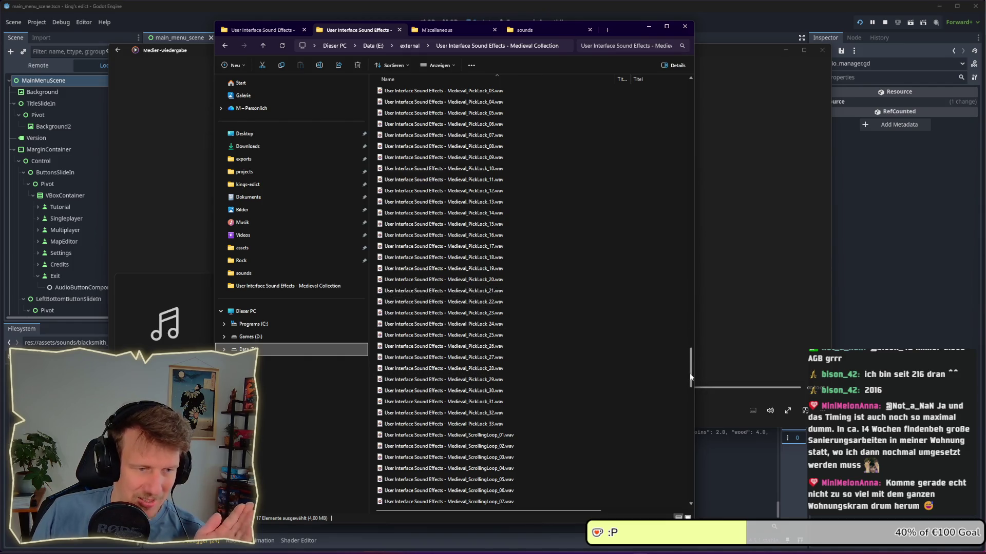
mouse_move(689, 371)
mouse_down()
mouse_move(691, 397)
mouse_move(693, 229)
mouse_up()
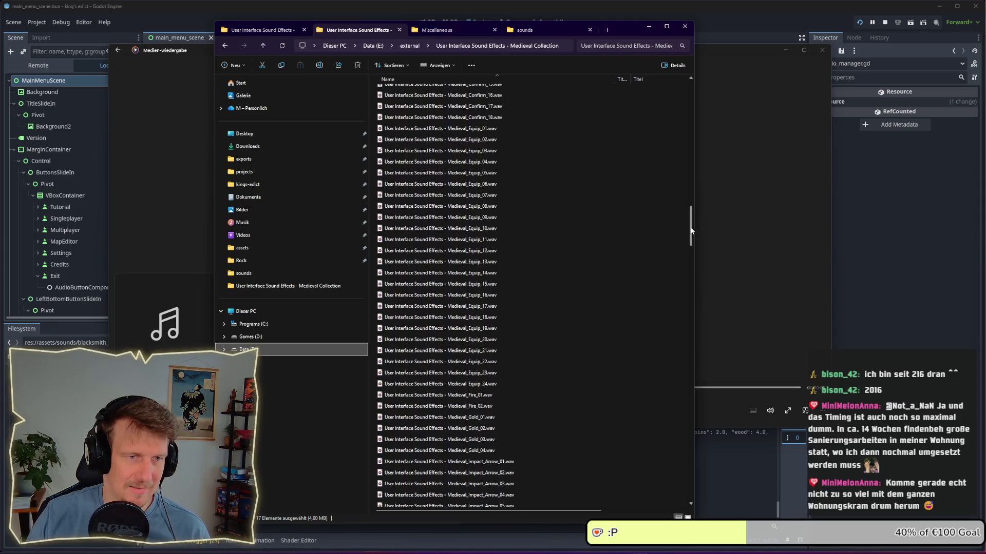
Open Equip_01 through Equip_24 in Media Player and pause on Equip_01
click(498, 131)
shift+click(490, 384)
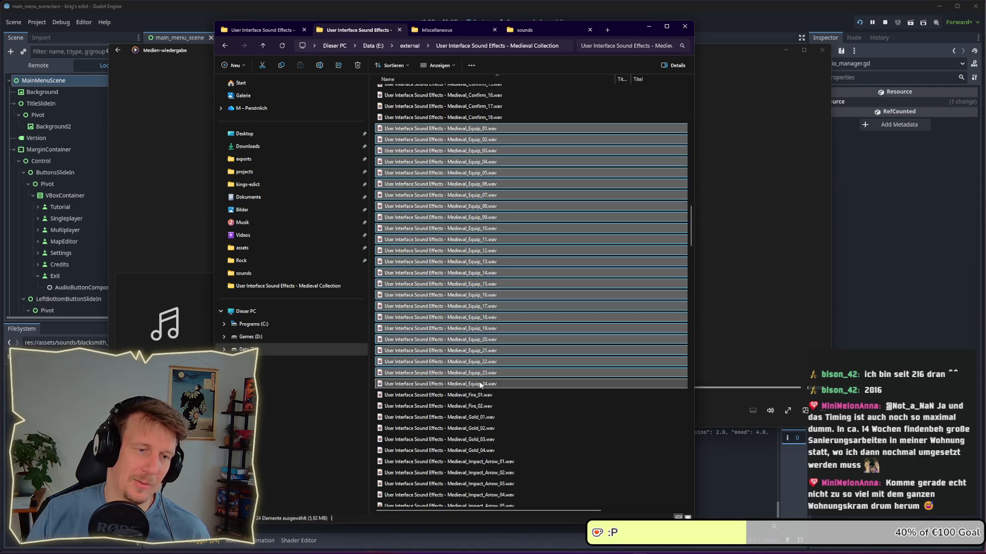
right_click(478, 132)
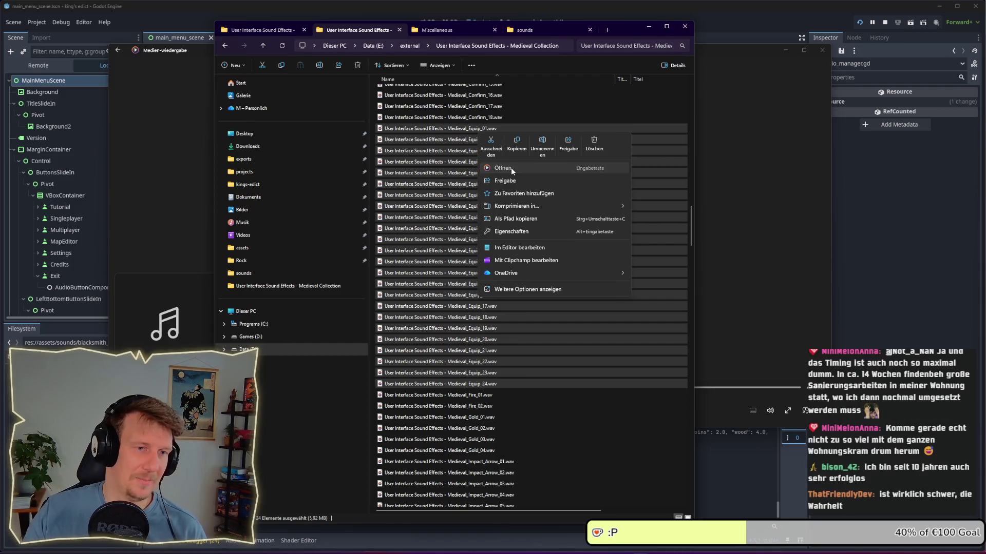
click(503, 168)
click(472, 411)
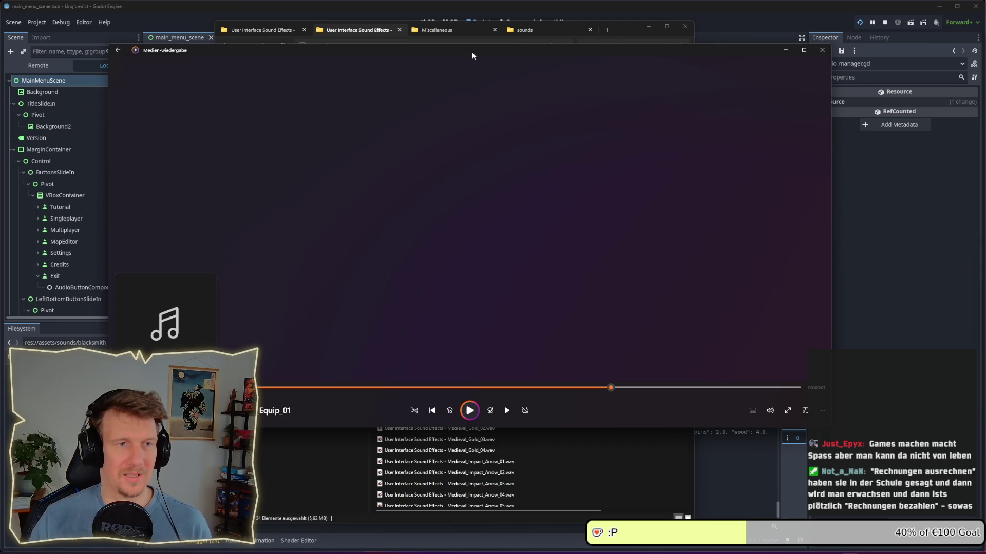
Nudge the Media Player window slightly upward
drag(471, 52, 471, 48)
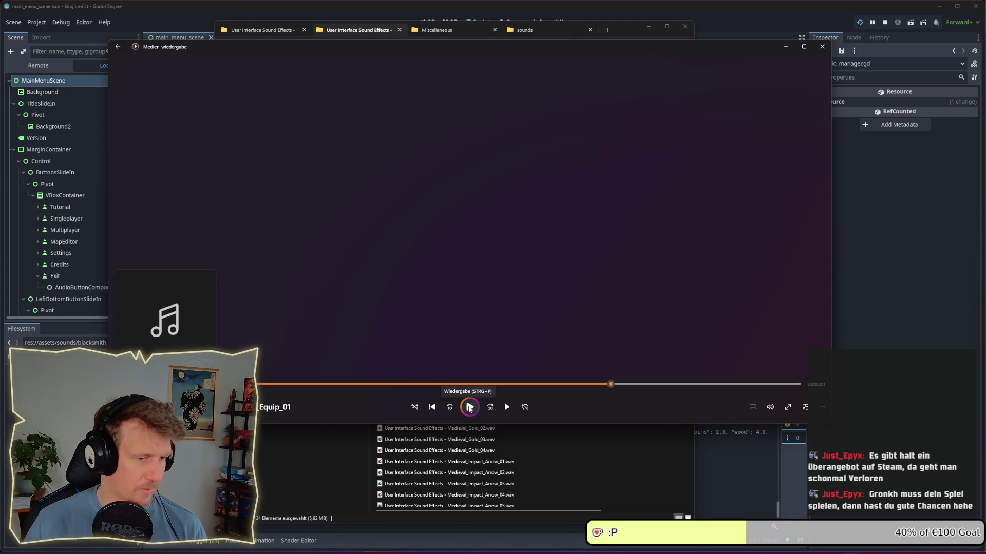
click(469, 408)
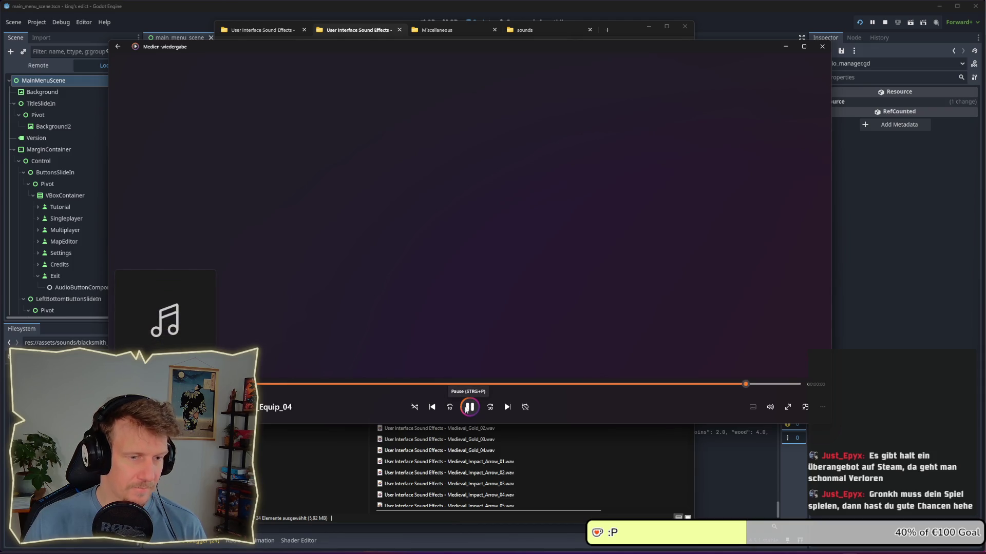
Audition Equip_03 and Equip_04, close the player, and select only Equip_03.wav
click(433, 407)
click(433, 408)
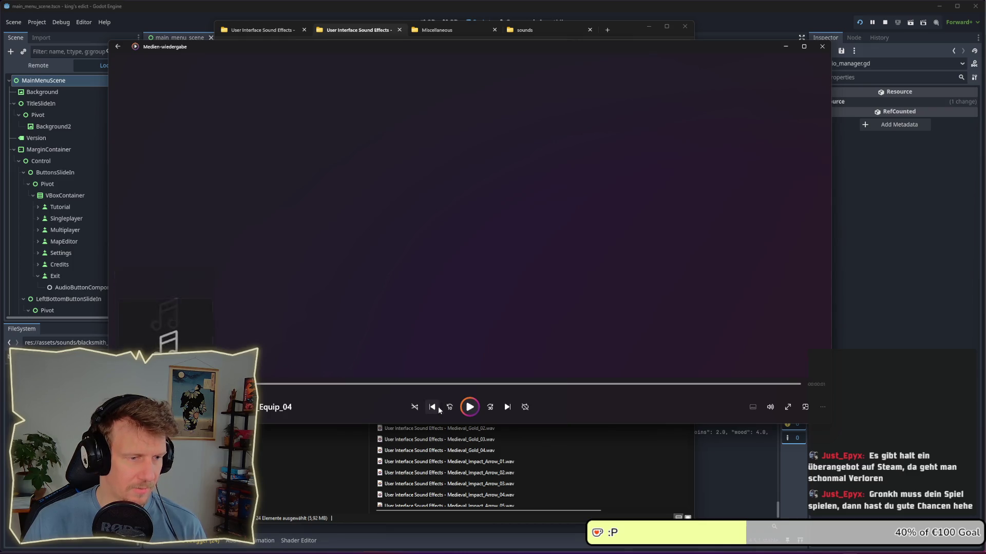
click(436, 408)
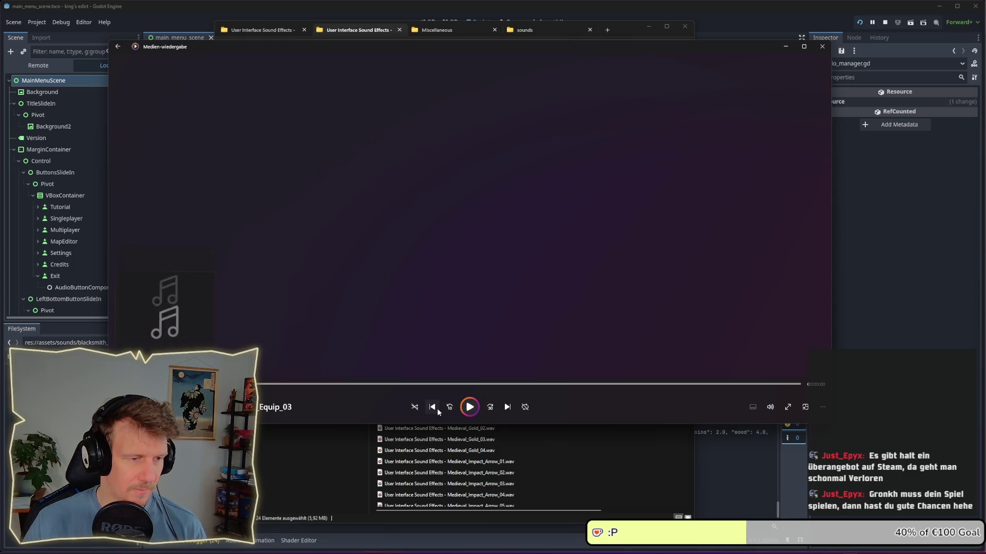
click(471, 410)
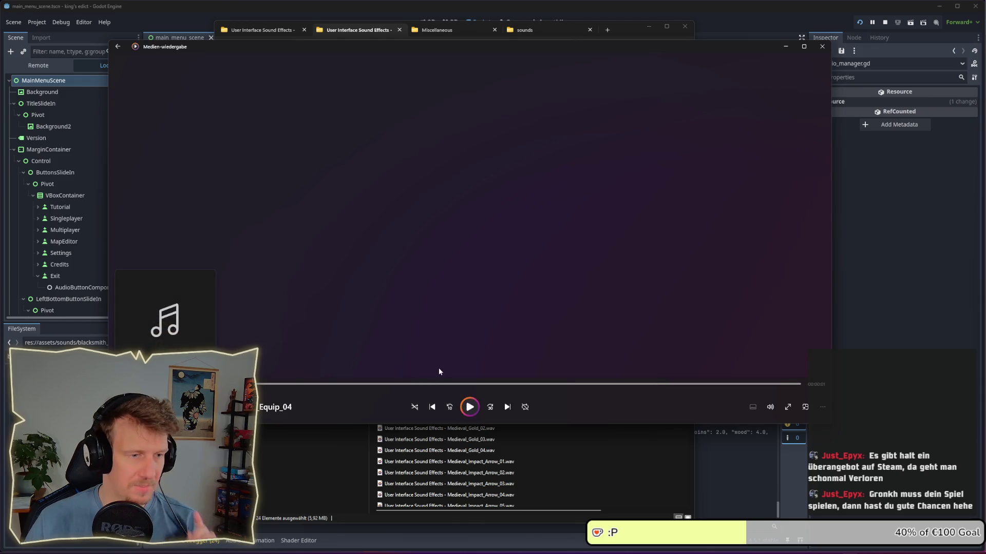
click(430, 409)
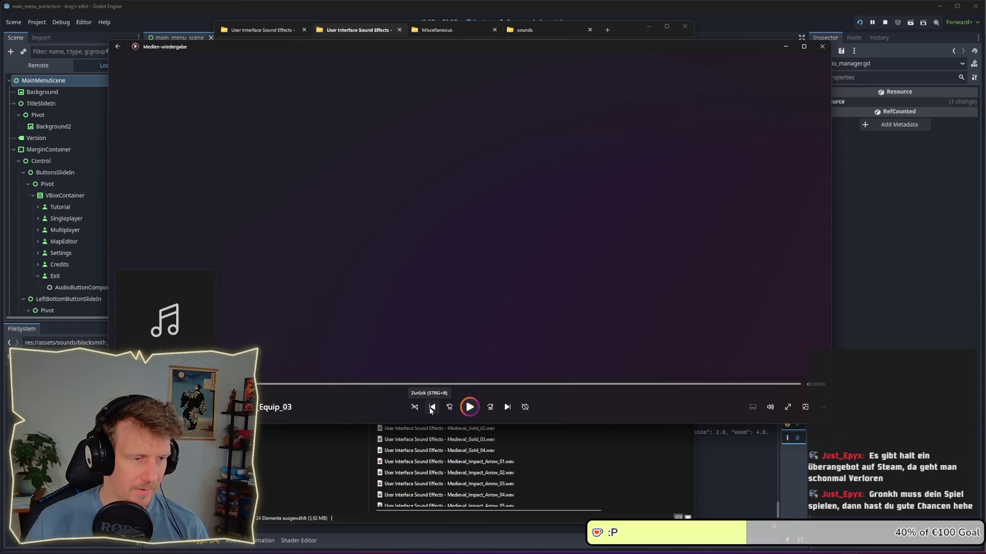
click(785, 46)
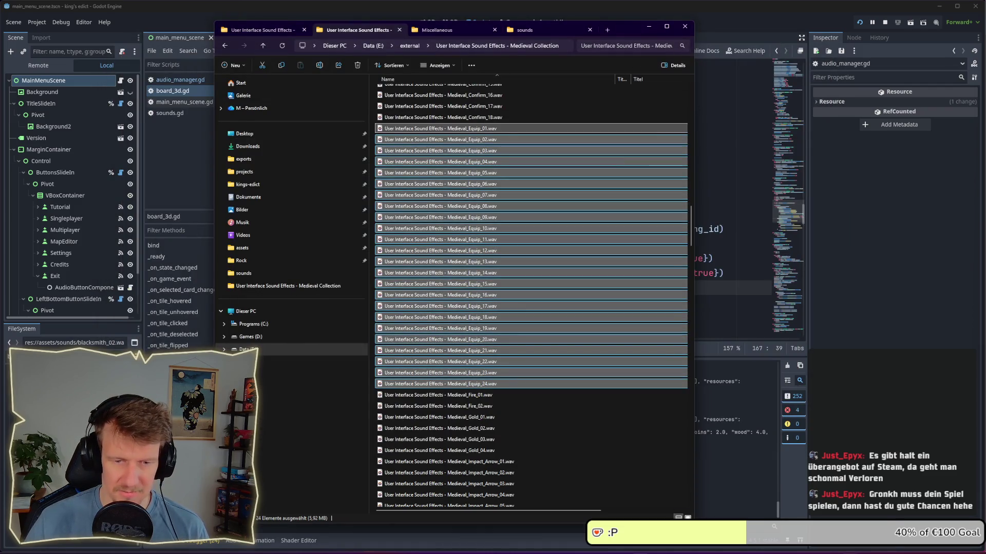
click(487, 152)
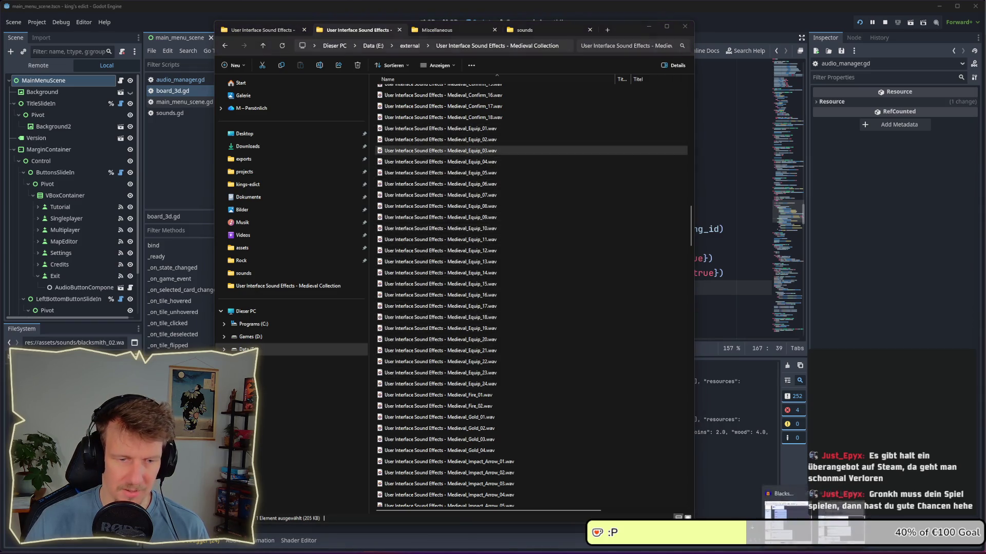
Import Equip_03.wav as a fourth Audacity track and play it with the attack tracks
mouse_move(830, 529)
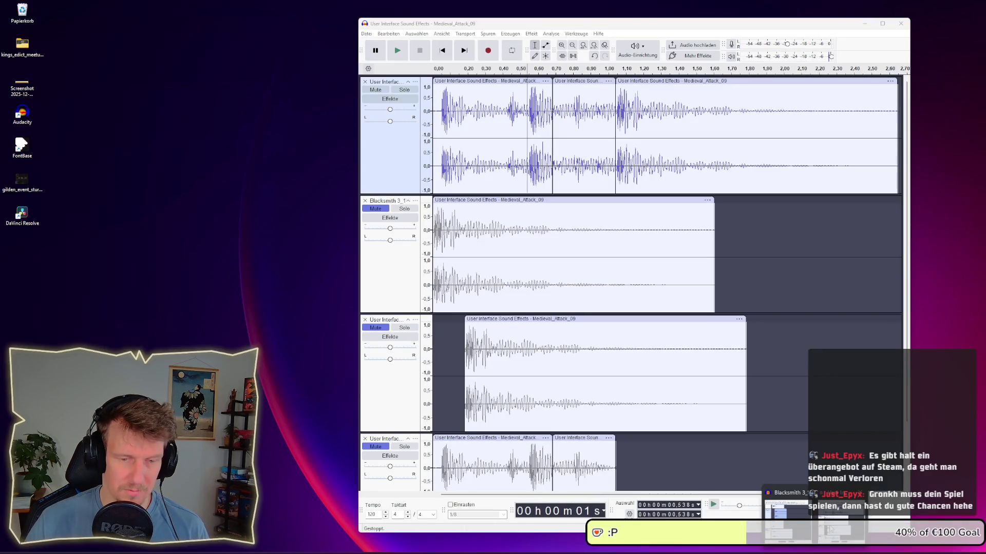
click(830, 529)
drag(542, 28, 712, 30)
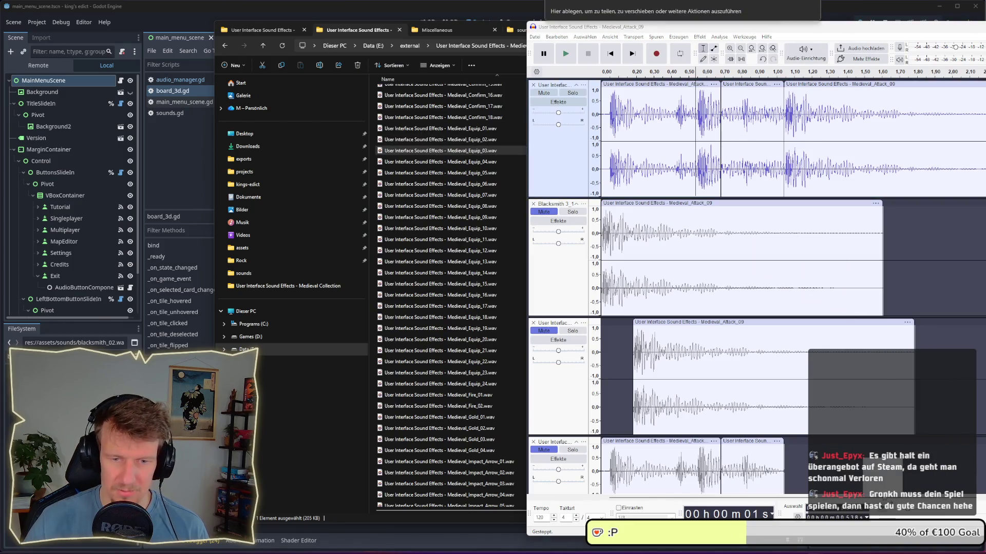
mouse_move(902, 496)
mouse_down()
mouse_move(888, 454)
mouse_move(763, 493)
mouse_move(717, 489)
mouse_move(683, 278)
mouse_up()
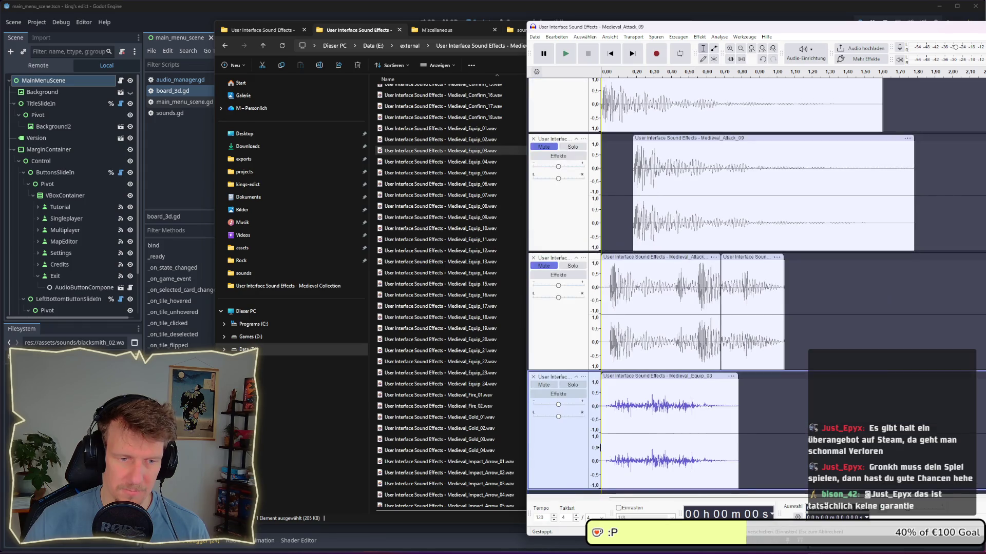
key(space)
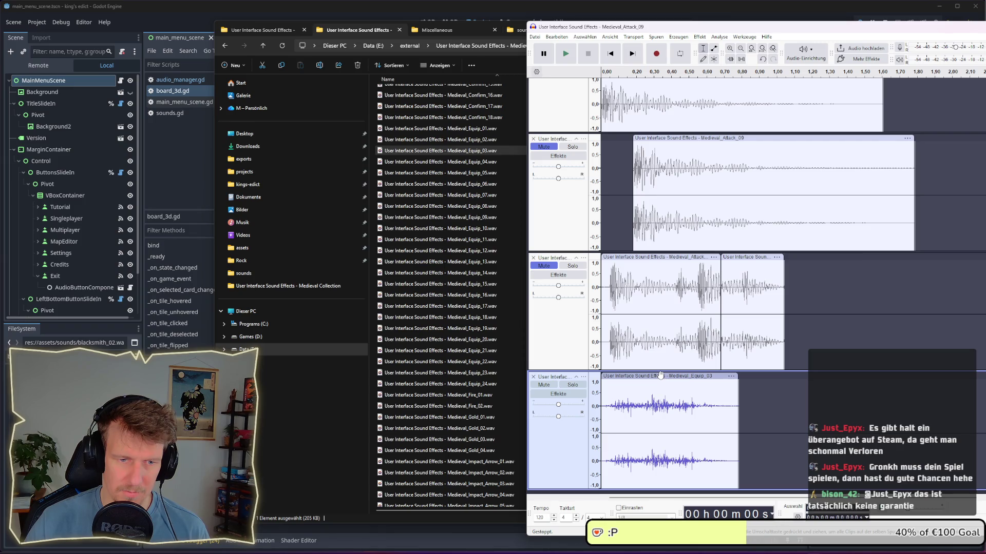
click(661, 375)
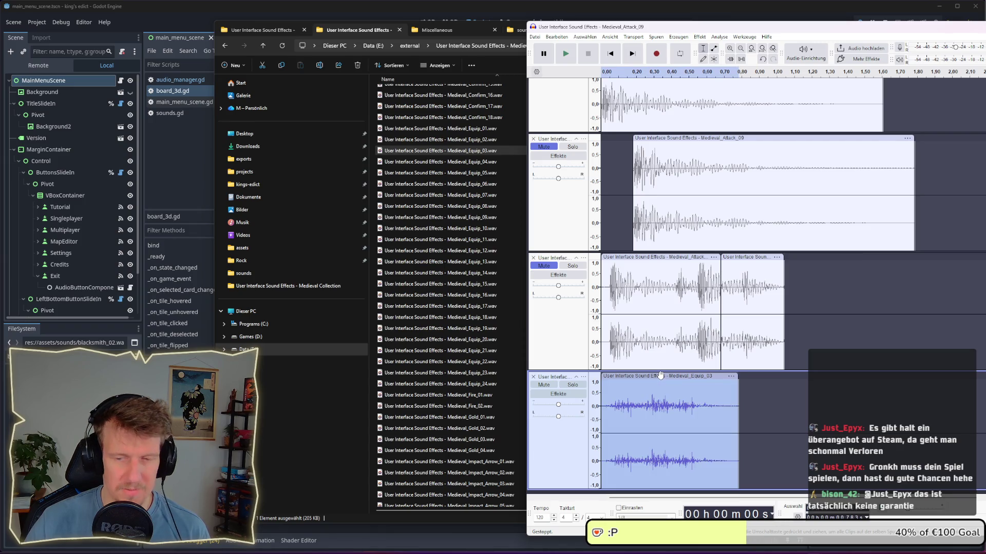
drag(817, 30, 593, 28)
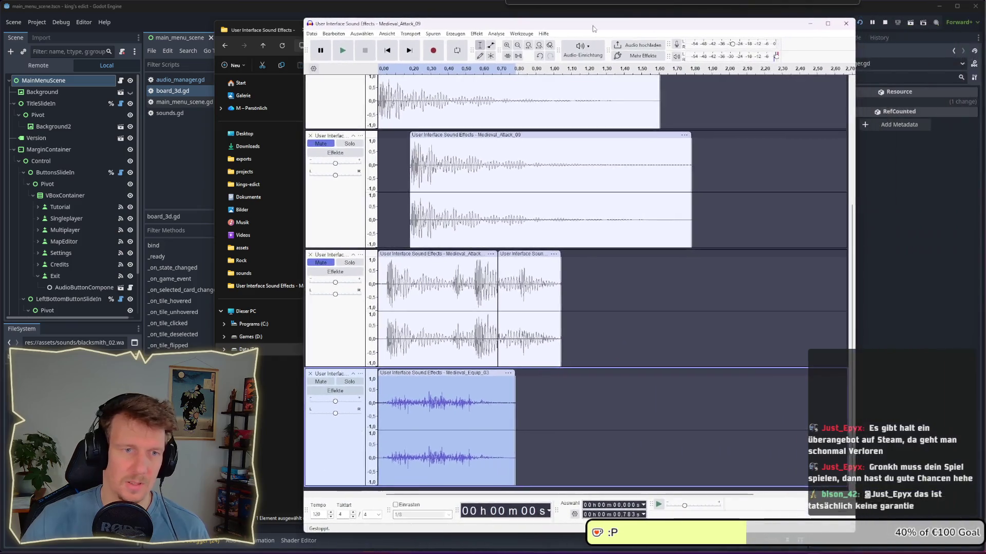
Mute the top track, play the layered tracks, then switch to the Steam store page
scroll(543, 246, up, 3)
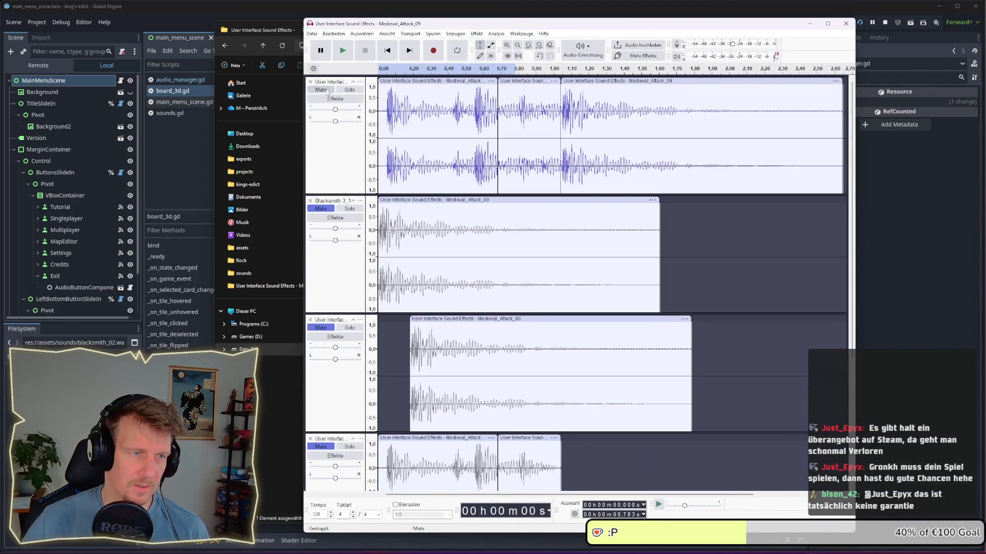
click(321, 90)
scroll(381, 418, down, 3)
key(space)
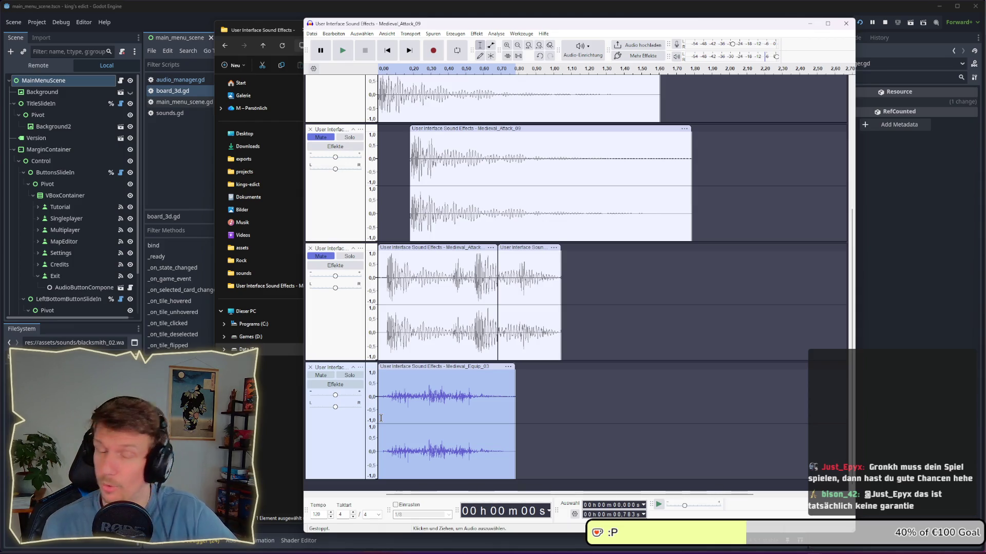
key(alt+Tab)
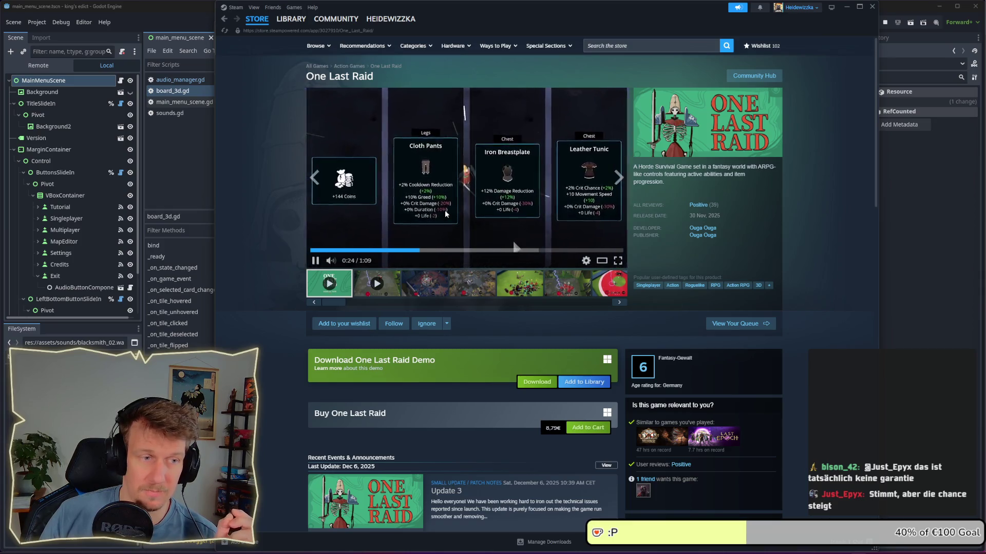
Pause the One Last Raid trailer, browse four gameplay screenshots, and minimize Steam
click(528, 178)
mouse_move(725, 207)
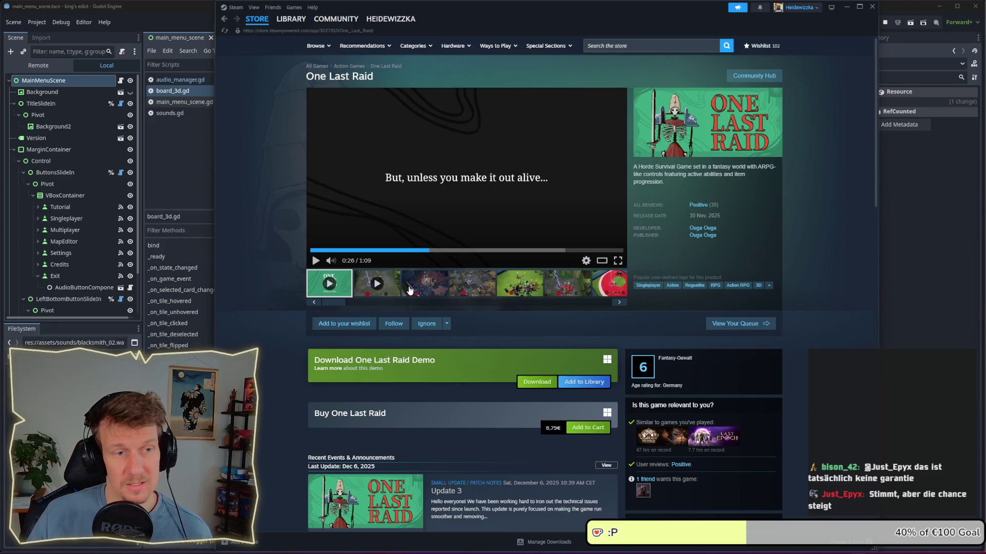
click(425, 291)
click(460, 290)
click(512, 288)
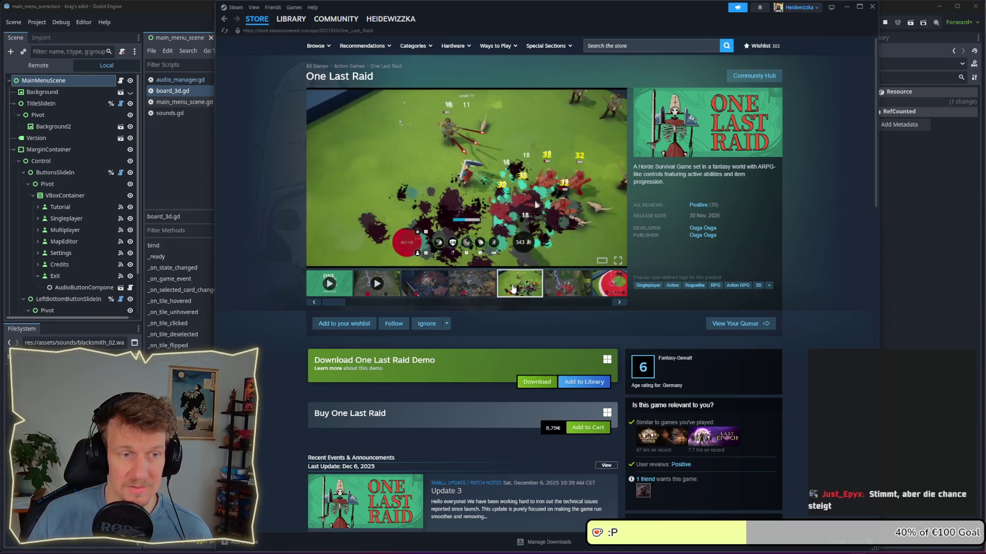
click(564, 288)
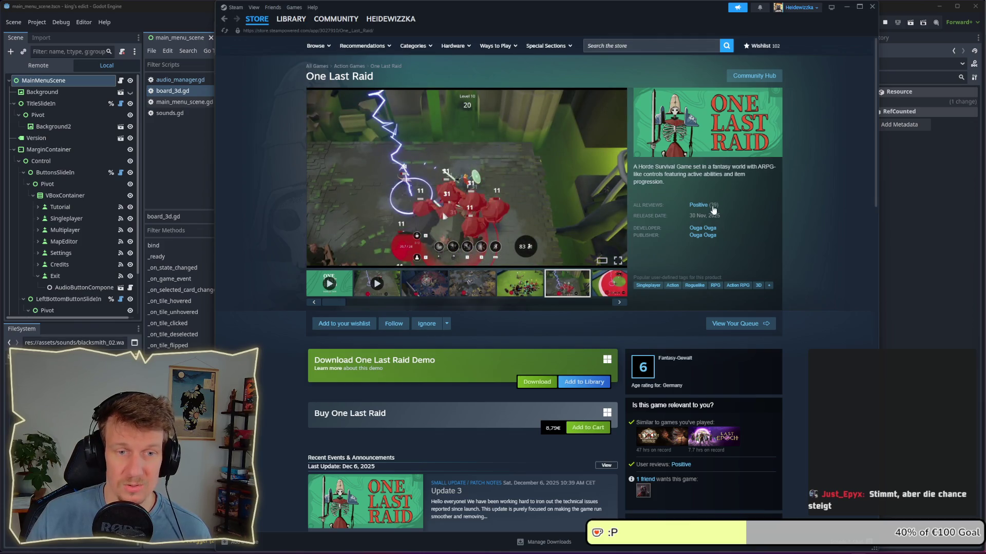
click(846, 7)
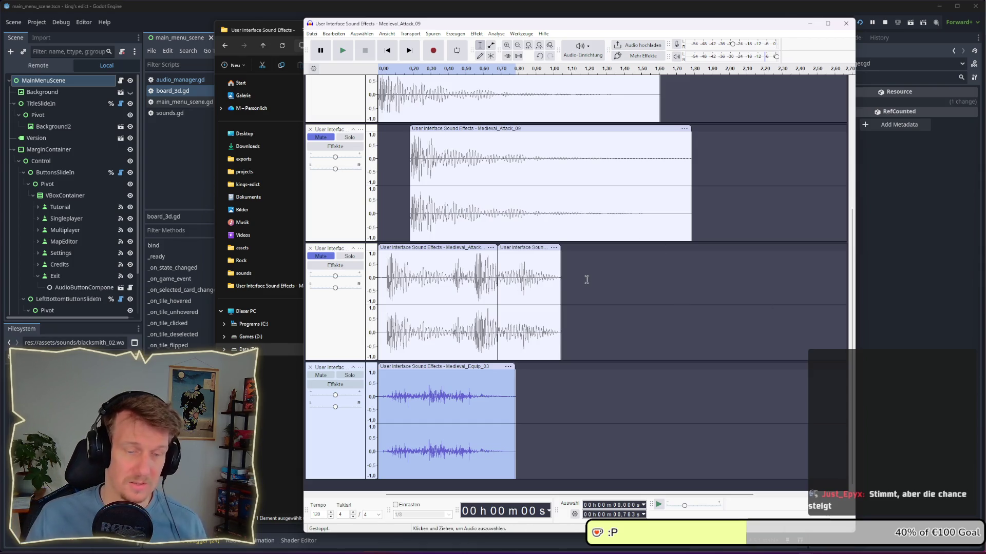
Play the Equip_03 track on its own twice, then return to File Explorer
click(266, 413)
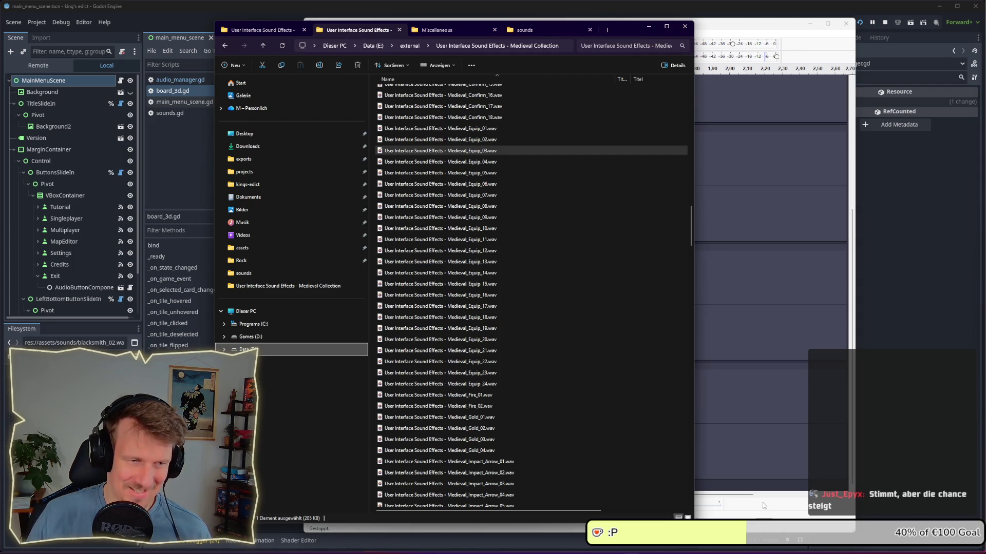
click(792, 508)
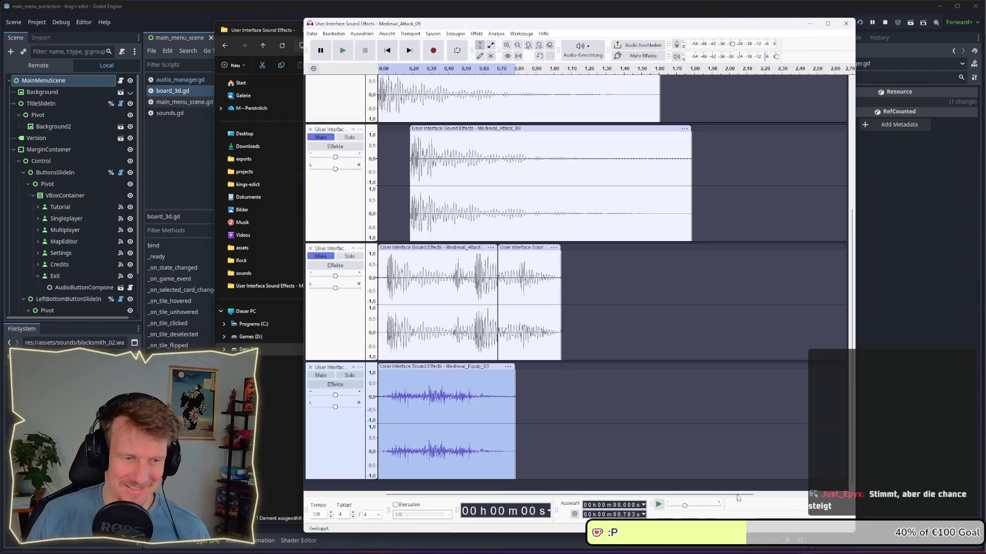
click(381, 409)
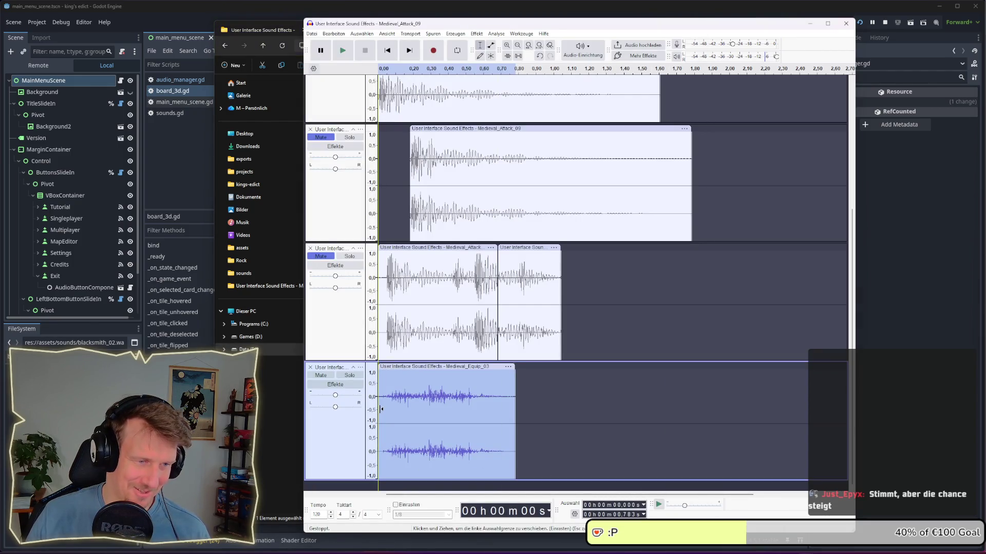
key(space)
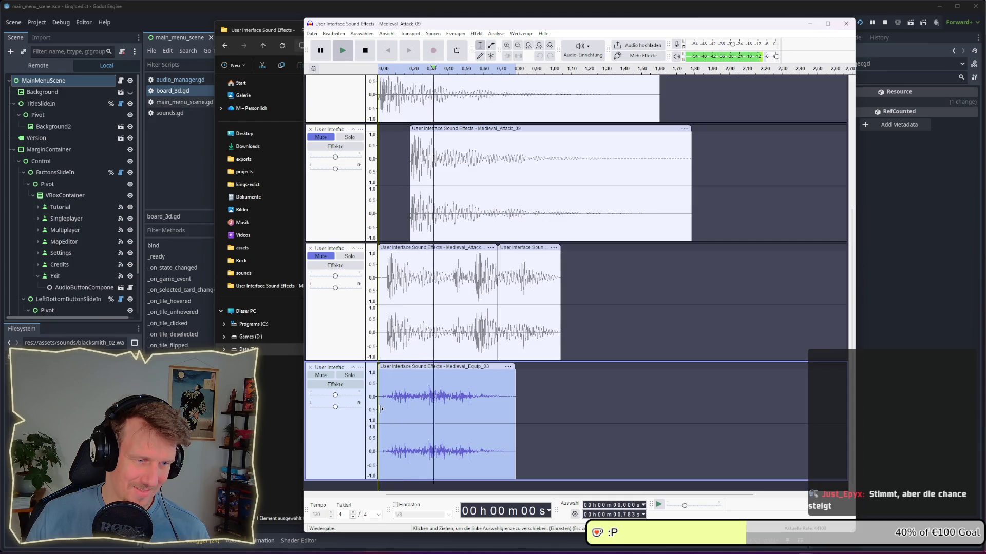
key(space)
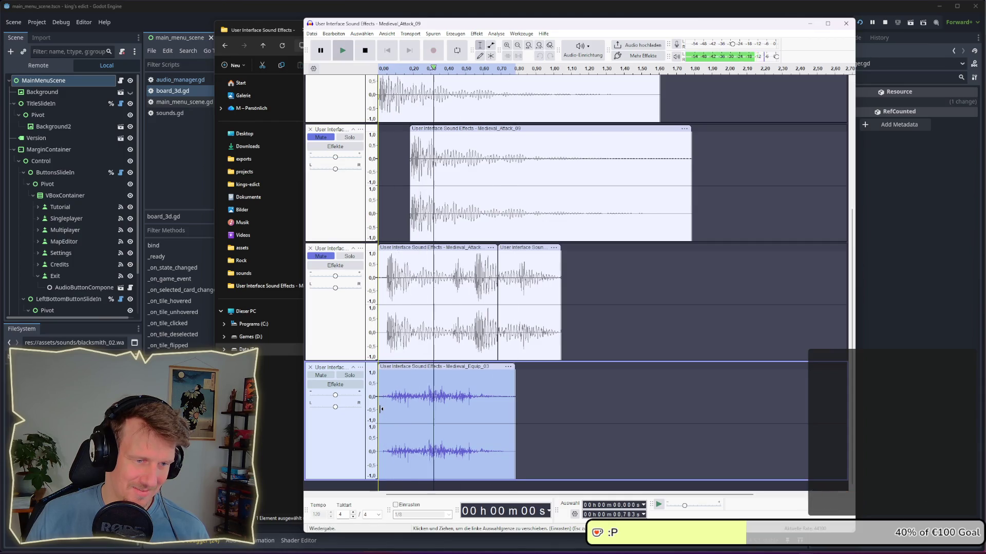
key(alt+Tab)
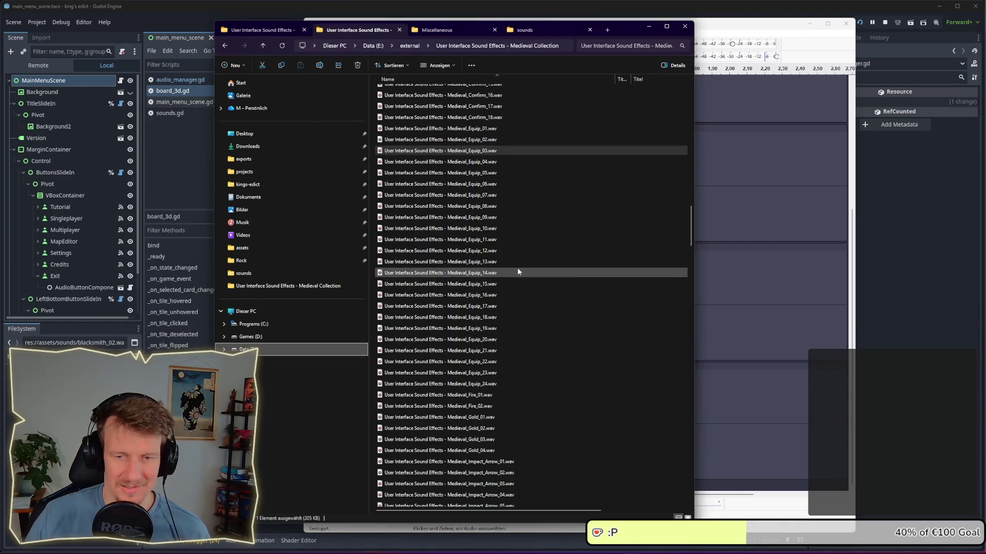
Open Impact_Arrow_01 through Impact_Arrow_05 together in Media Player
scroll(516, 267, down, 3)
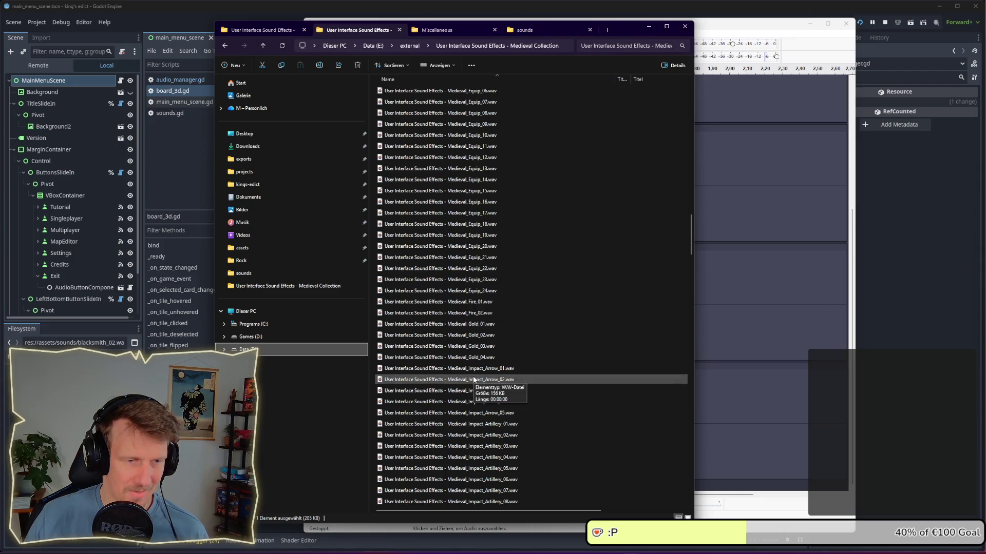
click(473, 412)
shift+click(472, 370)
right_click(473, 371)
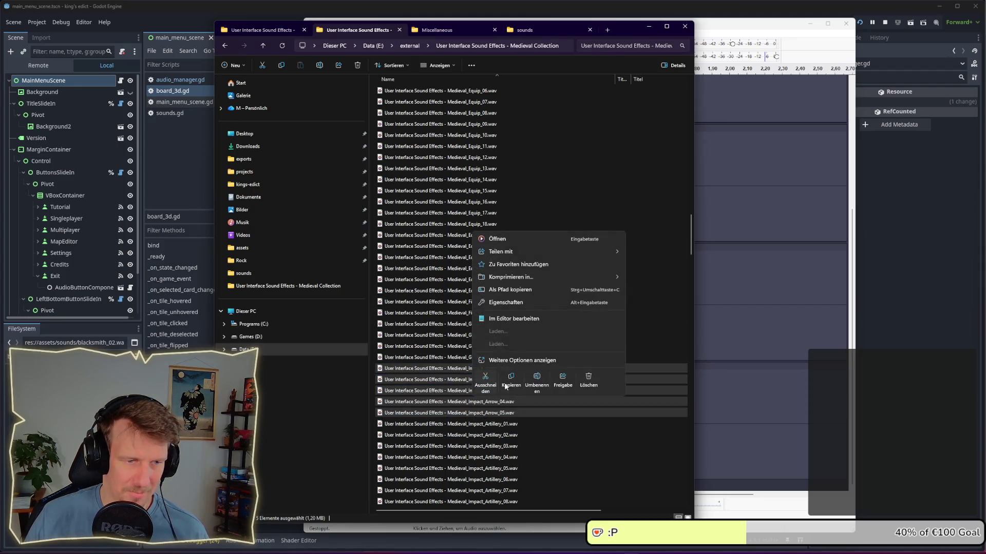
click(498, 241)
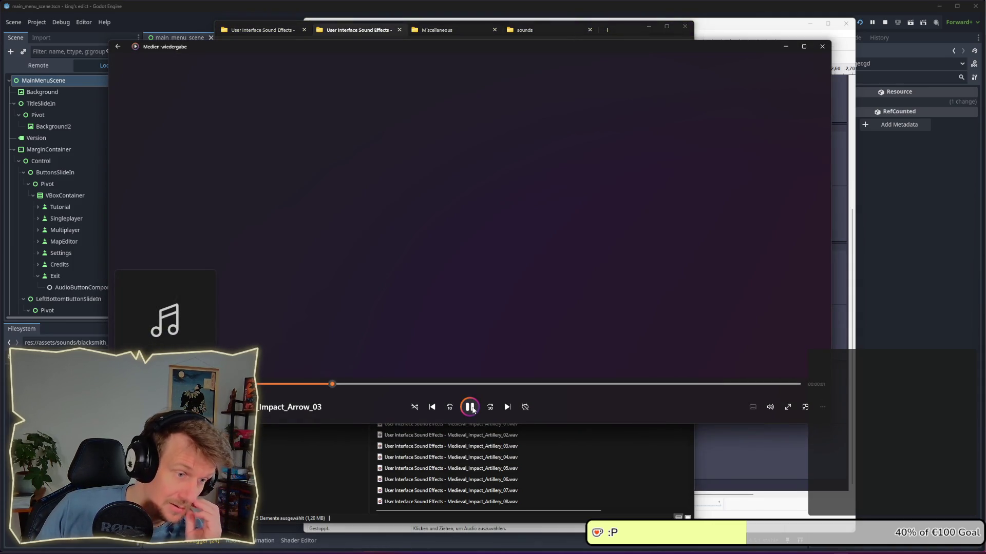
Audition the arrow clips, settle on Impact_Arrow_03, close the player and select it
click(431, 407)
click(429, 408)
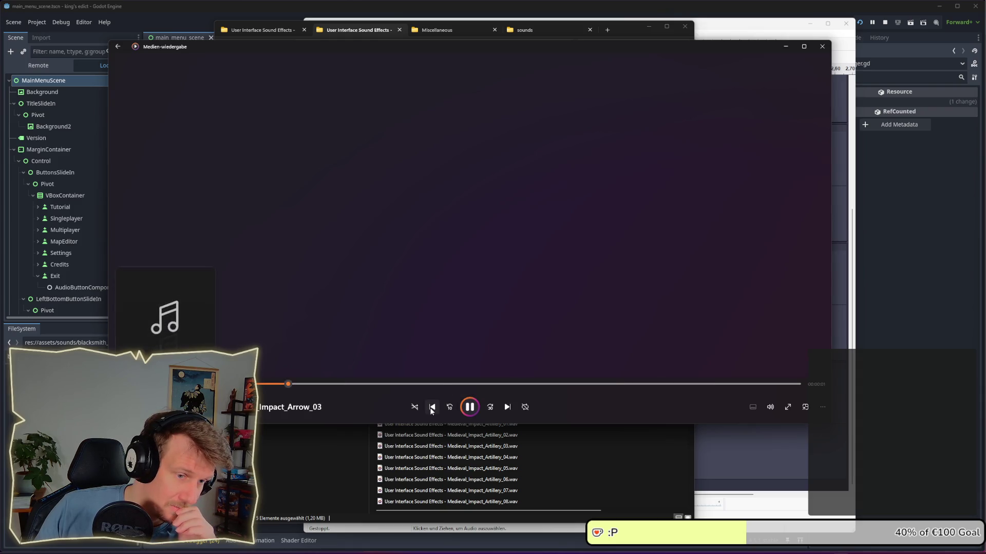
click(468, 407)
click(431, 407)
click(786, 46)
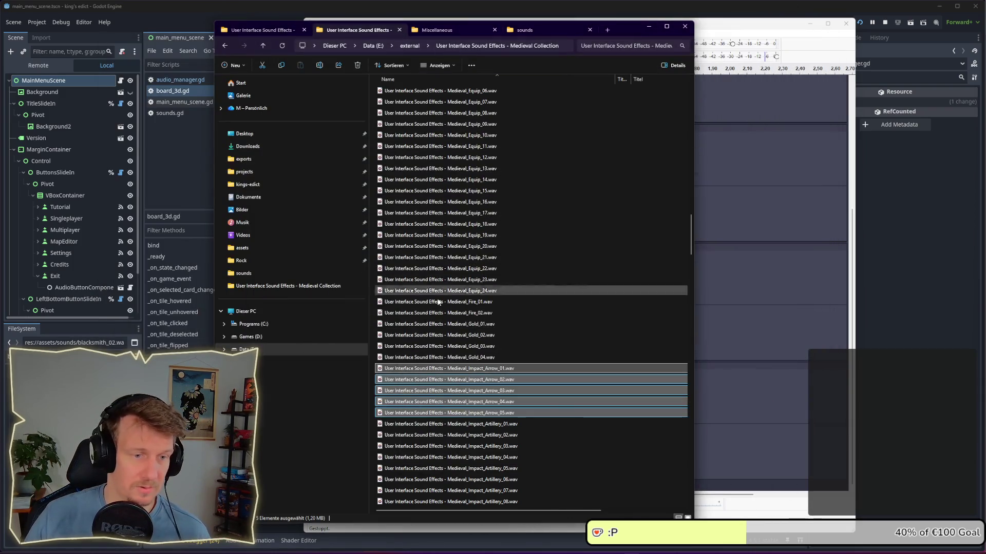
click(468, 392)
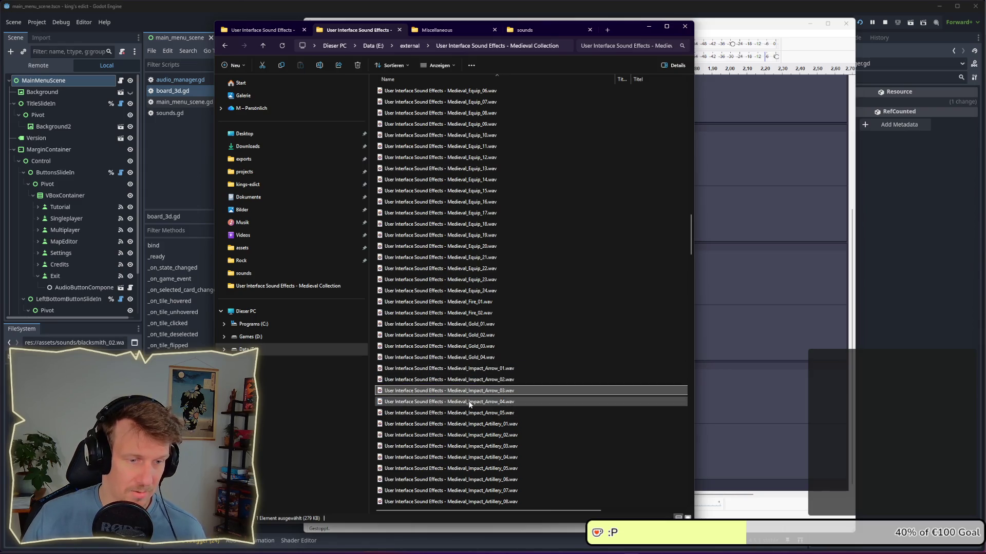
scroll(469, 404, down, 3)
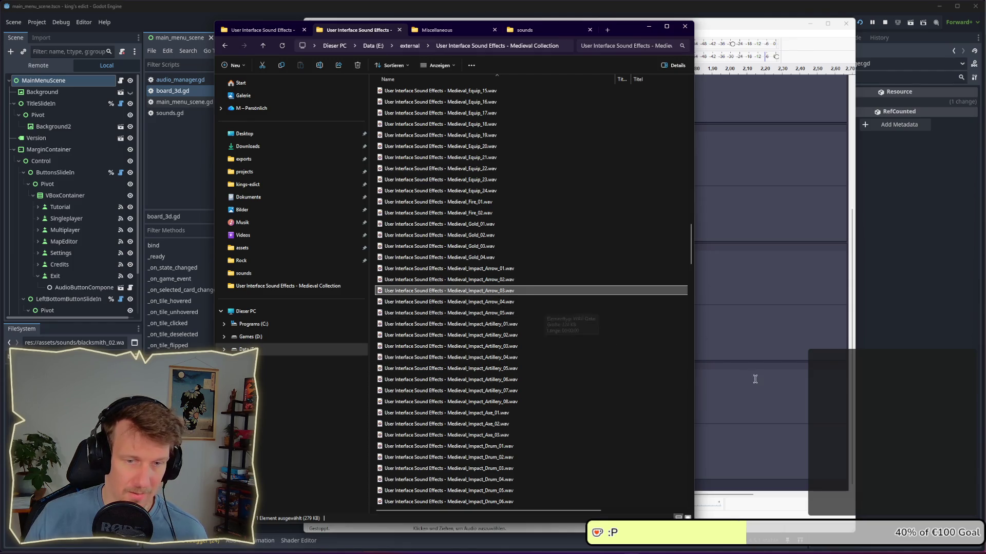
Import Impact_Arrow_03.wav as a new track and move its clip to the timeline start
mouse_move(492, 291)
mouse_down()
mouse_move(739, 441)
mouse_move(731, 452)
mouse_up()
drag(488, 371, 539, 387)
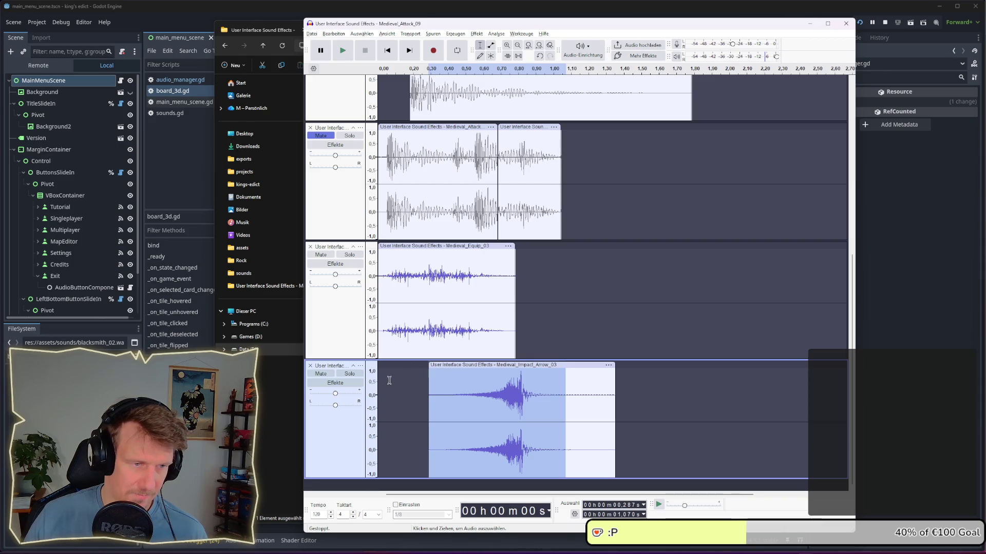
click(378, 382)
key(space)
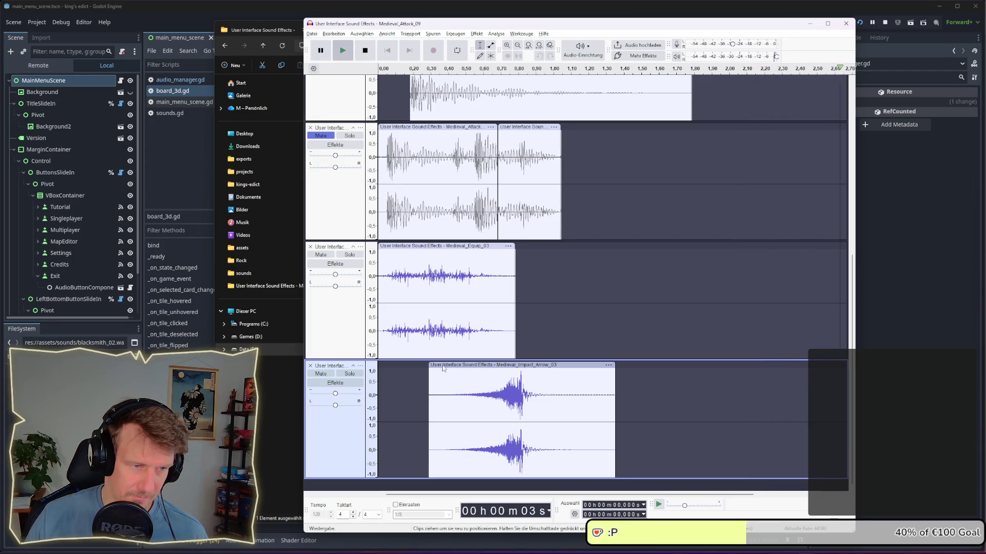
drag(460, 366, 410, 372)
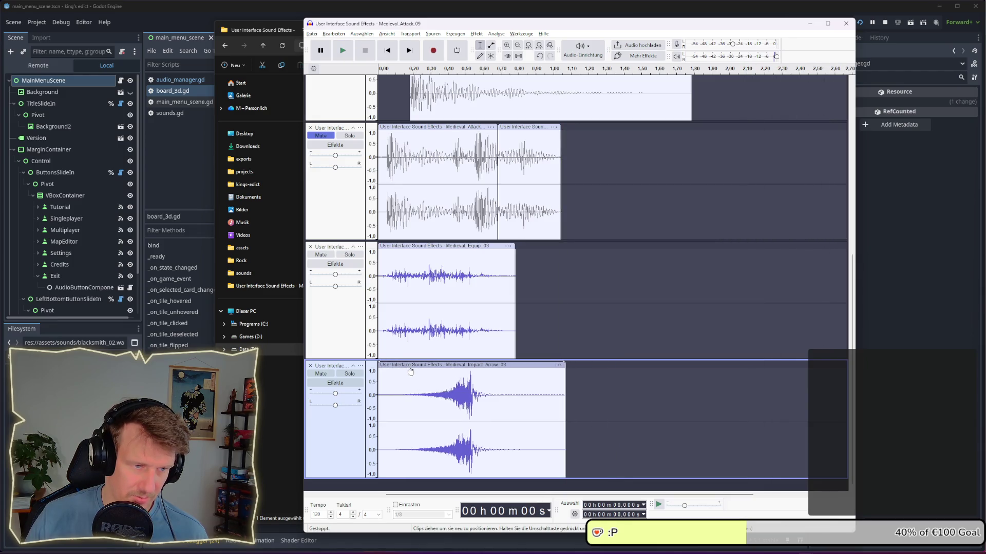
Mute Equip_03, duplicate the arrow clip onto a new track and offset the copy to about 0.37 s
click(321, 254)
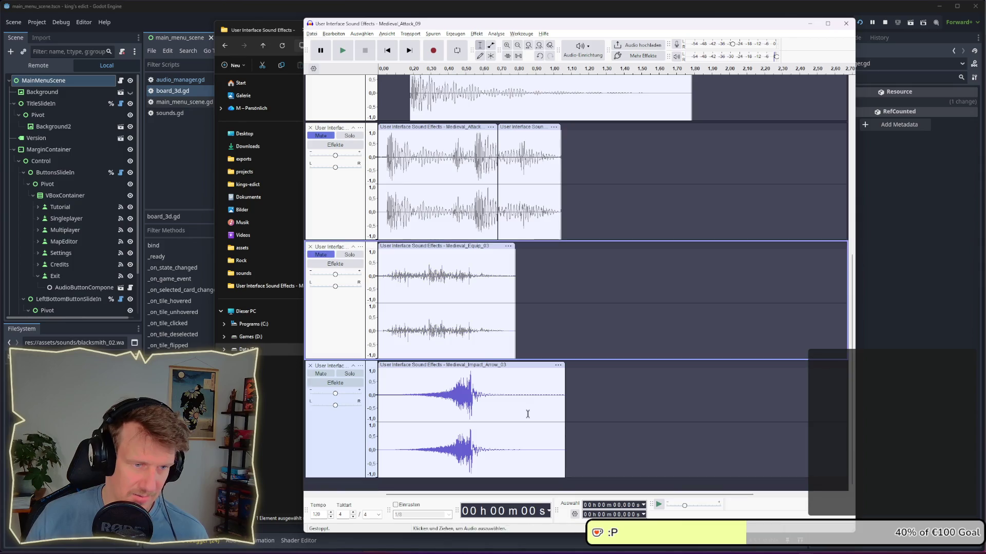
double_click(461, 413)
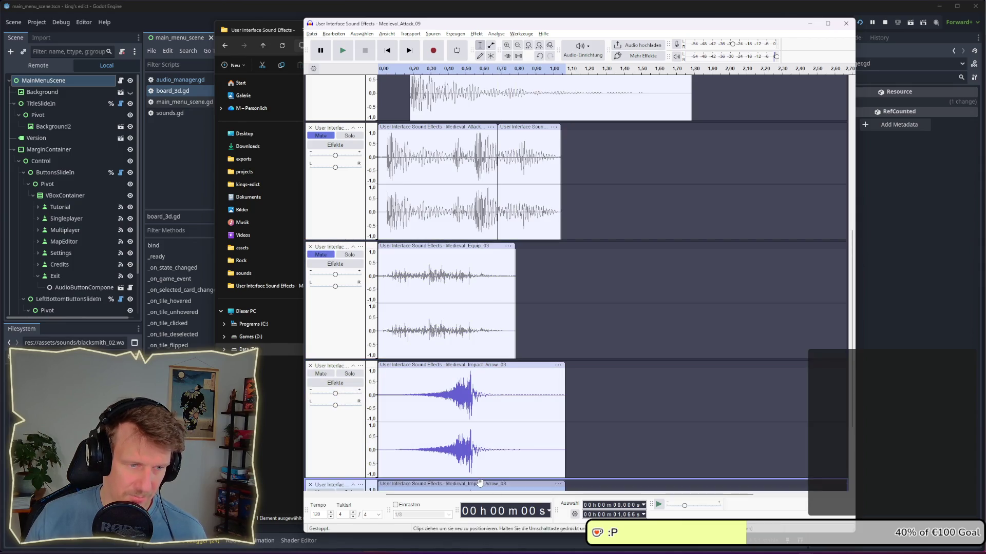
key(ctrl+d)
drag(455, 385, 519, 385)
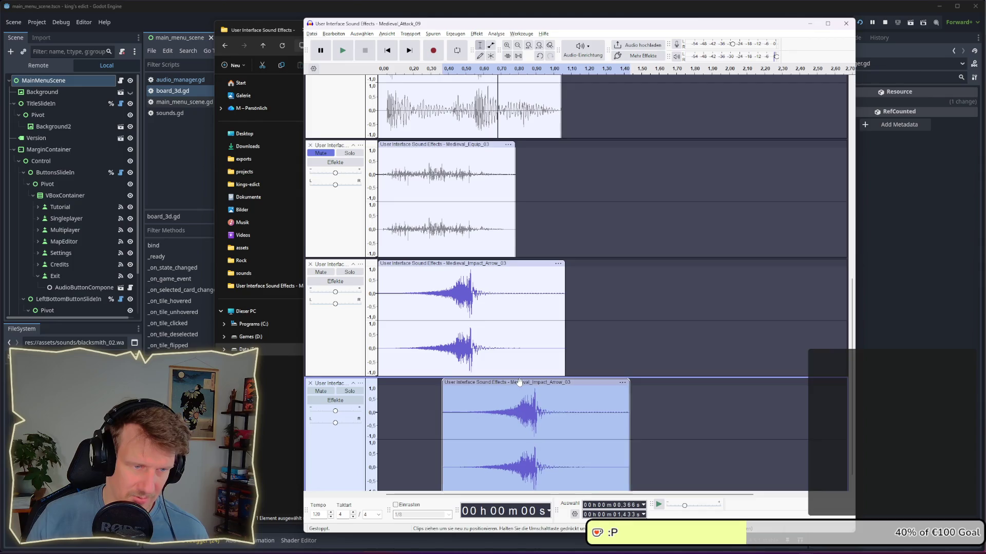
click(378, 281)
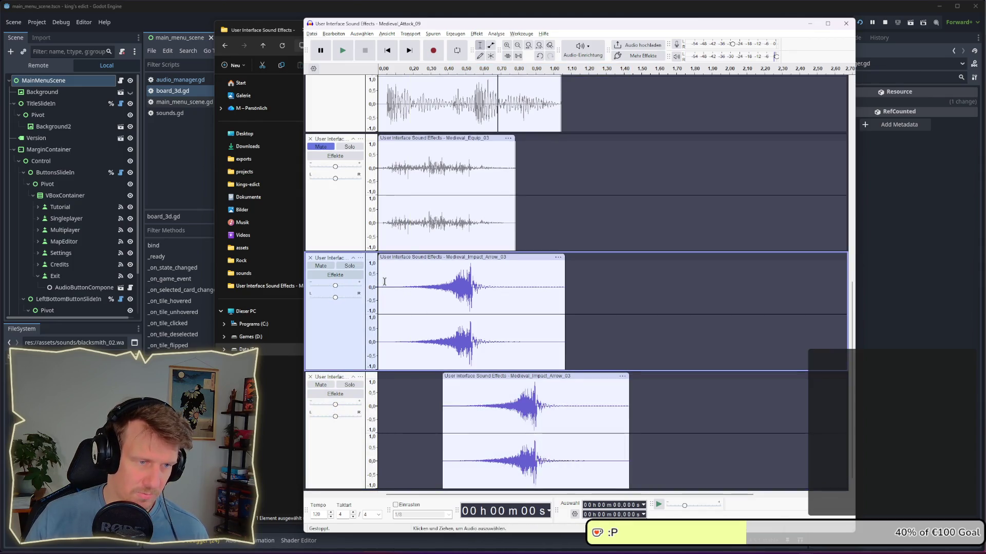
key(space)
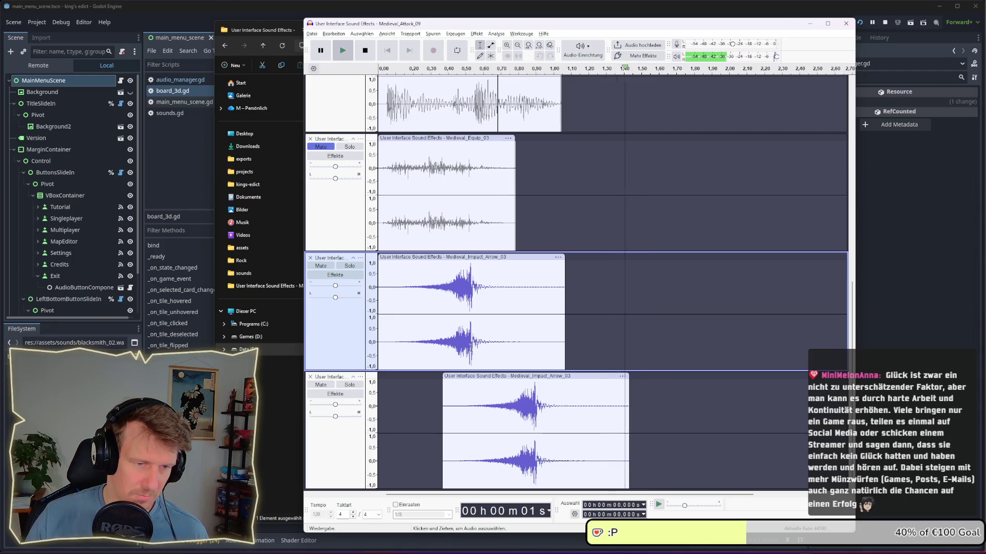
Nudge the bottom arrow copy slightly earlier, unmute Equip_03 and audition all layers together
drag(513, 381, 495, 380)
click(380, 328)
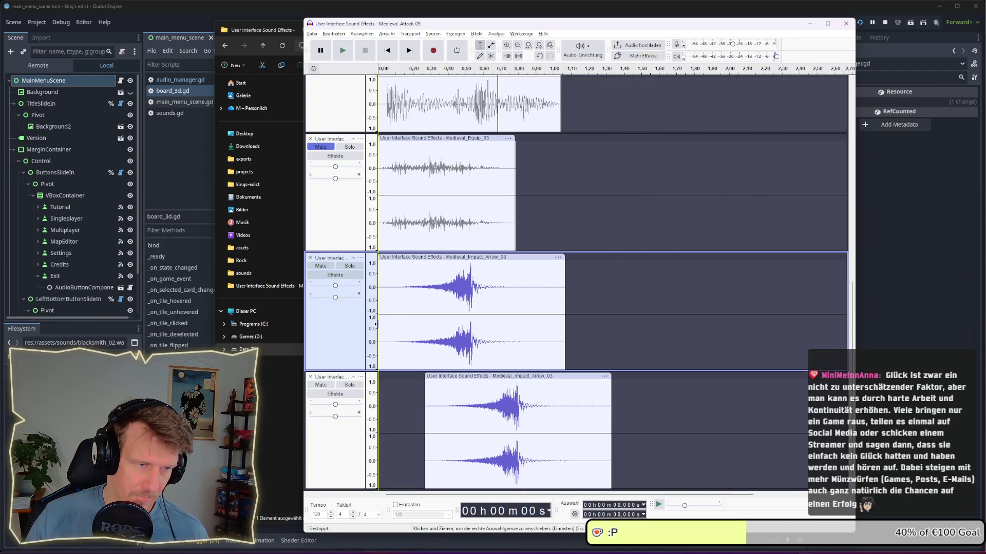
key(space)
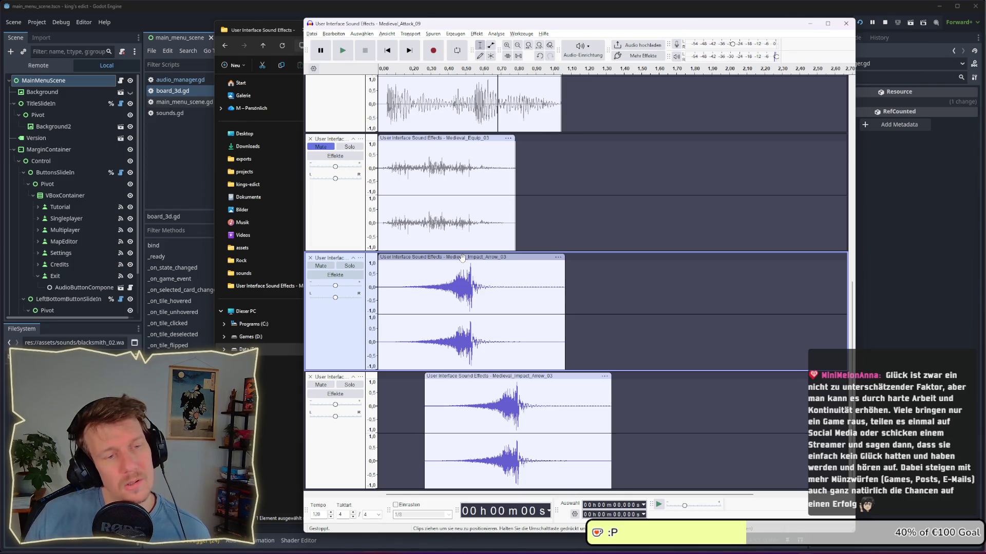
click(462, 258)
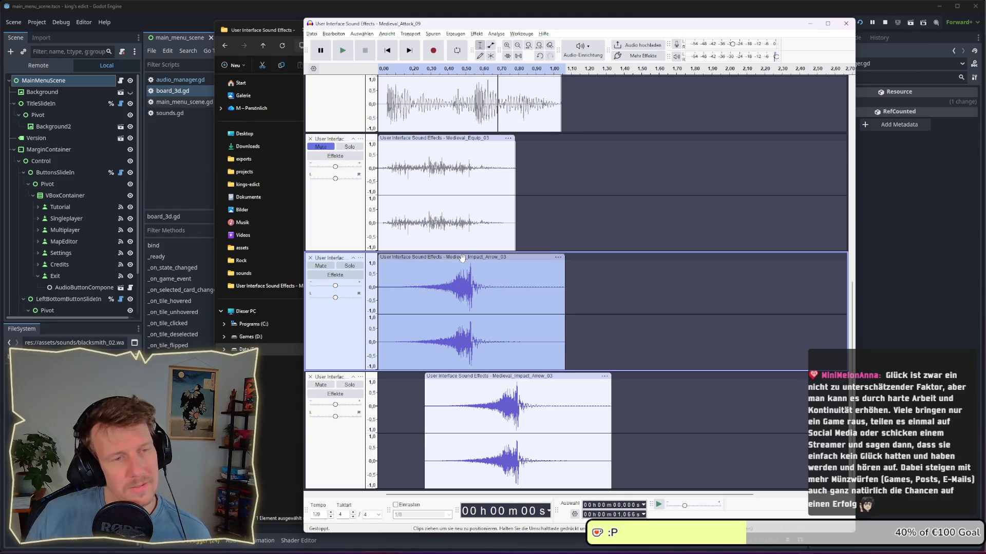
click(327, 150)
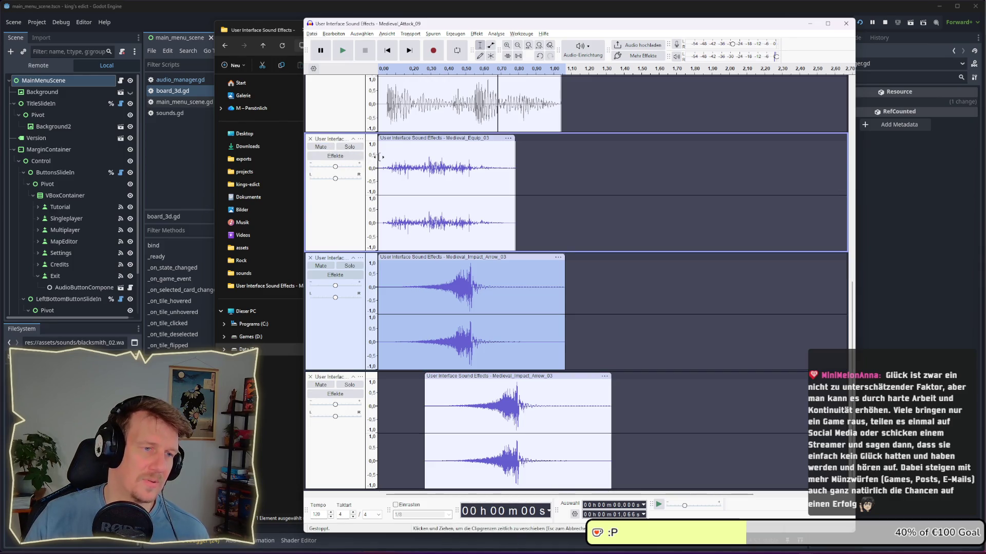
click(379, 170)
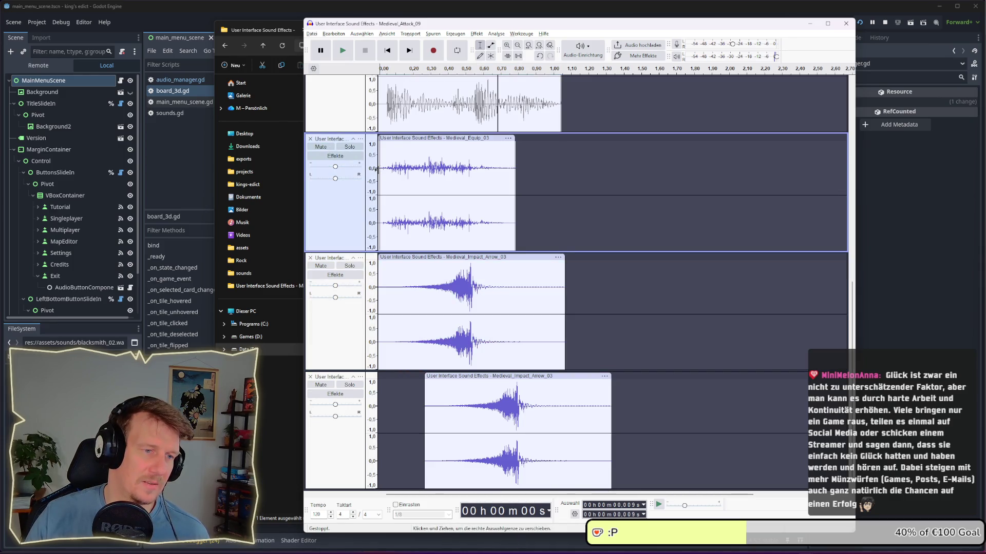
key(space)
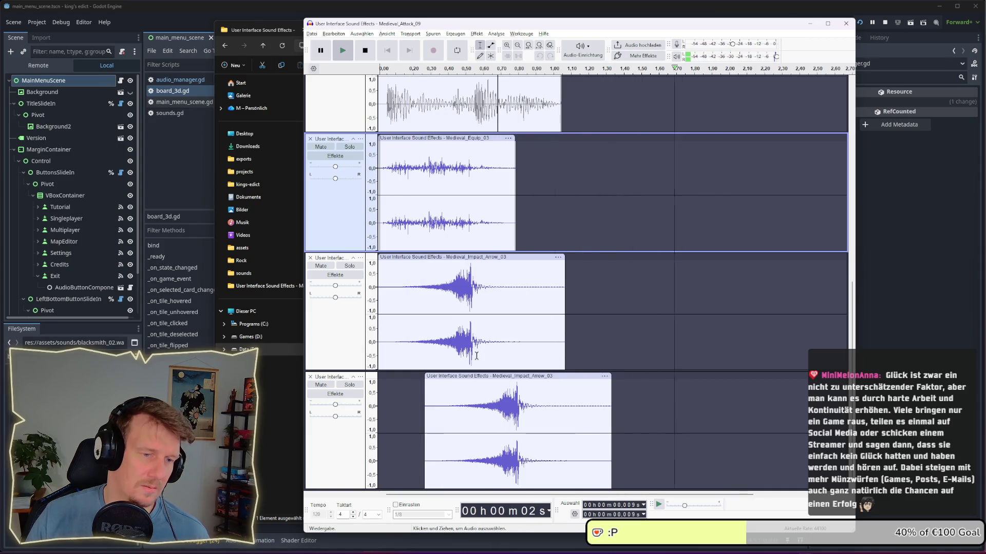
Shift both Impact_Arrow_03 clips slightly later and play the adjusted mix
drag(478, 257, 493, 256)
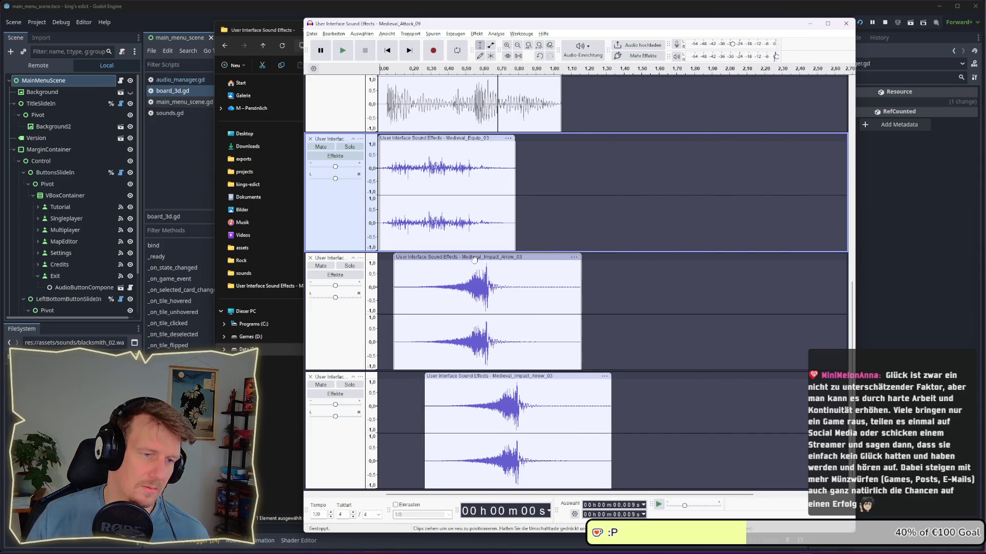
drag(520, 376, 529, 376)
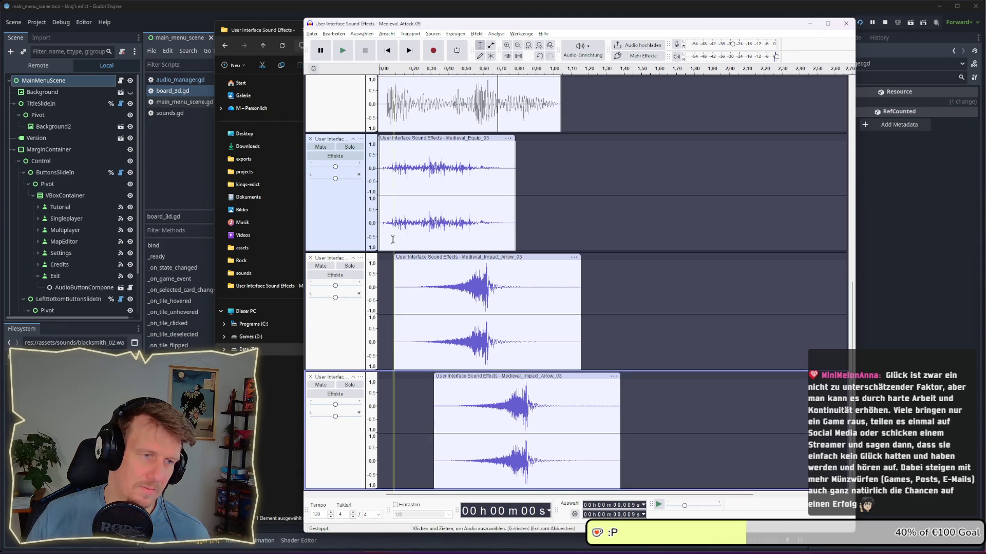
click(379, 213)
key(space)
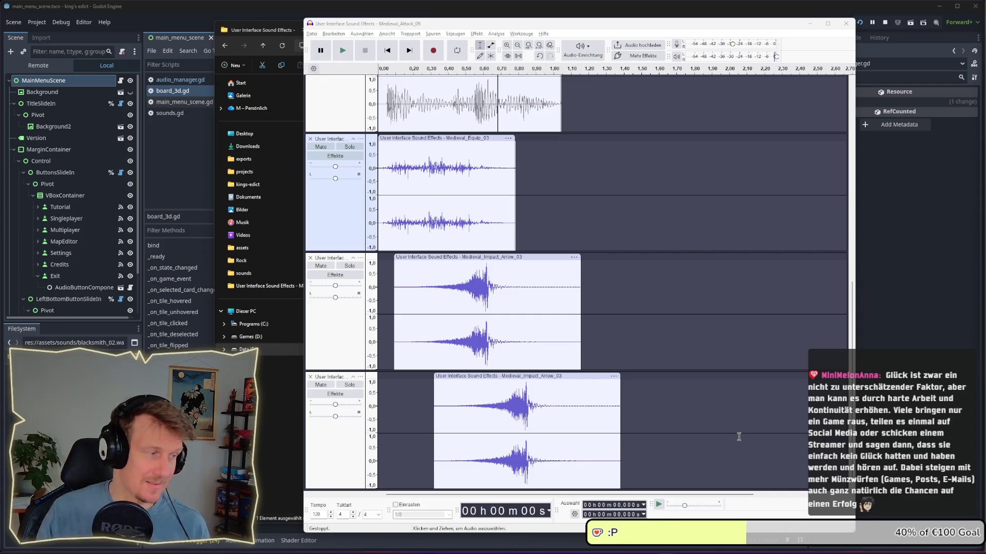
drag(726, 26, 706, 22)
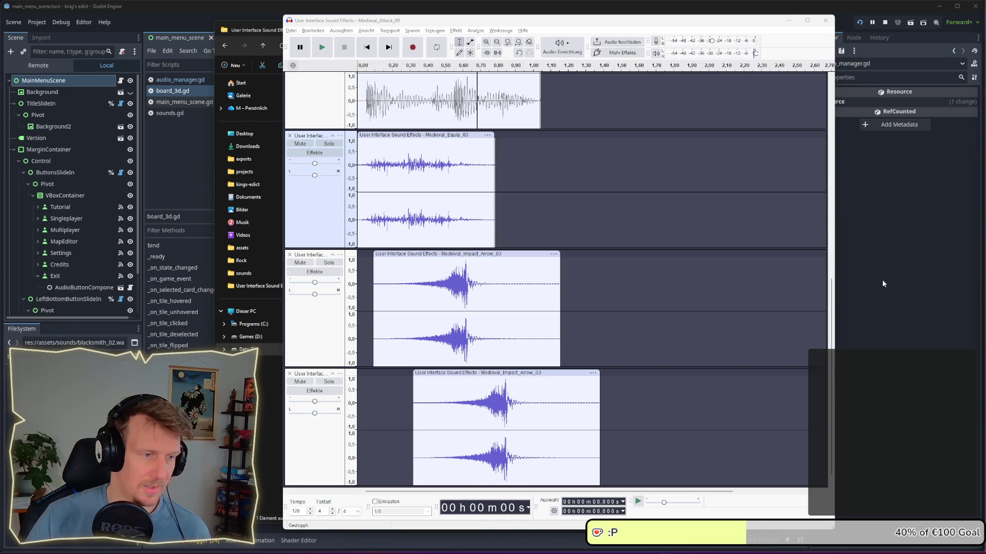
Select Medieval_Interaction_01 through Interaction_22 in Explorer and open them all with Öffnen
key(alt+Tab)
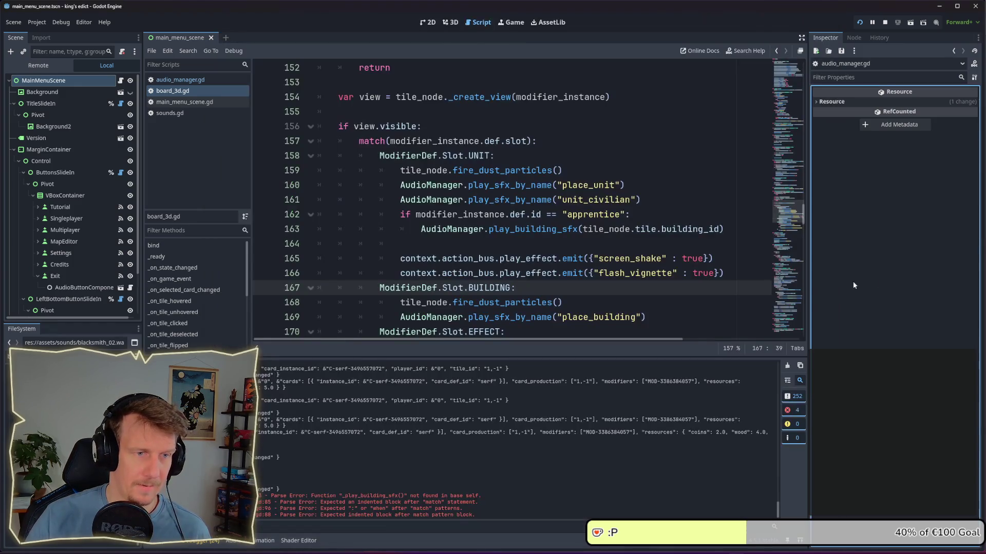
key(alt+Tab)
key(alt+Tab)
key(alt+Tab)
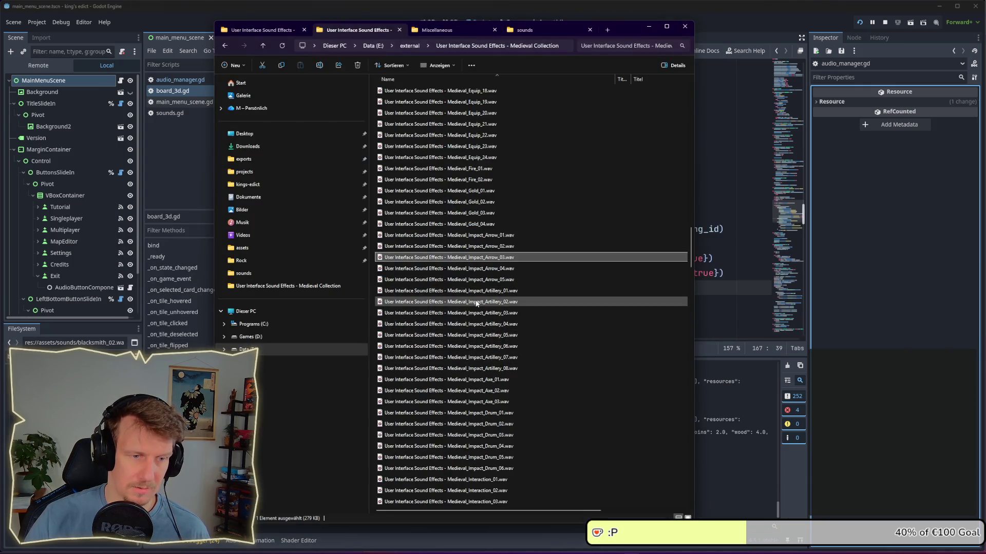
scroll(476, 303, down, 1)
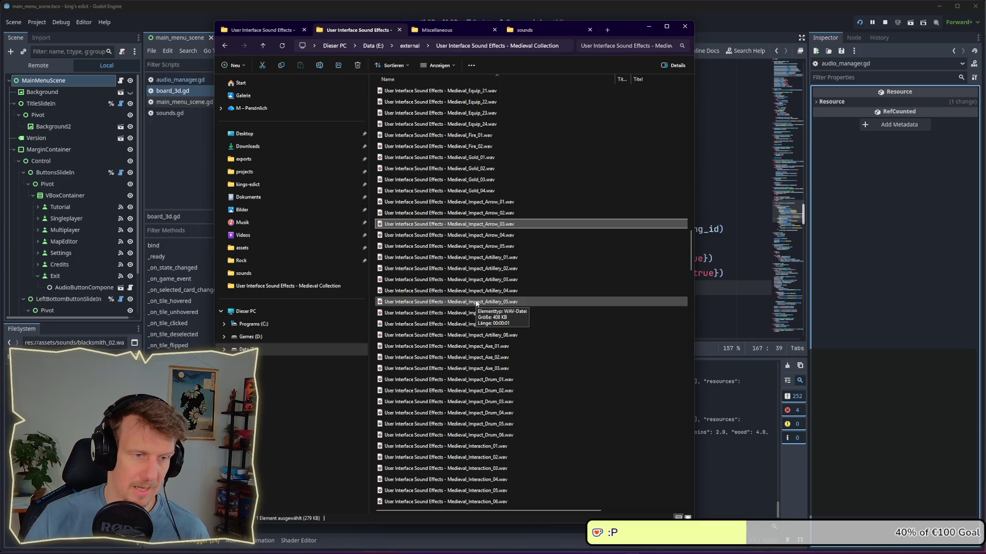
scroll(476, 302, down, 7)
scroll(476, 303, down, 6)
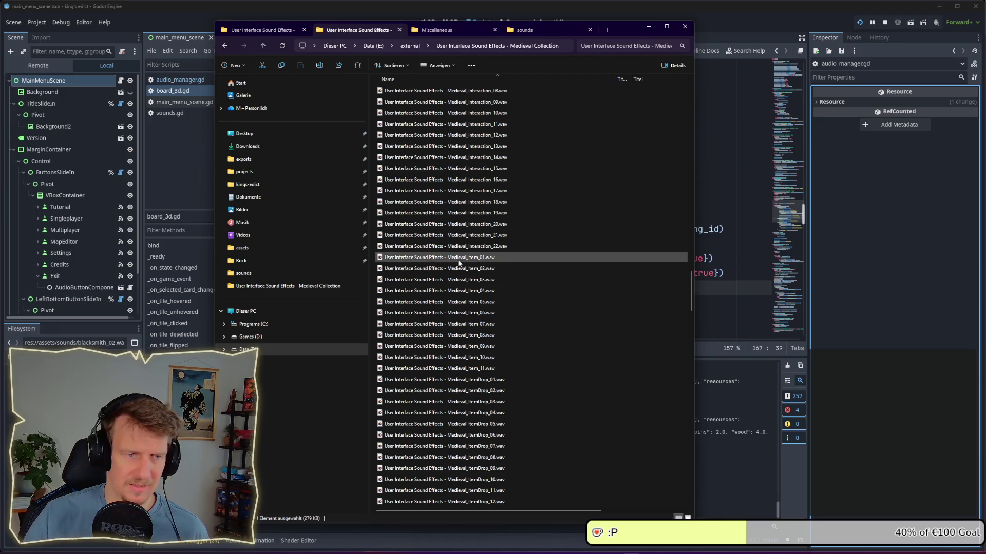
scroll(462, 257, up, 3)
click(493, 112)
shift+click(480, 346)
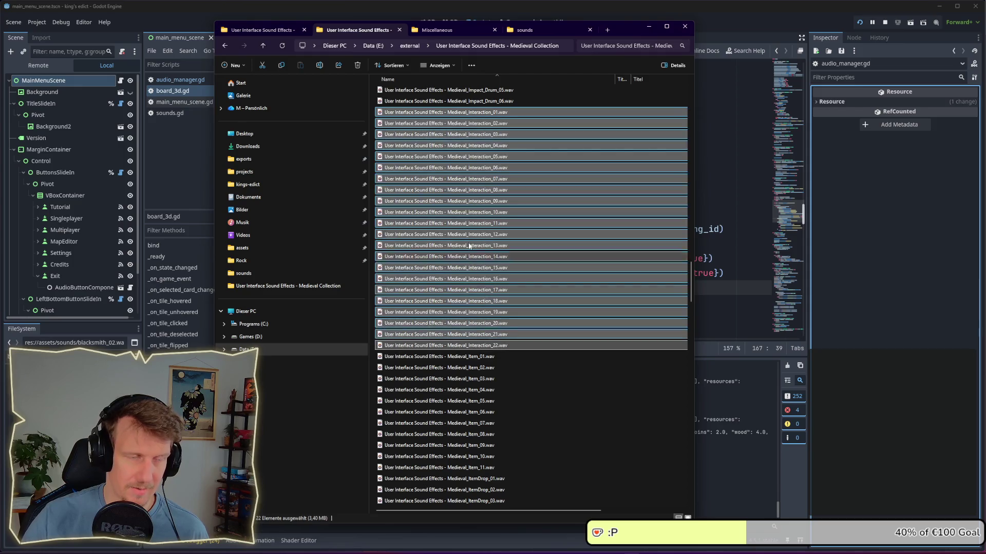
right_click(465, 113)
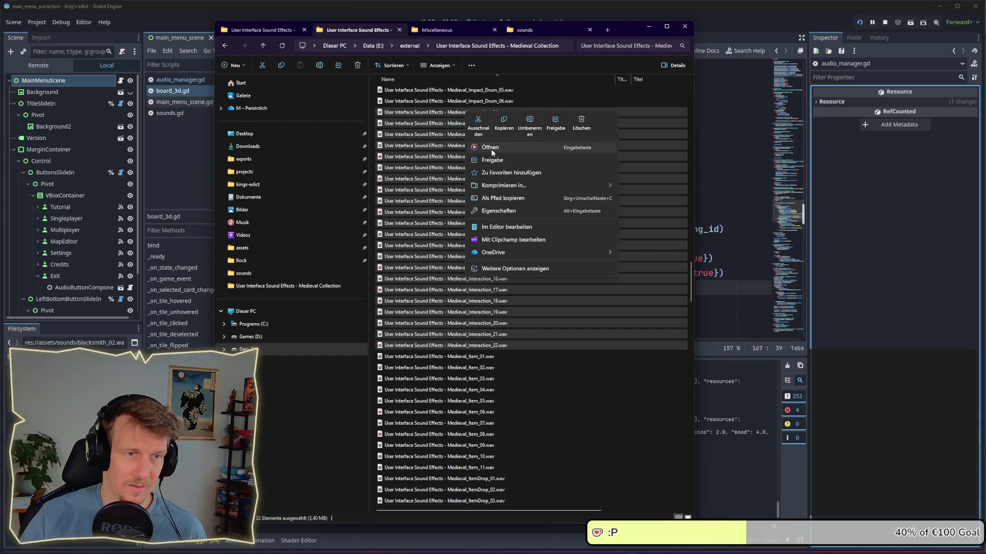
click(490, 148)
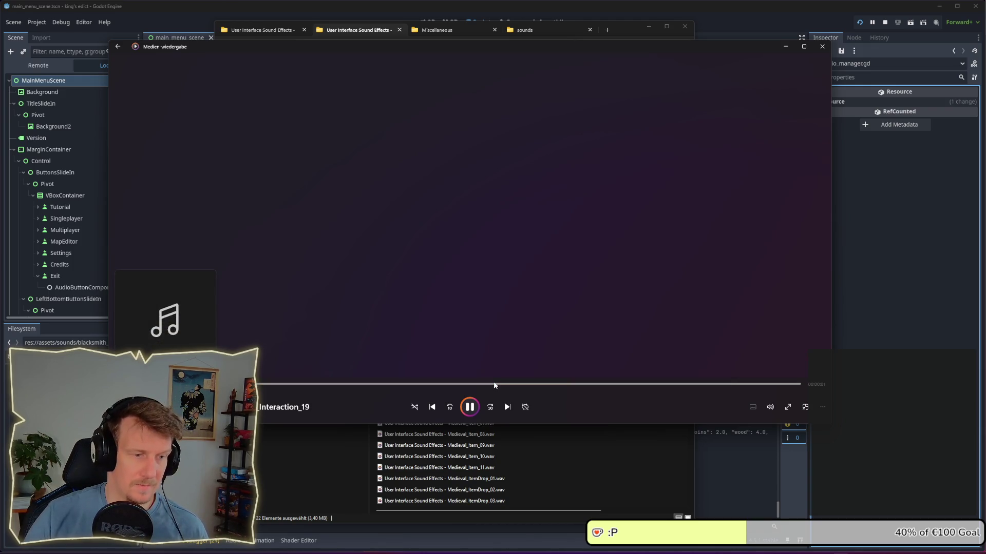
Step through the Interaction sounds, replaying Interaction_16 and moving on to Interaction_17, then close the player
click(430, 409)
click(430, 408)
click(430, 408)
click(430, 409)
click(430, 408)
click(470, 407)
click(507, 407)
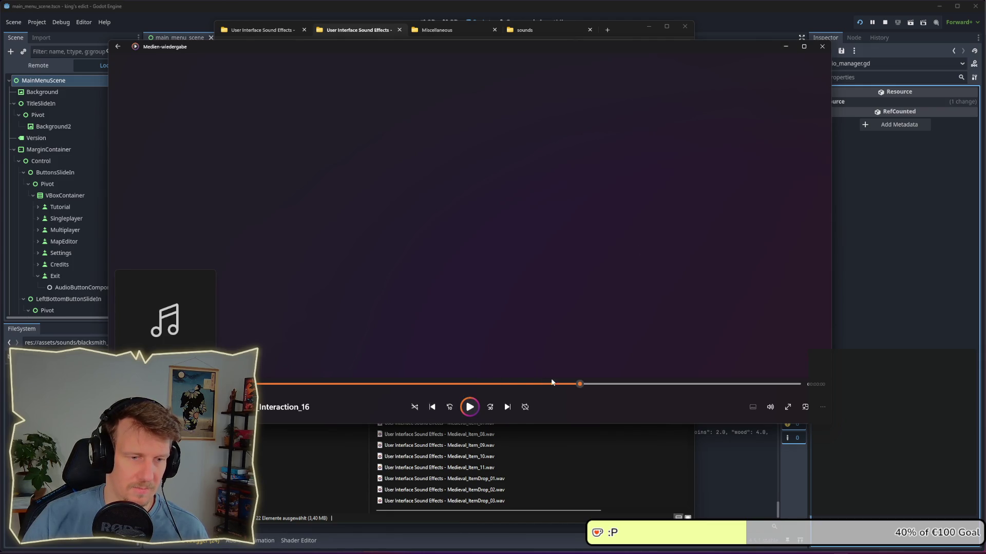
click(436, 409)
click(469, 408)
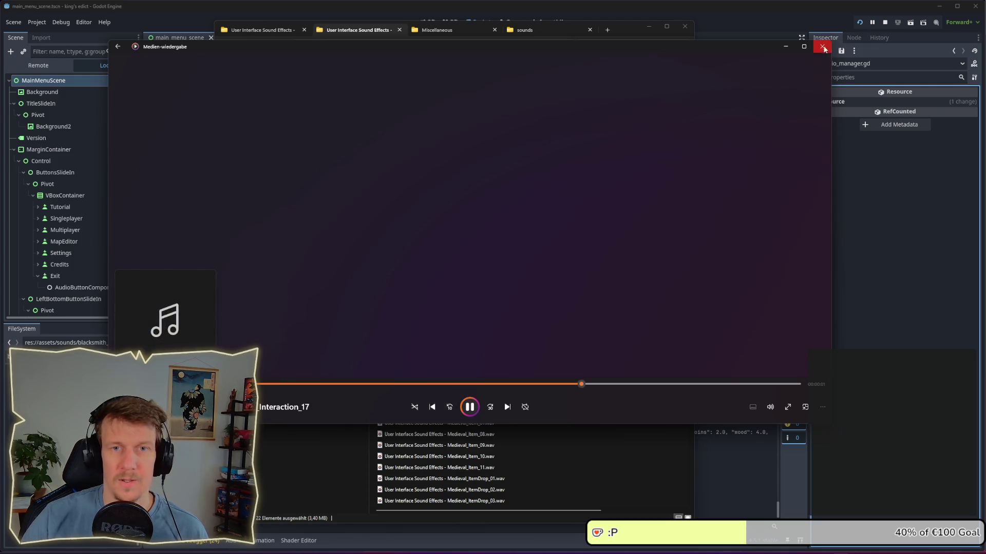
click(885, 23)
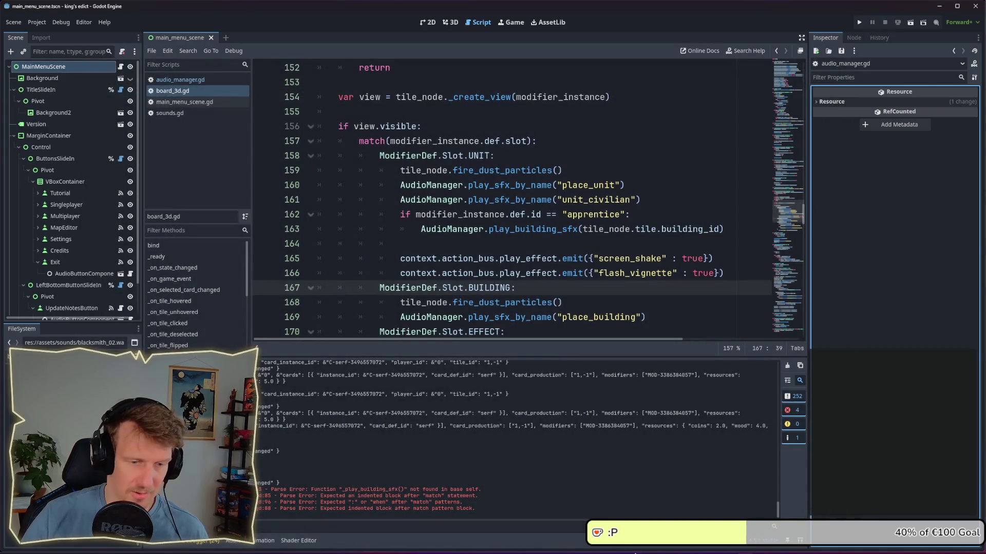
Select only Medieval_Interaction_16.wav in the sound effects folder, then glance at Audacity and return to Explorer
mouse_move(658, 548)
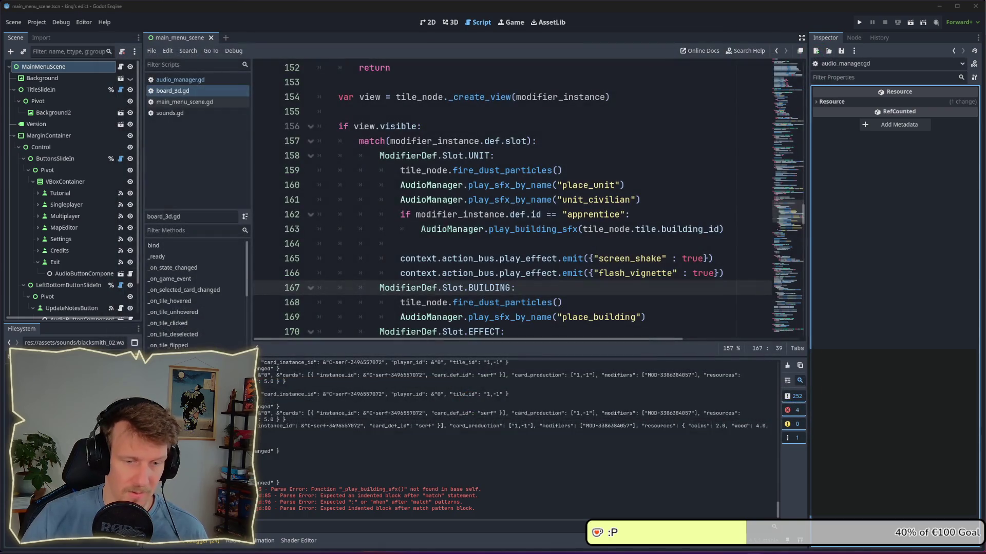
click(658, 549)
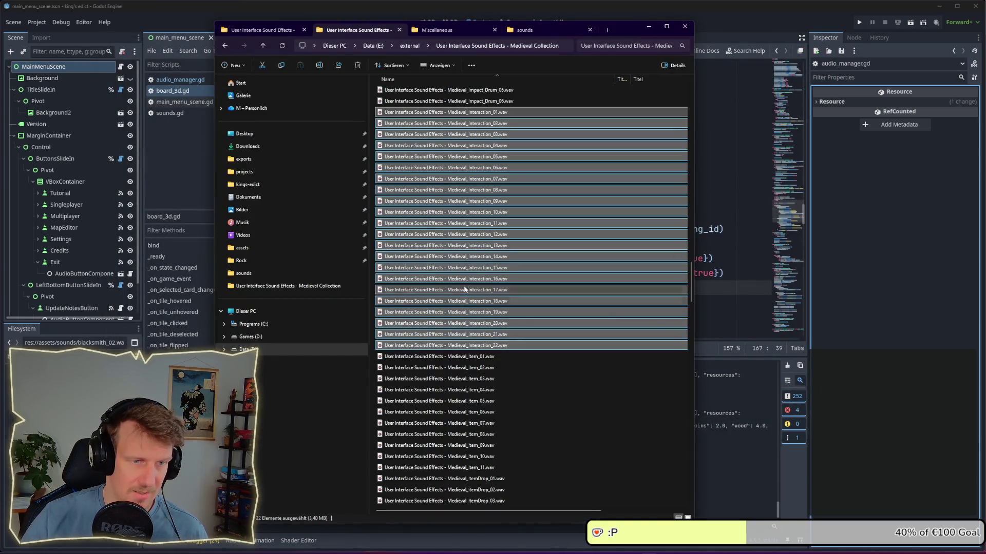
click(468, 280)
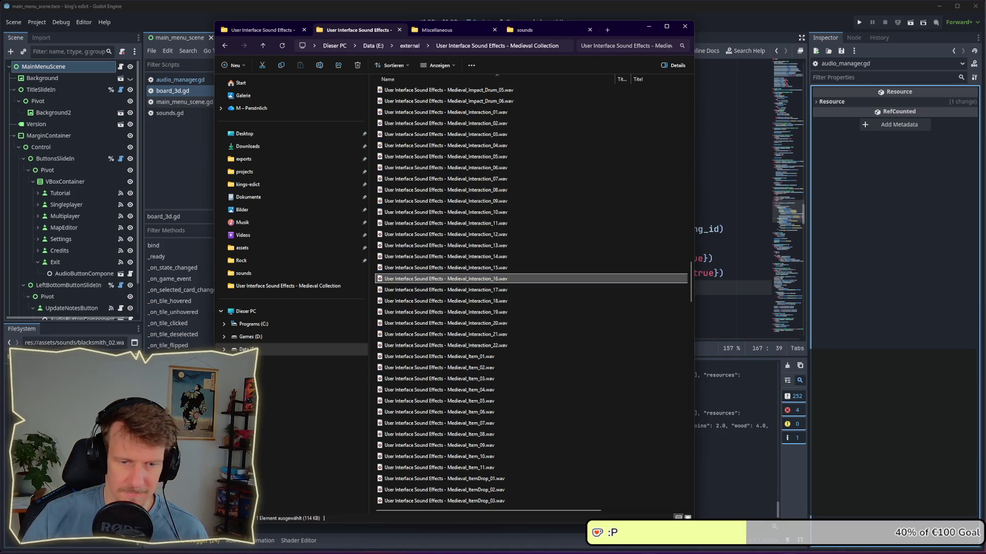
mouse_move(821, 548)
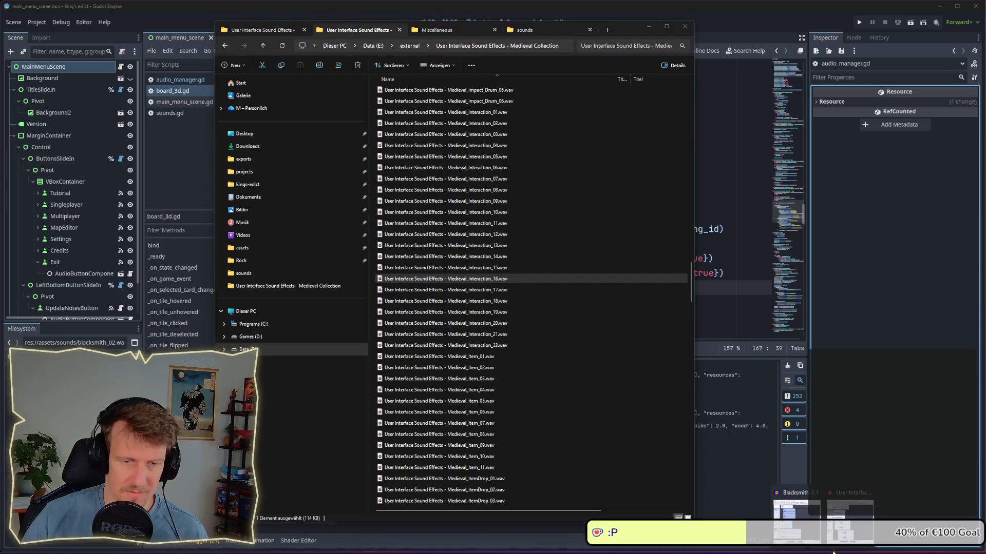
mouse_move(795, 508)
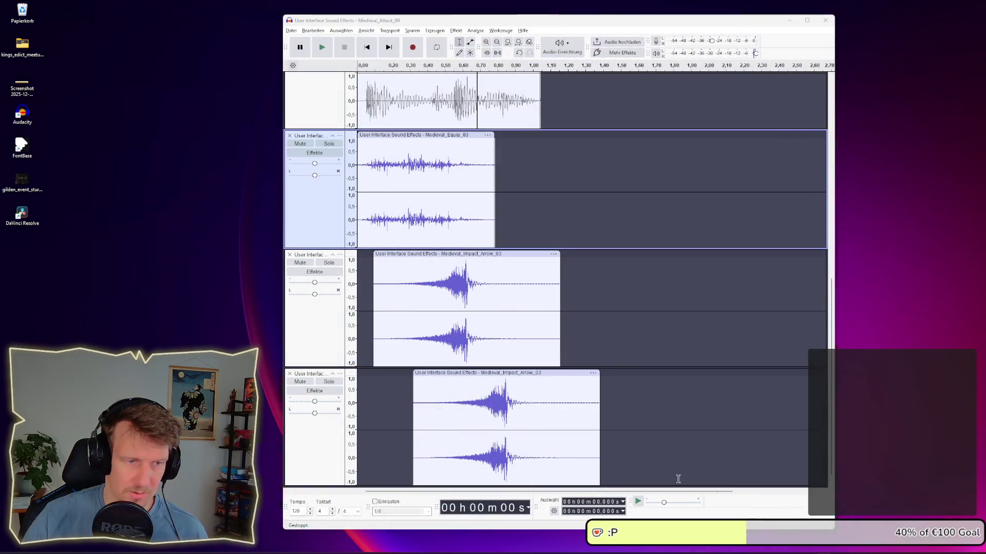
click(849, 511)
key(alt+Tab)
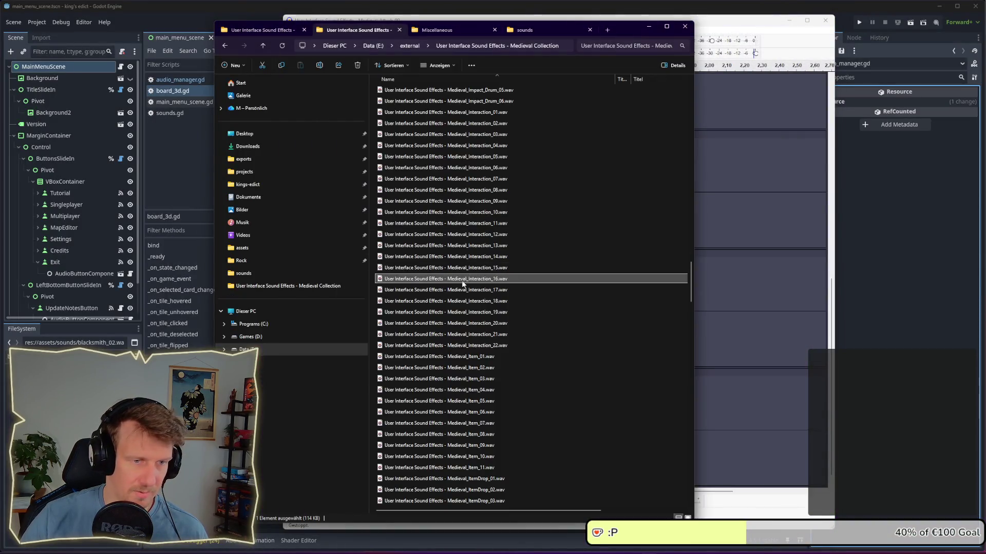
Add Interaction_16.wav as a new bottom track, mute the upper Impact_Arrow_03 track and play
mouse_move(501, 278)
mouse_down()
mouse_move(734, 465)
mouse_move(731, 488)
mouse_up()
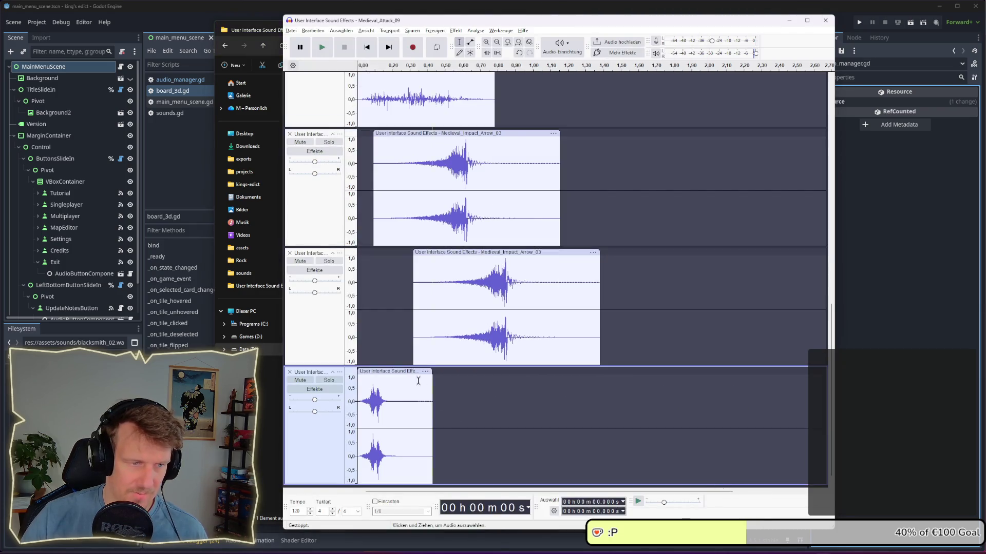
click(462, 134)
click(300, 143)
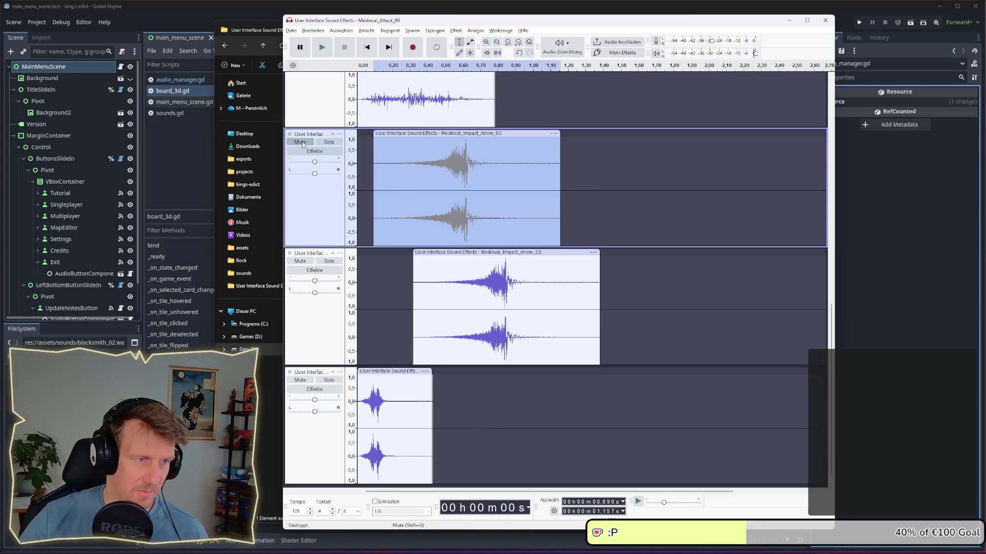
click(358, 394)
key(space)
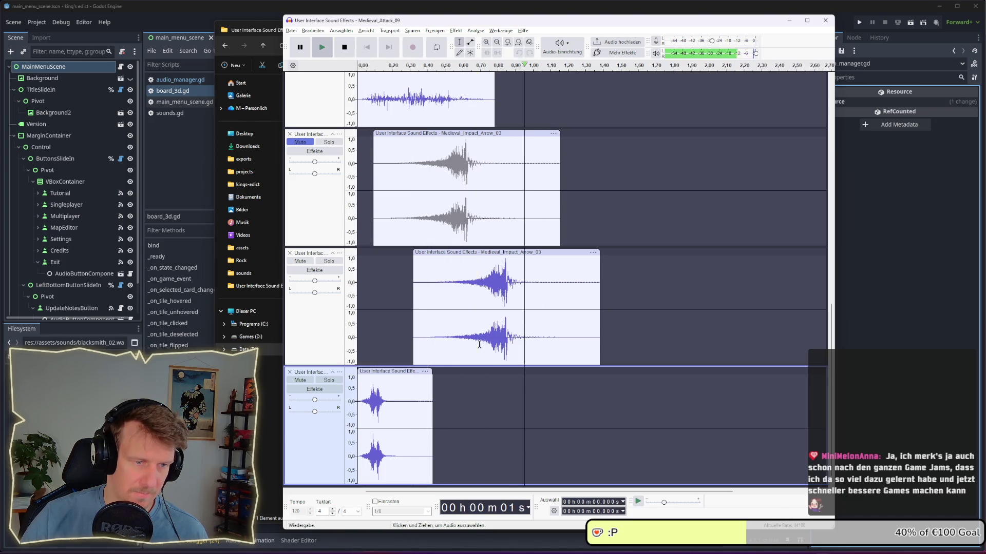
Shift the lower arrow clip slightly earlier and delay Interaction_16 a little, auditioning each change
drag(496, 258, 479, 254)
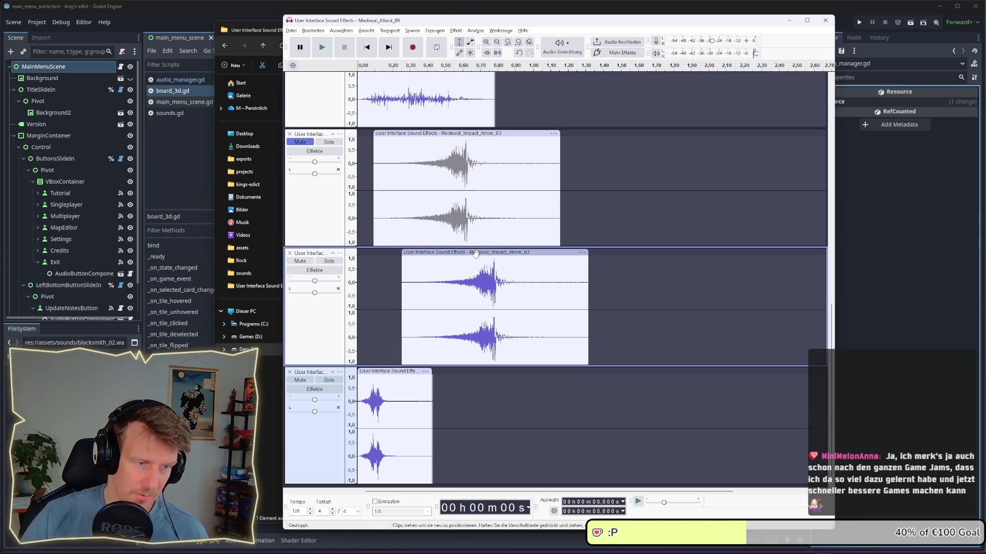
click(354, 393)
key(space)
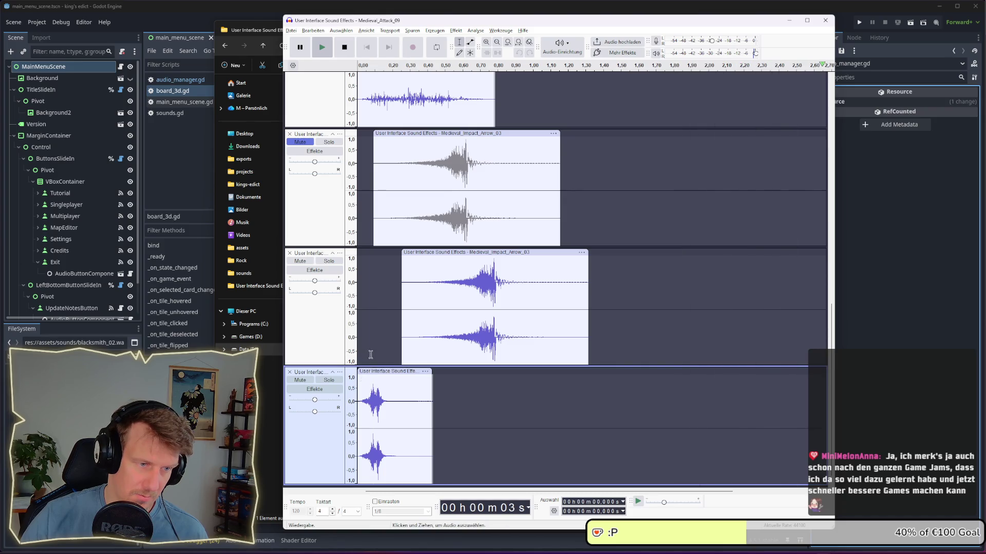
drag(368, 375, 373, 374)
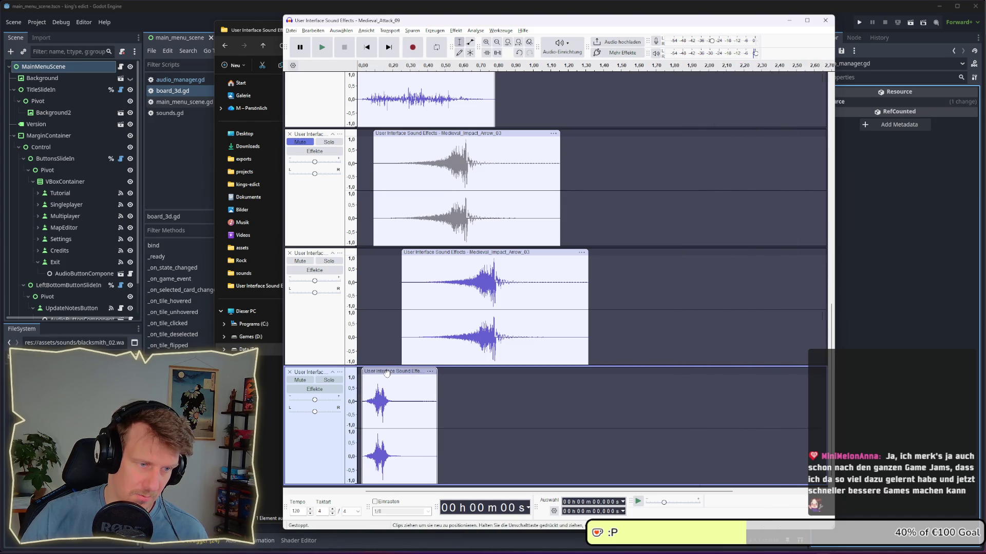
click(360, 202)
key(space)
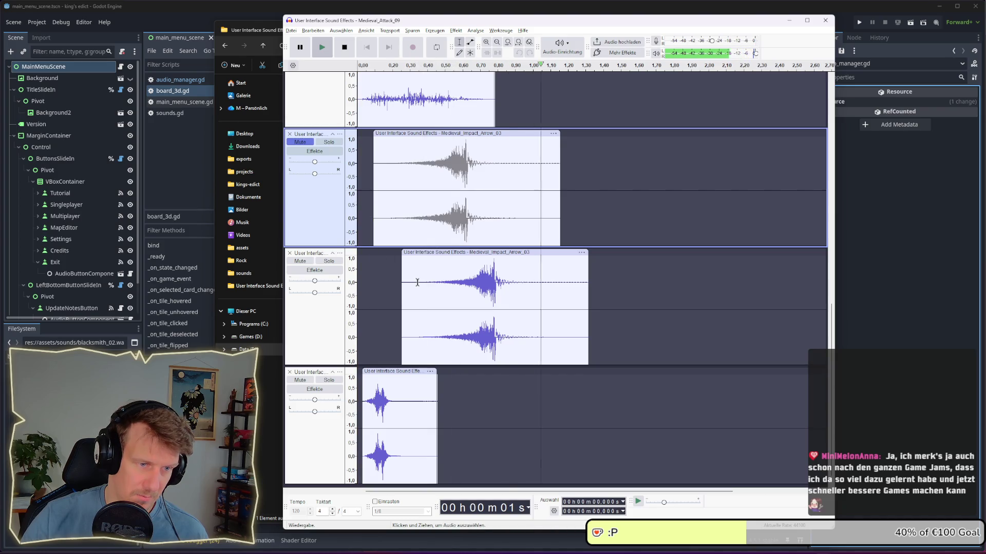
Move the lower Impact_Arrow_03 clip further earlier and listen to the adjusted layers
click(455, 253)
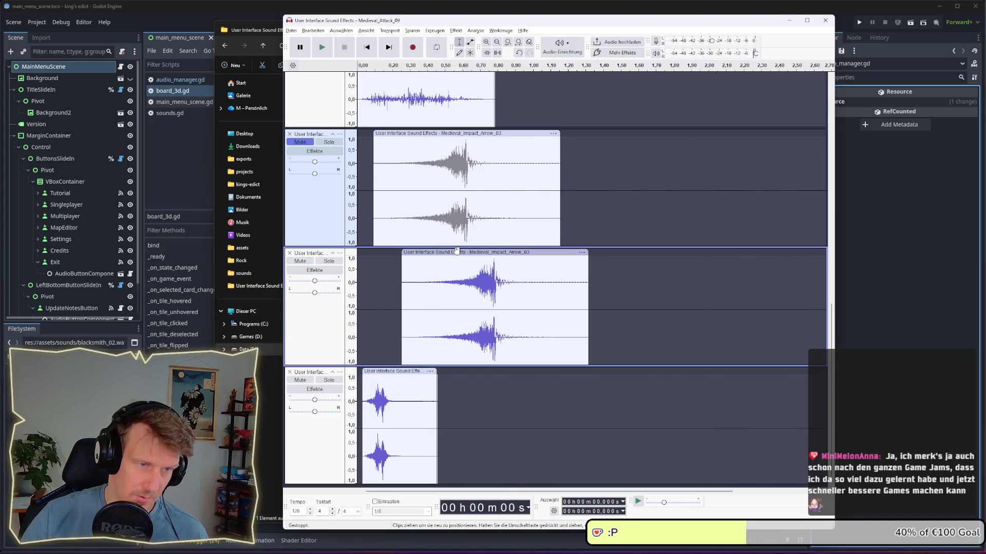
drag(455, 252, 444, 252)
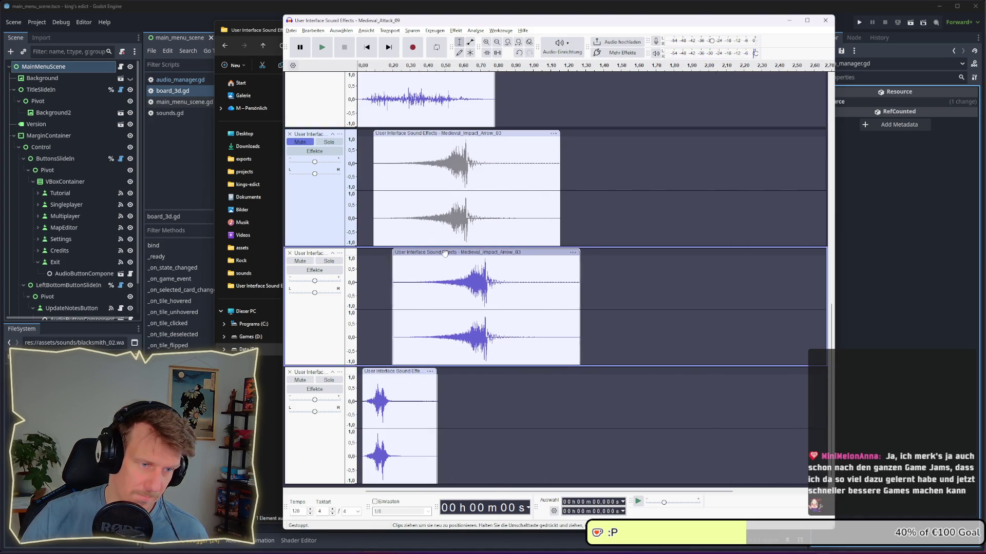
click(358, 269)
key(space)
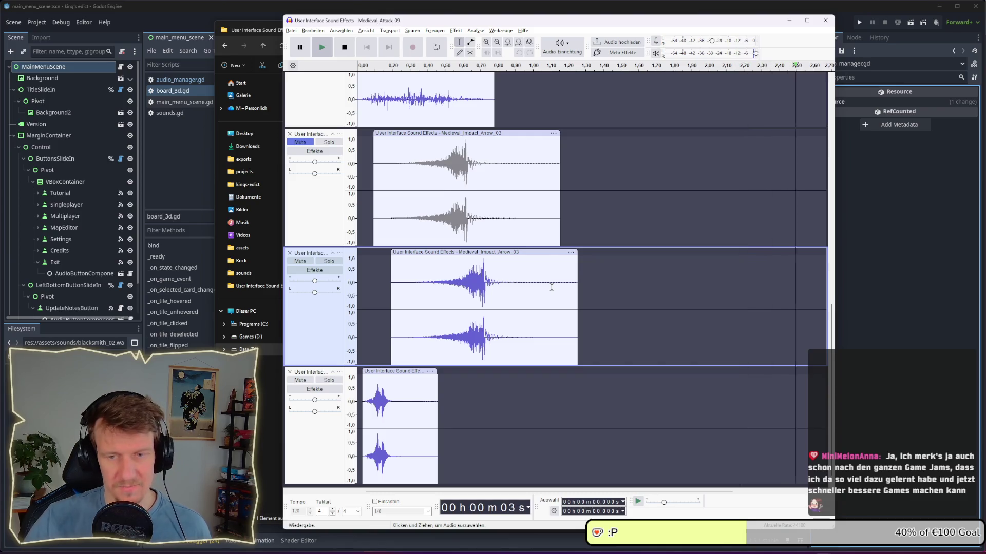
key(space)
key(alt+Tab)
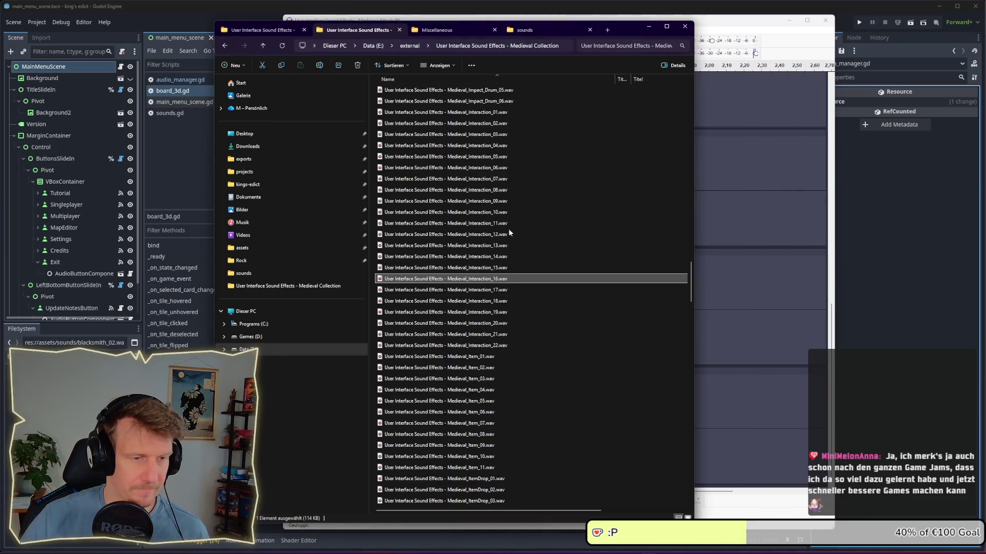
Select Medieval Attack_01 through Attack_11 and open all eleven files with Öffnen
scroll(491, 306, up, 15)
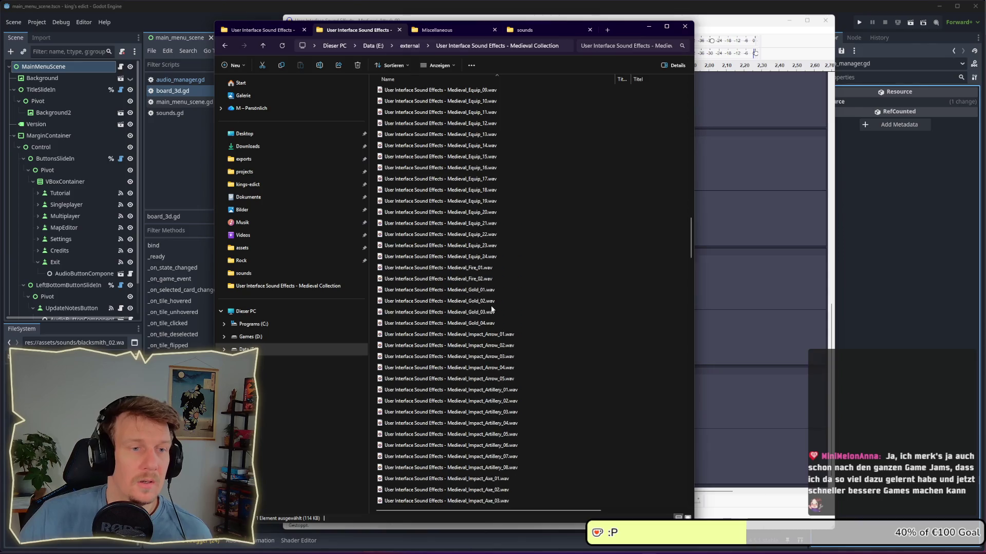
scroll(491, 308, up, 15)
scroll(491, 309, up, 15)
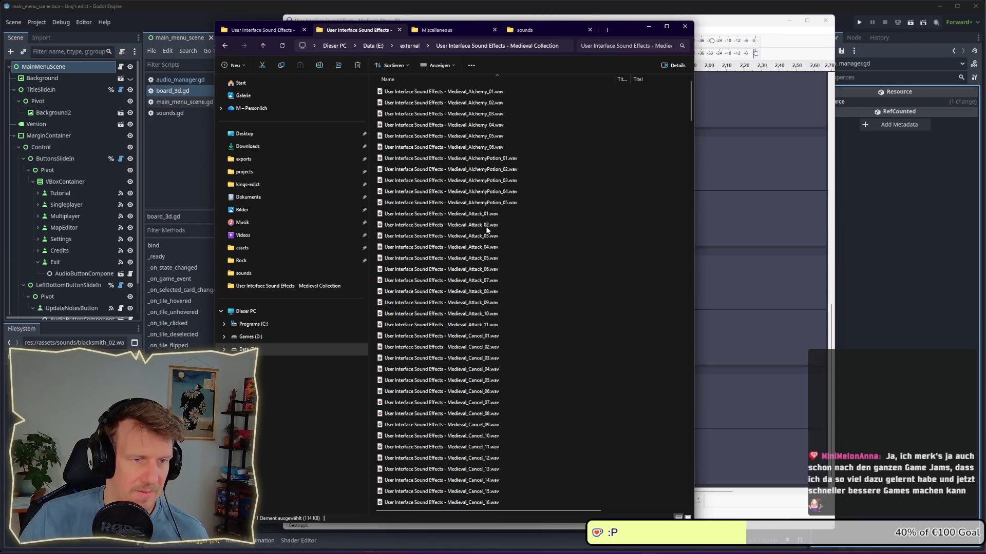
click(481, 214)
shift+click(485, 325)
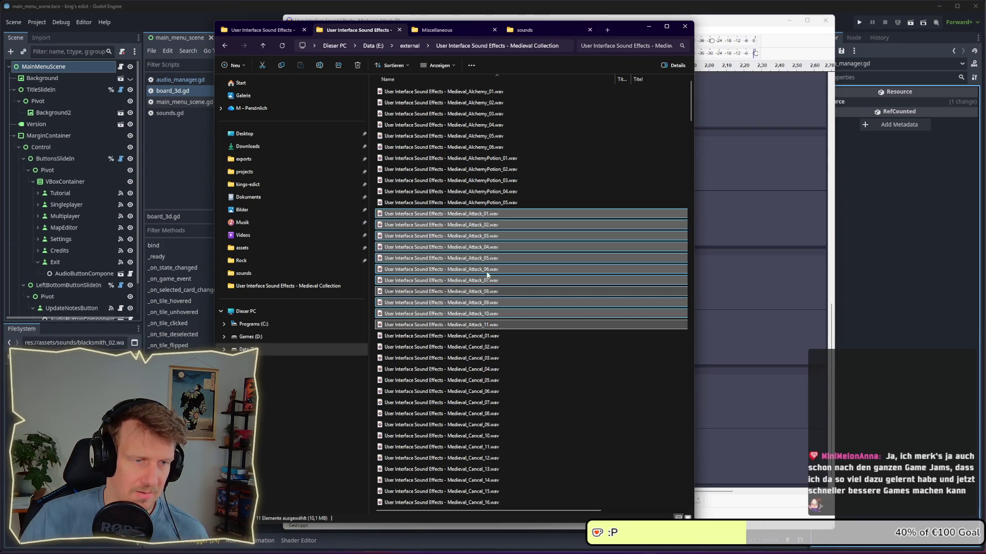
right_click(479, 215)
click(507, 251)
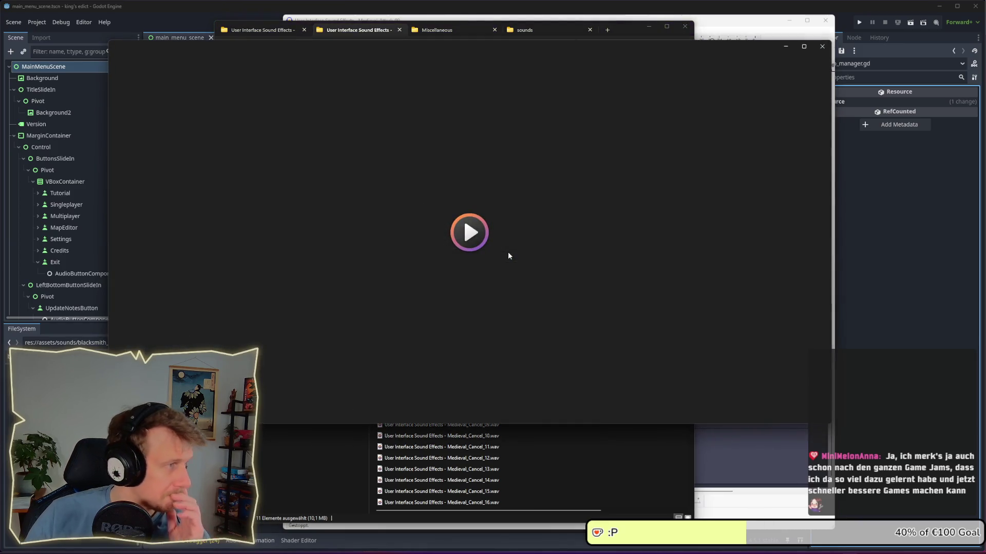
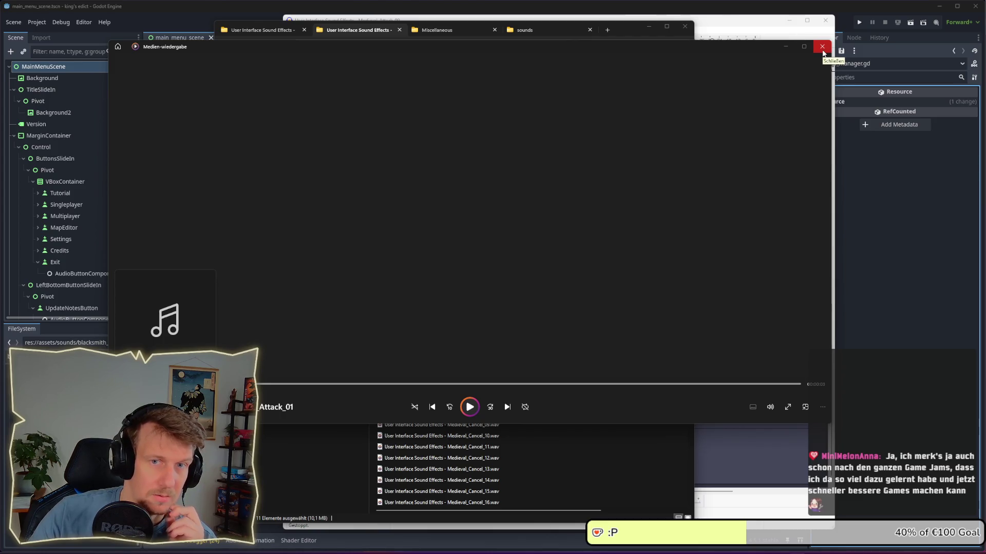
Close the media player and go to the Environment Sounds Crafting folder
click(823, 47)
click(453, 31)
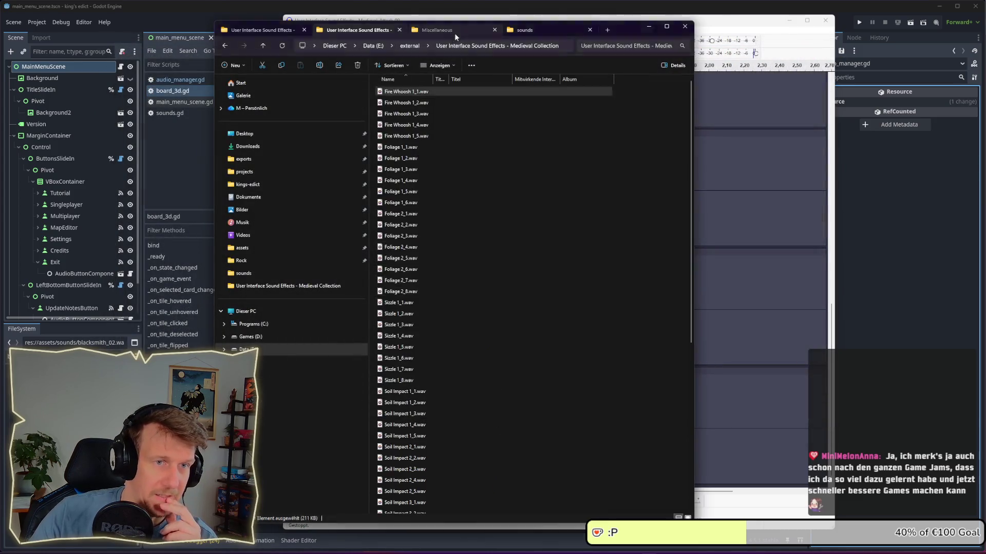
scroll(442, 265, up, 4)
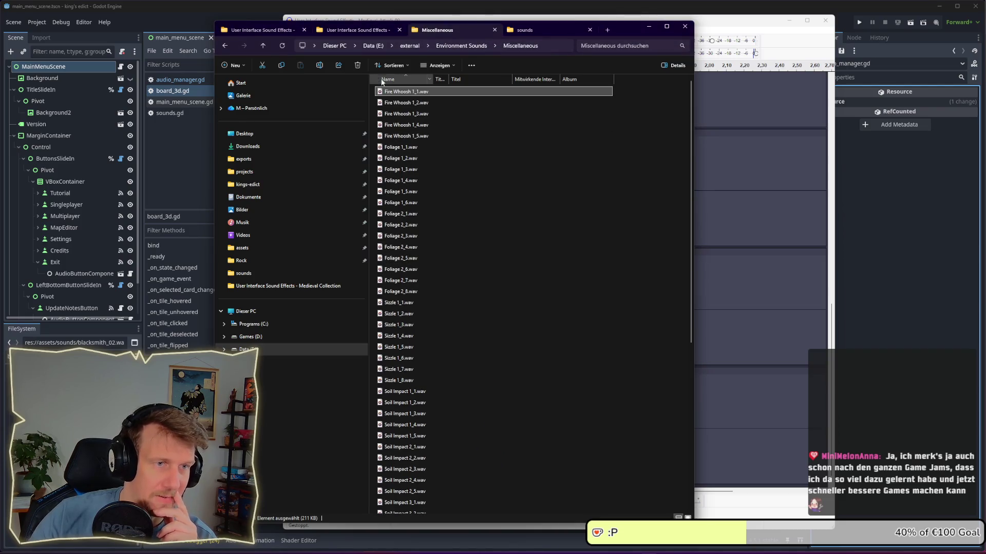
click(462, 45)
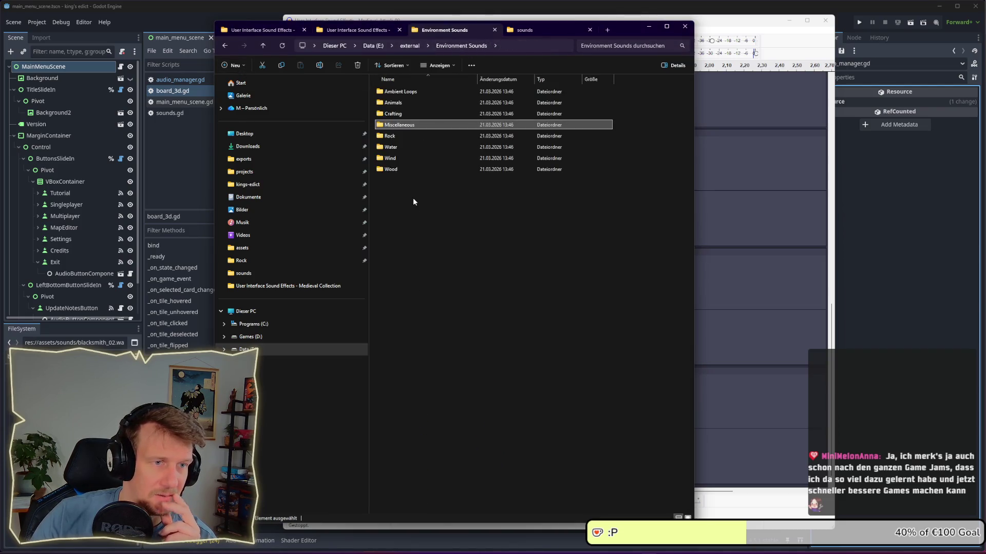
double_click(404, 114)
scroll(431, 257, down, 3)
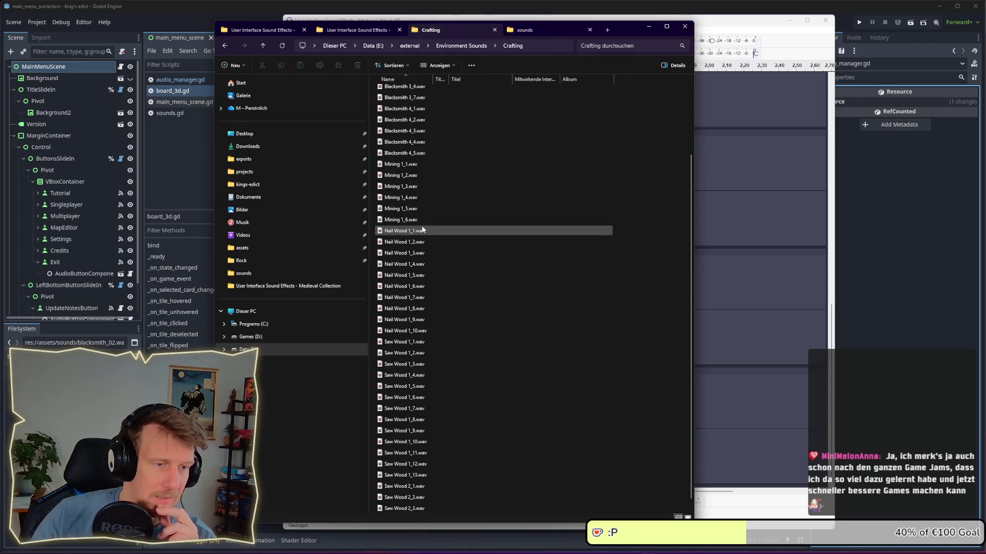
scroll(433, 276, up, 3)
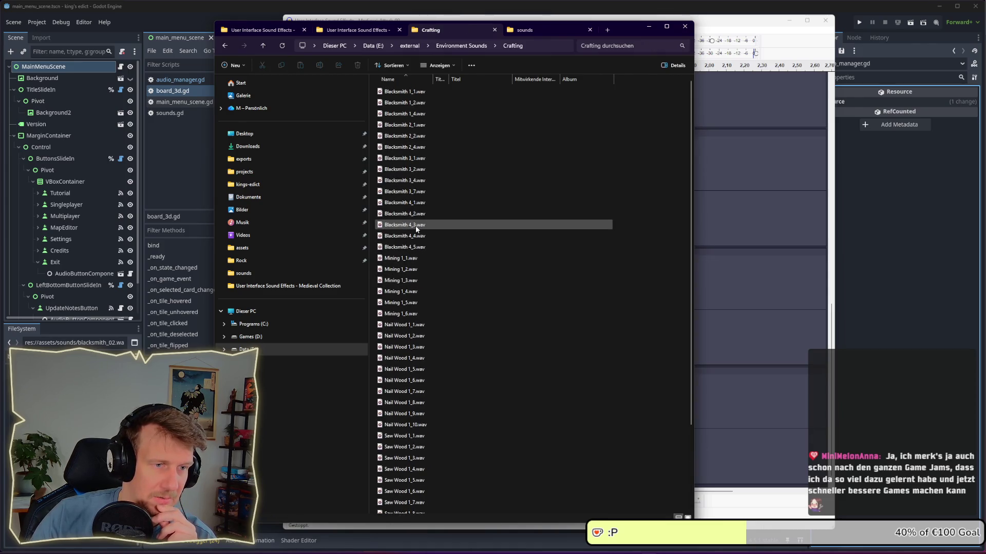
Preview clips Mining 1_1 through 1_6 in the media player, then close it
click(413, 260)
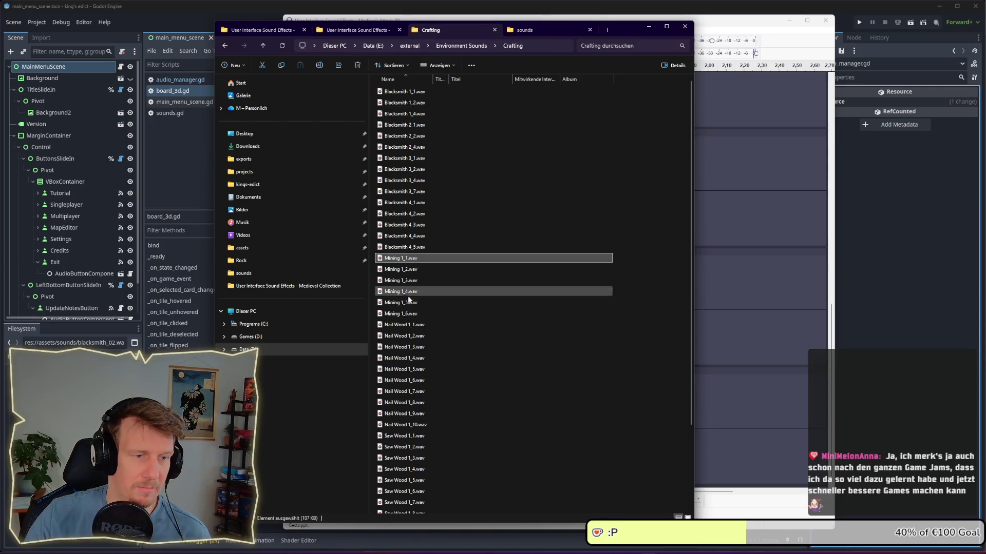
shift+click(409, 314)
right_click(409, 260)
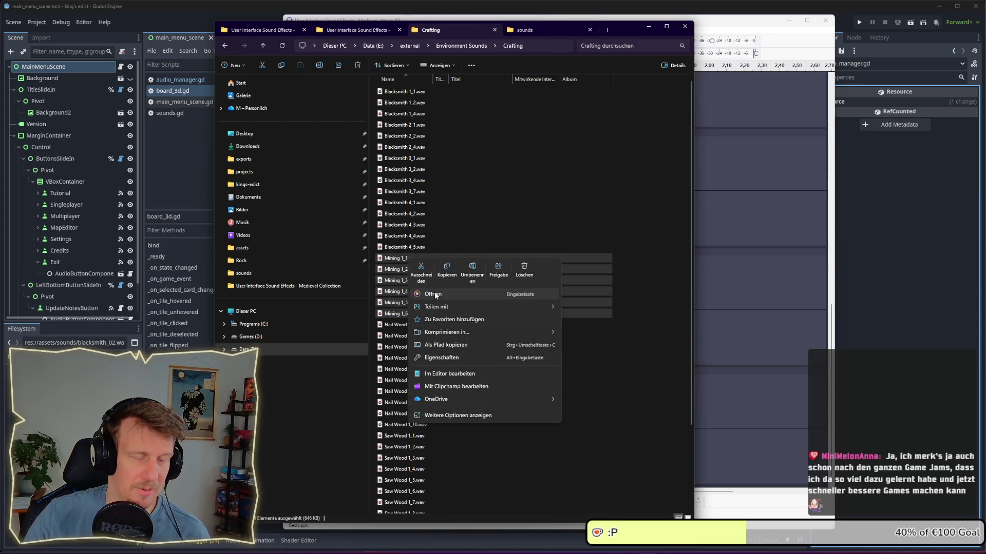
click(434, 294)
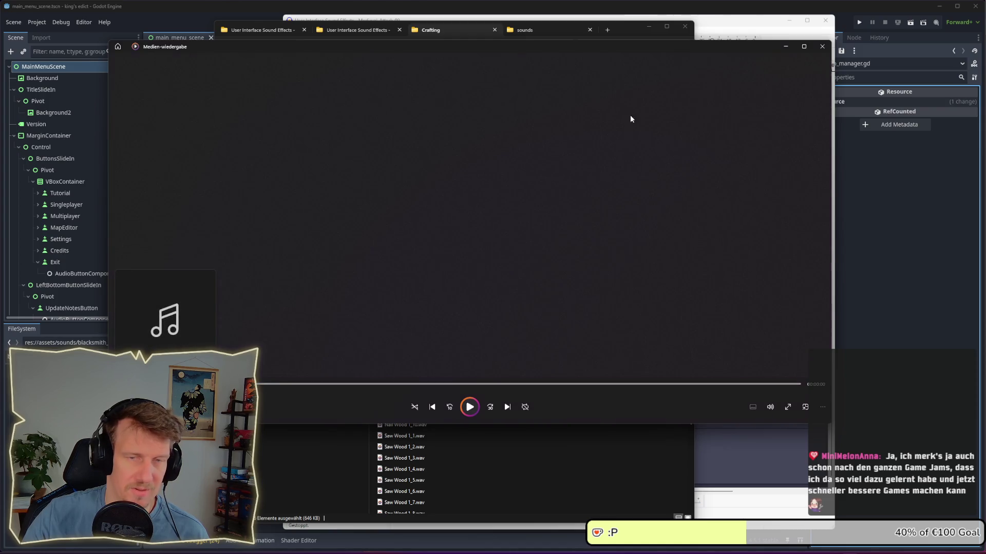
click(822, 47)
Play Blacksmith 1_1 through 4_5 in the media player, close it, and pick Blacksmith 2_1
click(413, 246)
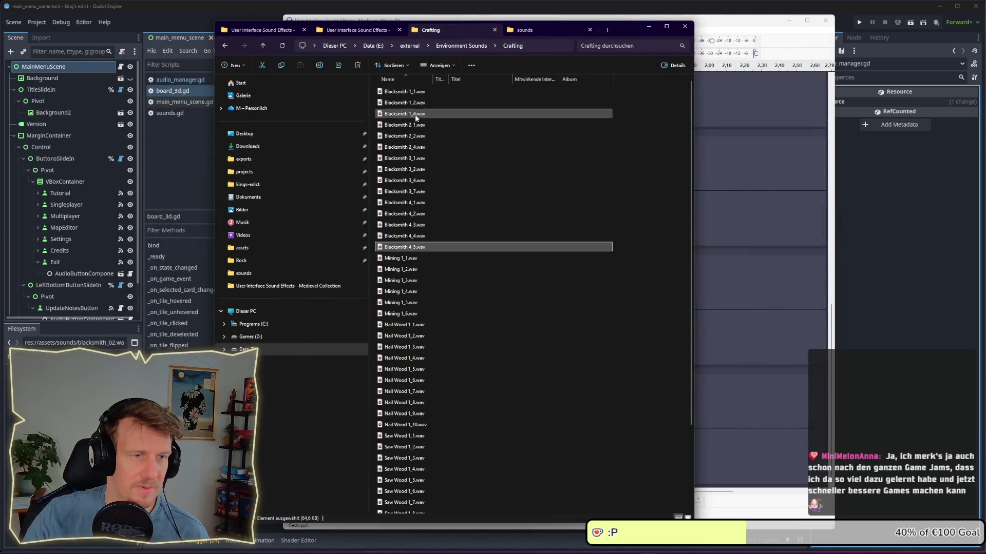
shift+click(413, 102)
right_click(414, 94)
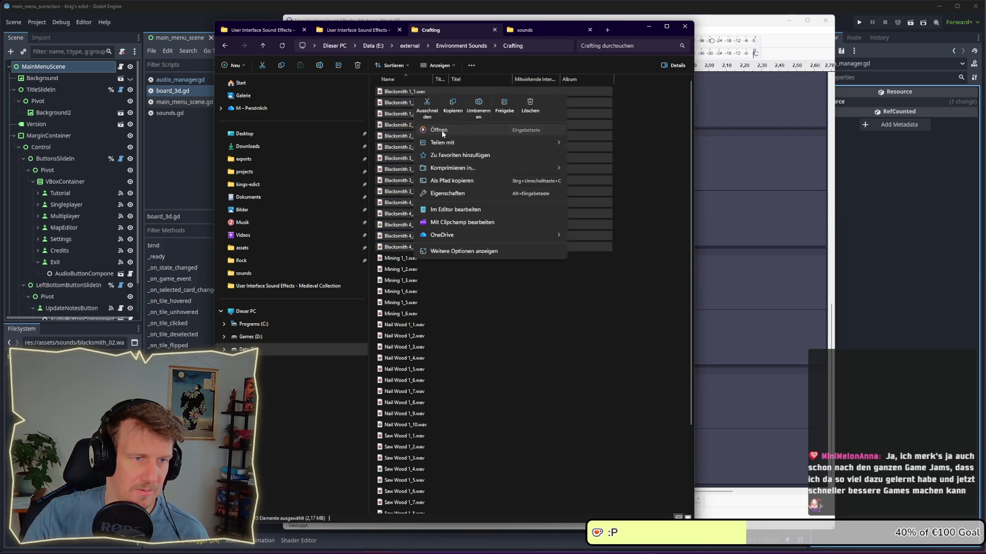
click(442, 134)
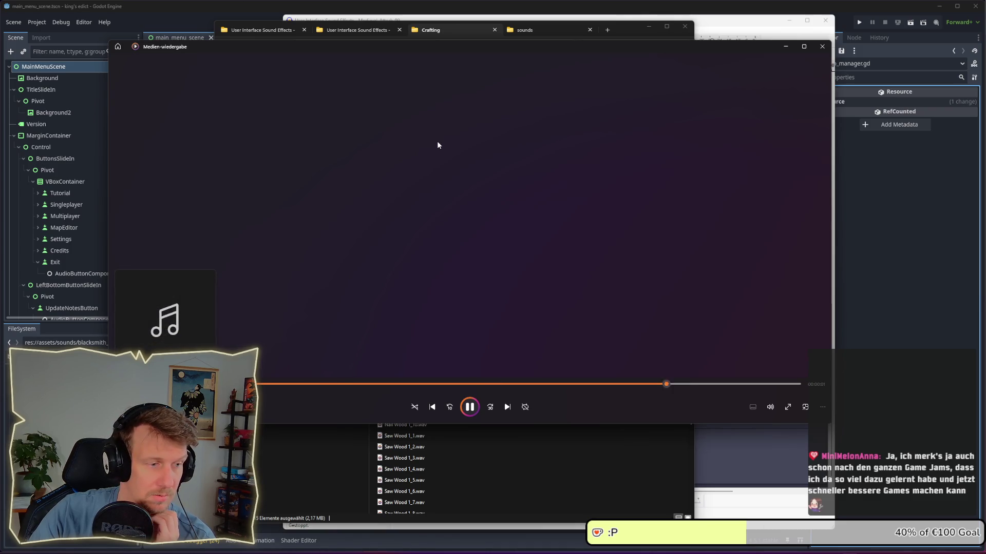
click(436, 407)
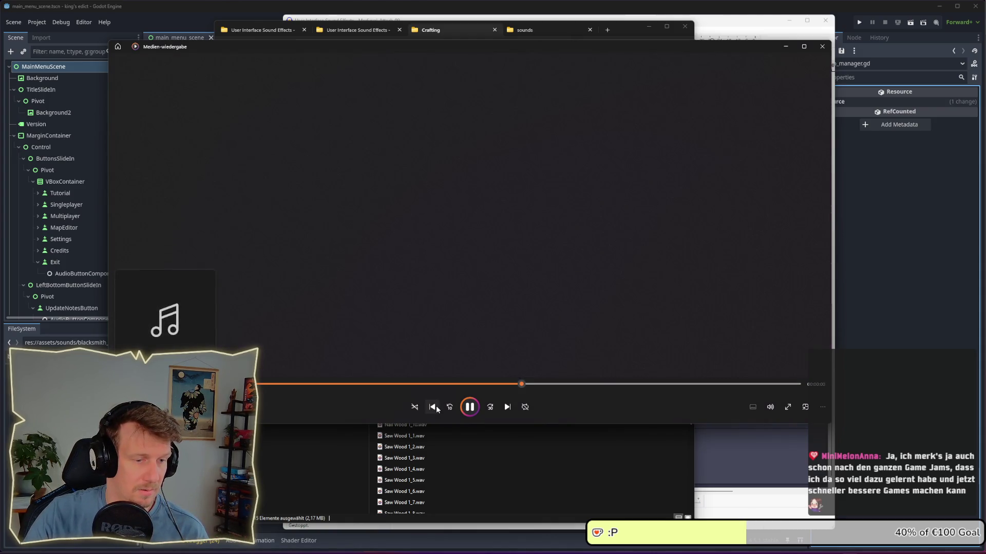
click(786, 46)
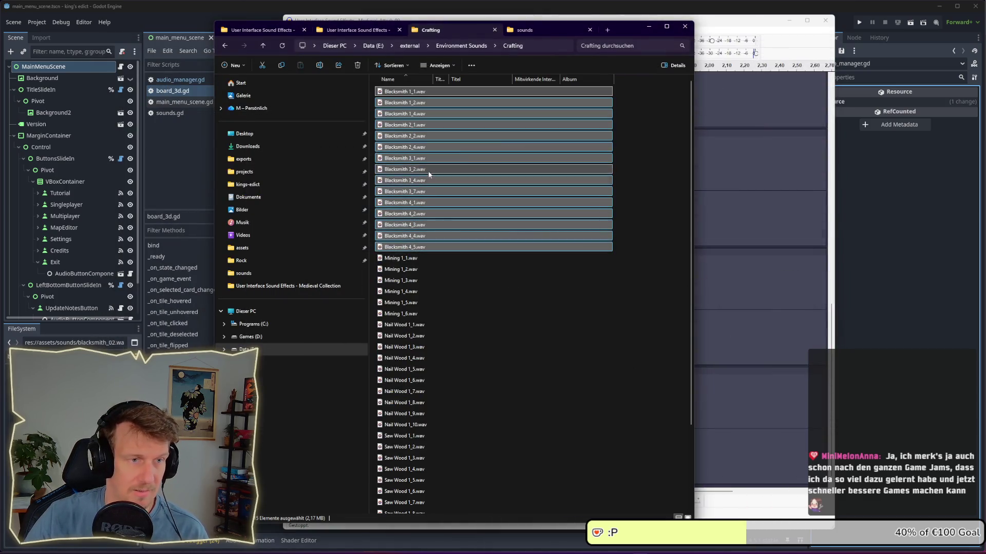
click(436, 125)
Add Blacksmith 2_1.wav as a new track starting near 0.9 s, and mute the Impact Arrow track
mouse_move(436, 125)
mouse_down()
mouse_move(610, 230)
mouse_move(760, 475)
mouse_move(758, 487)
mouse_up()
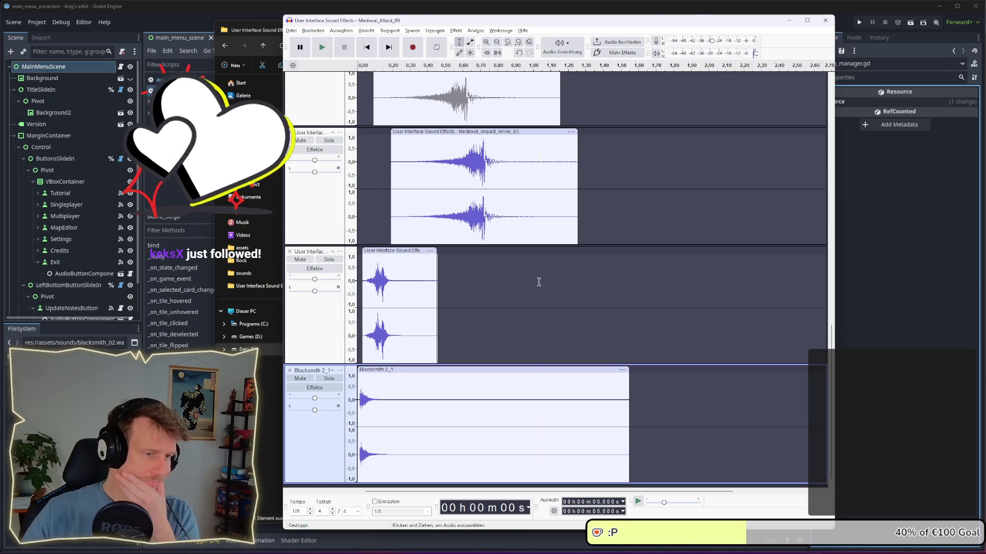
mouse_move(438, 369)
mouse_down()
mouse_move(547, 369)
mouse_move(503, 370)
mouse_up()
click(313, 142)
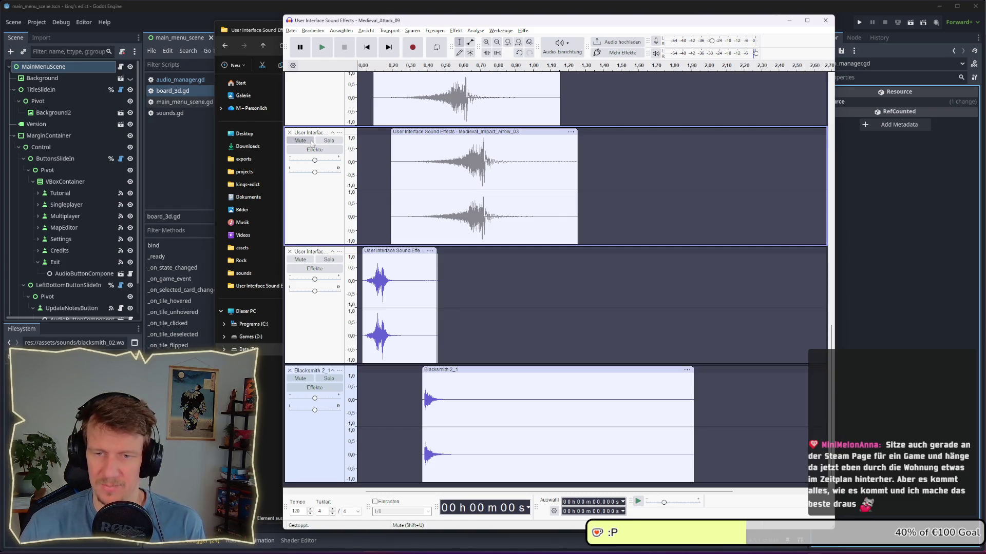
click(310, 141)
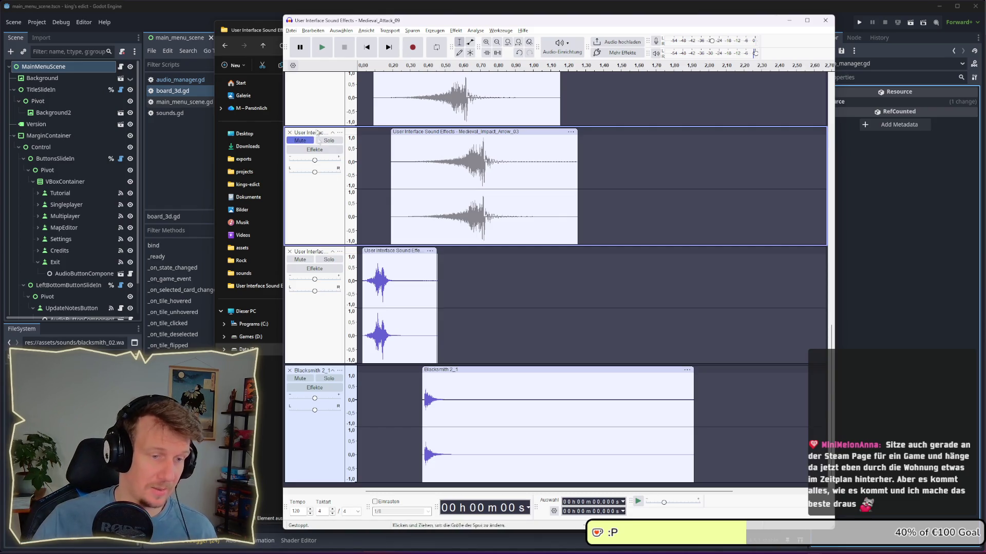
Split the Blacksmith clip at 0.633 s and delete its tail
click(468, 400)
right_click(467, 397)
click(513, 436)
click(484, 370)
key(Delete)
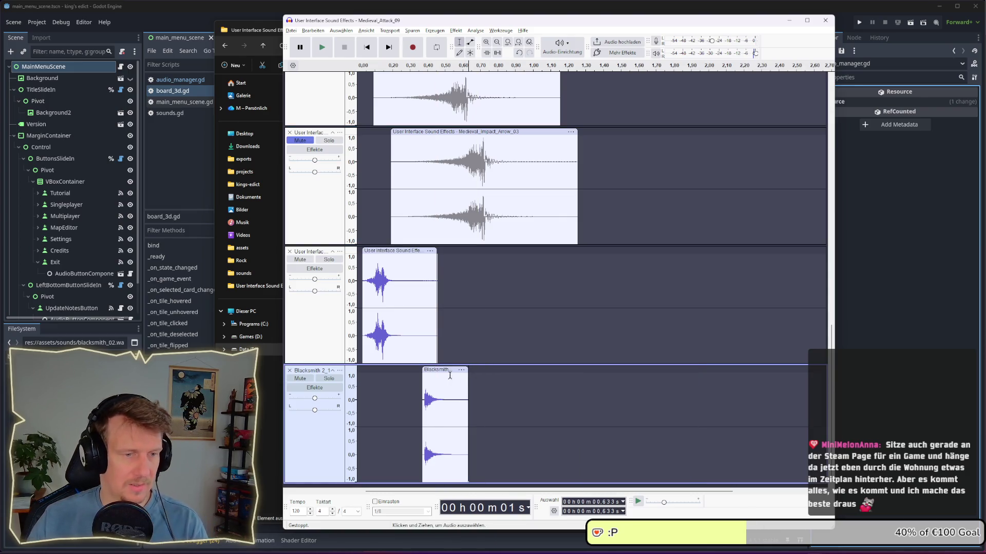
drag(440, 371, 435, 370)
scroll(470, 352, down, 1)
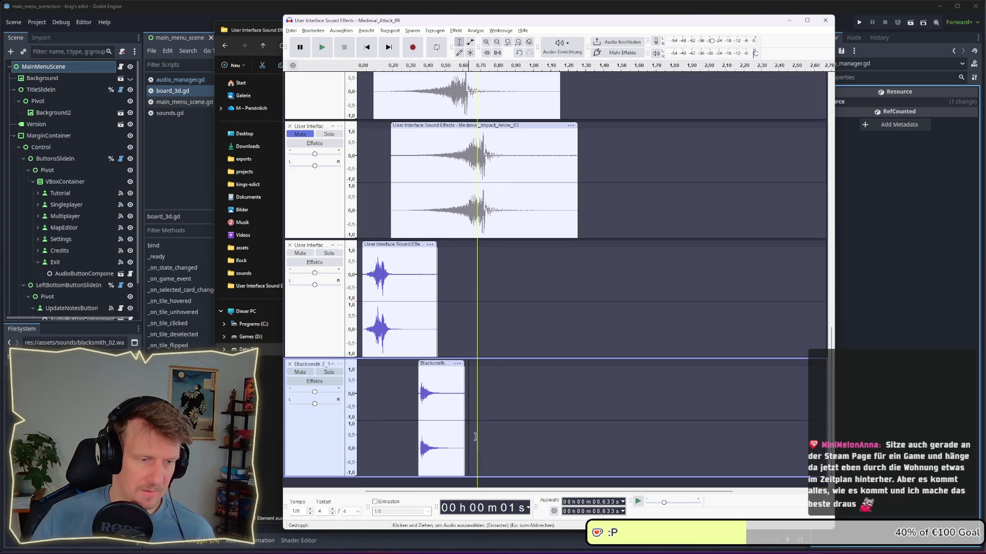
Copy the trimmed Blacksmith clip onto two new tracks, starting at about 0.5 s and 0.64 s
click(443, 363)
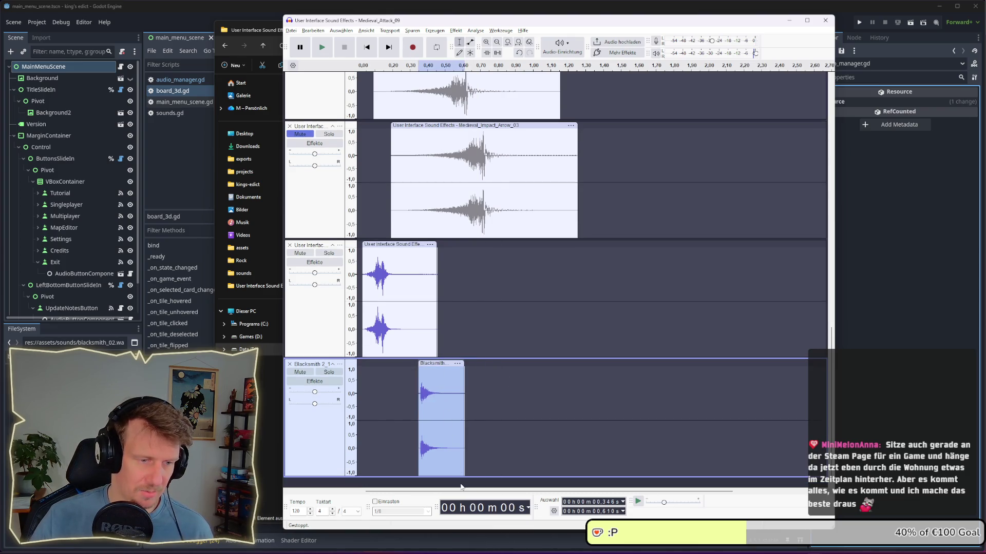
key(ctrl+d)
mouse_move(374, 365)
mouse_down()
mouse_move(472, 364)
mouse_move(461, 365)
mouse_up()
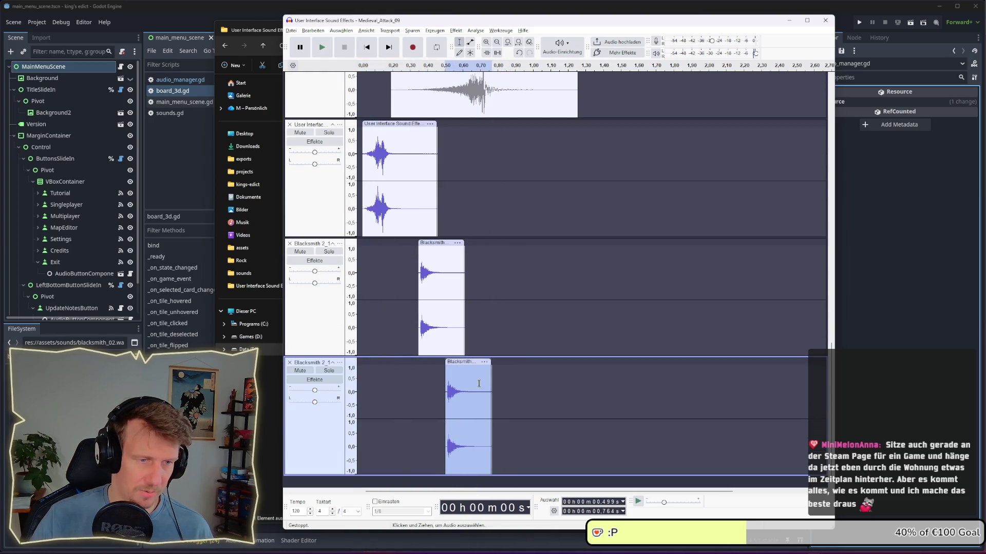
click(481, 486)
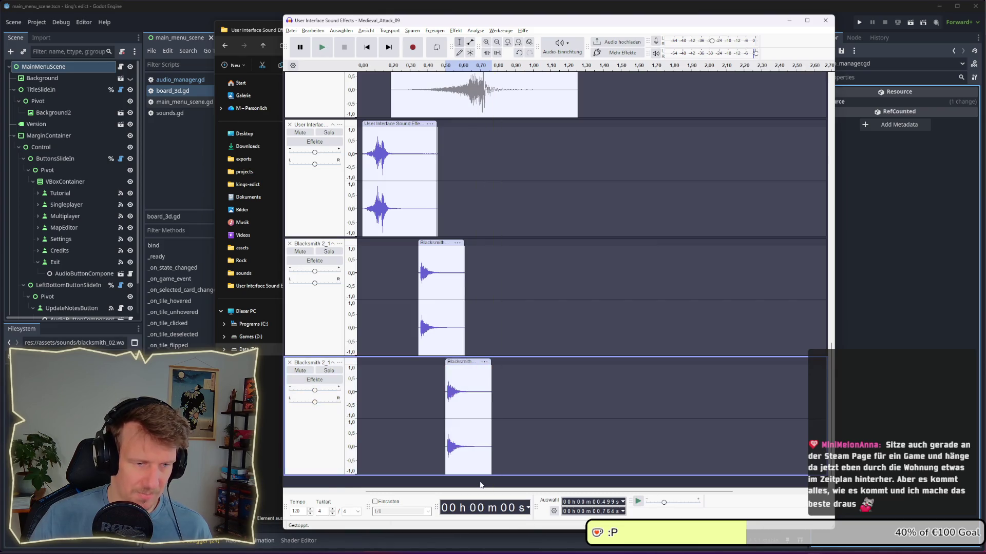
key(ctrl+v)
mouse_move(370, 379)
mouse_down()
mouse_move(495, 379)
mouse_move(484, 382)
mouse_up()
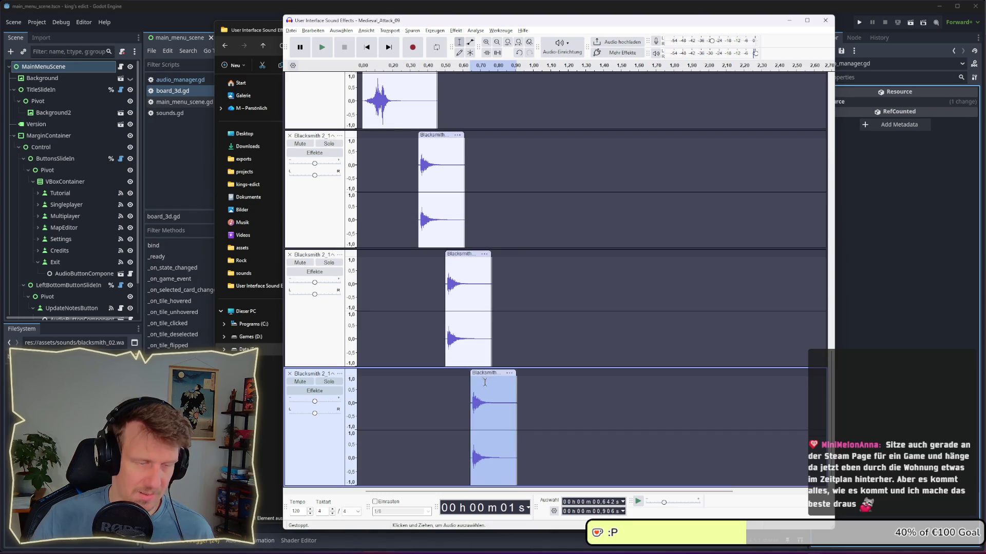
click(568, 400)
scroll(363, 152, up, 2)
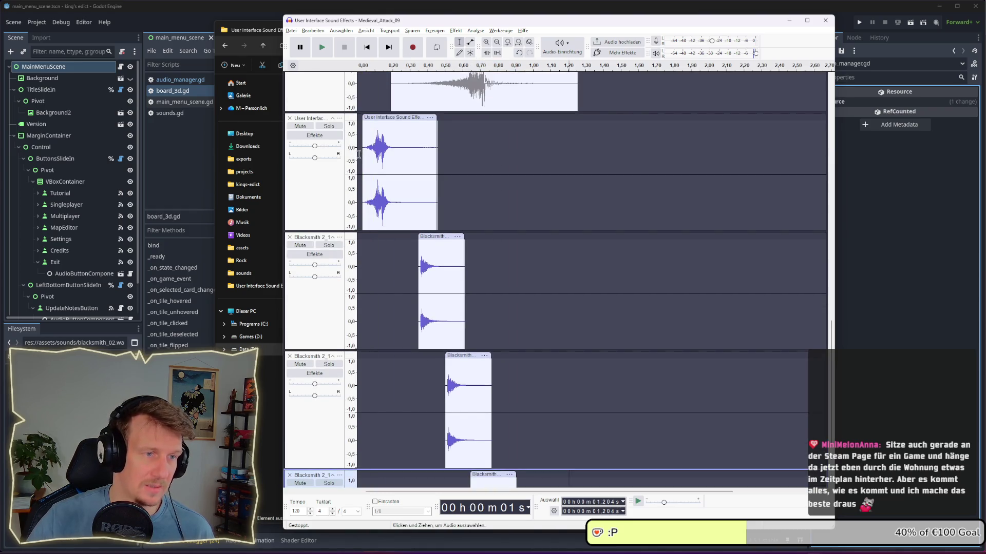
click(360, 154)
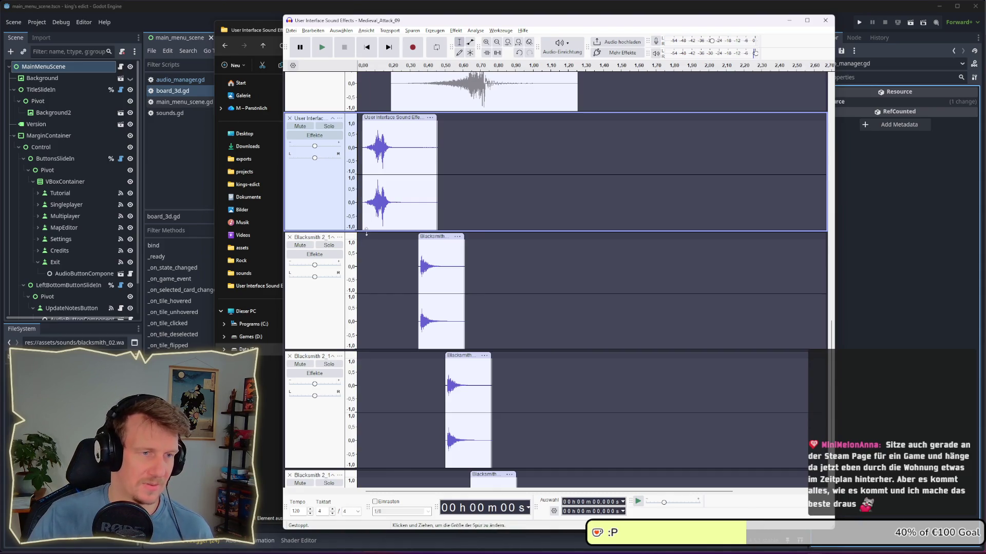
key(space)
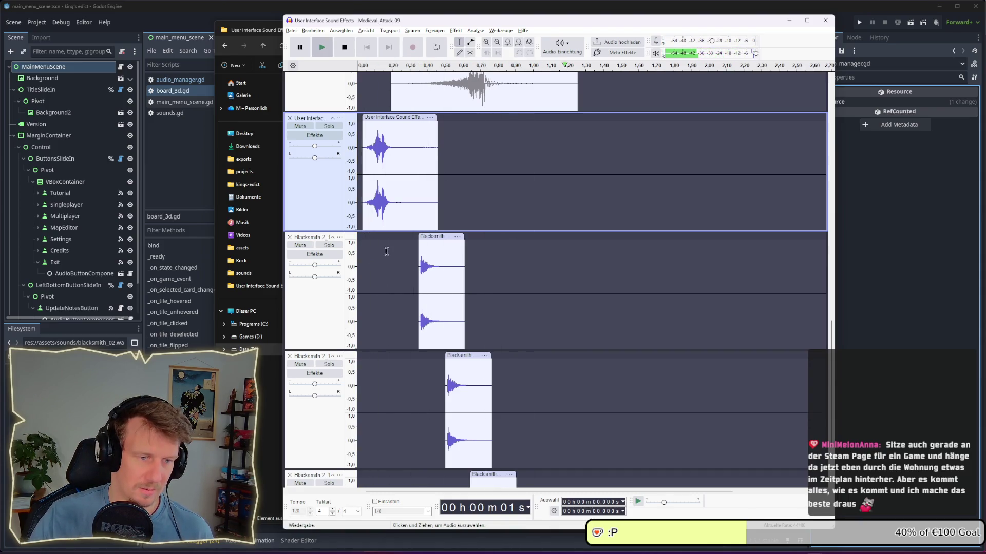
click(445, 236)
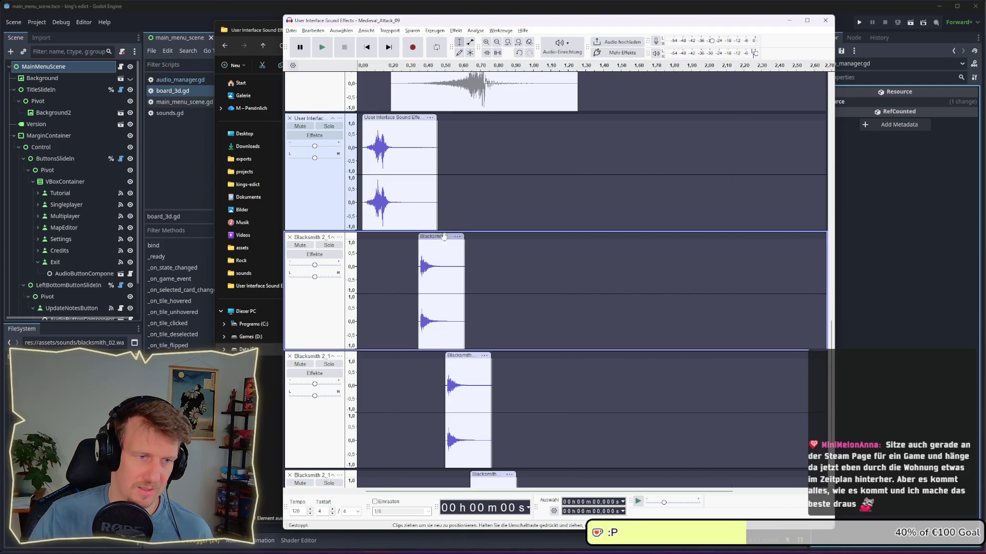
drag(437, 237, 464, 237)
drag(462, 355, 493, 356)
scroll(490, 443, down, 3)
click(486, 379)
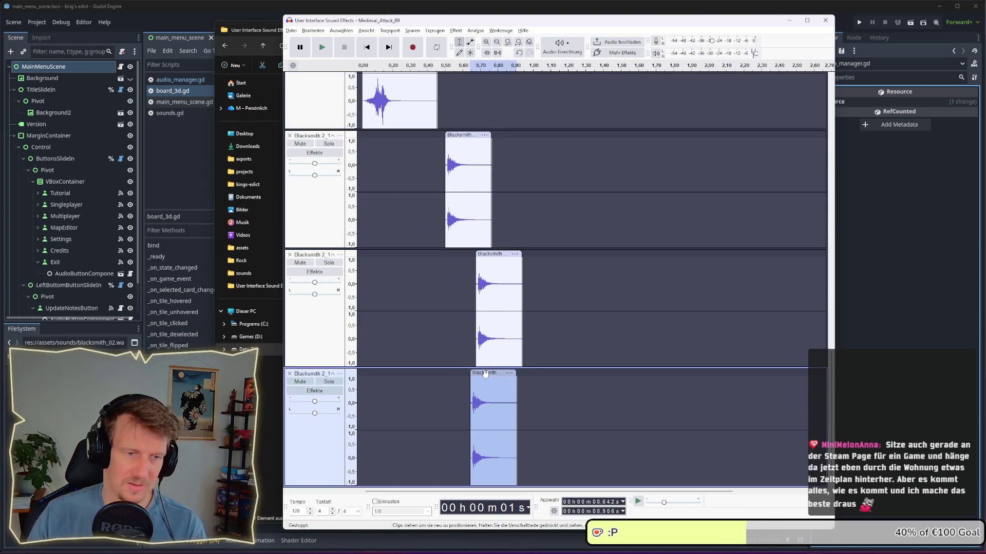
scroll(402, 305, up, 3)
key(space)
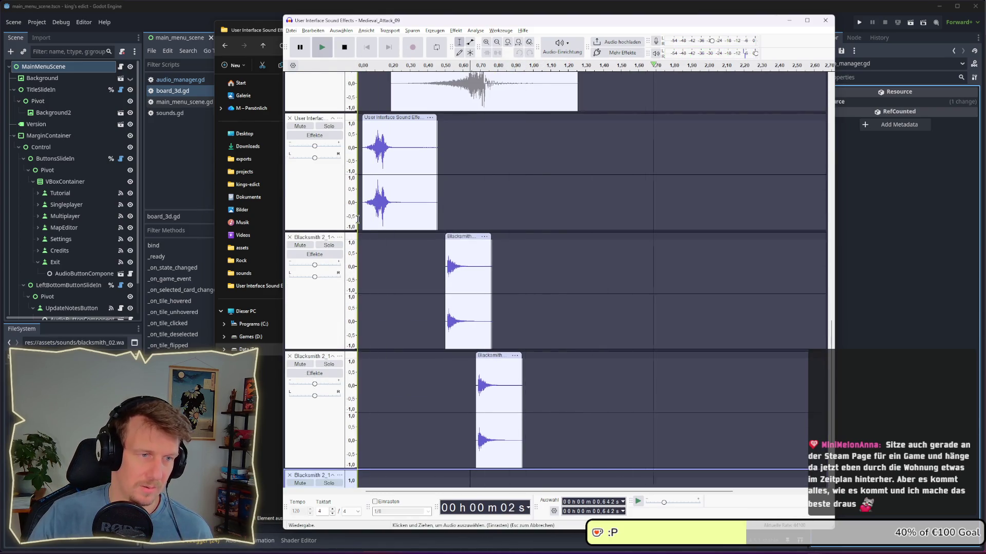
click(358, 226)
key(space)
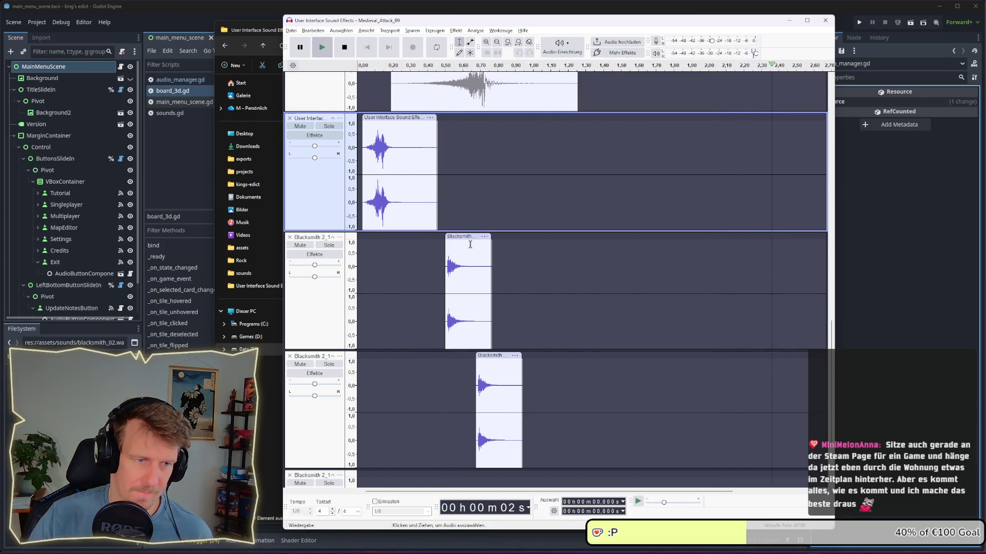
scroll(470, 245, up, 4)
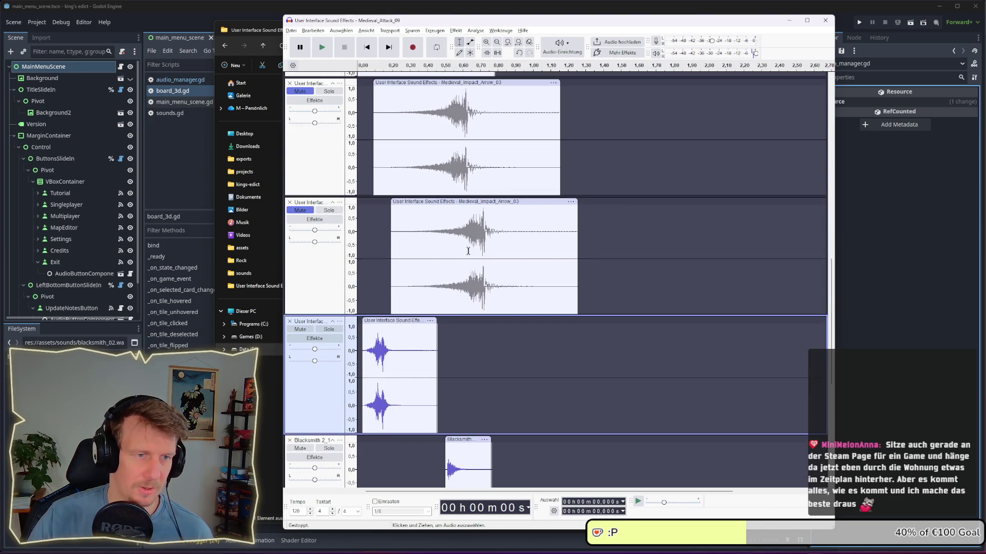
scroll(468, 250, right, 2)
scroll(562, 287, down, 3)
Delete both Blacksmith clips and close their empty tracks
double_click(465, 374)
key(Delete)
scroll(471, 429, down, 2)
click(471, 368)
key(Delete)
click(301, 325)
click(290, 370)
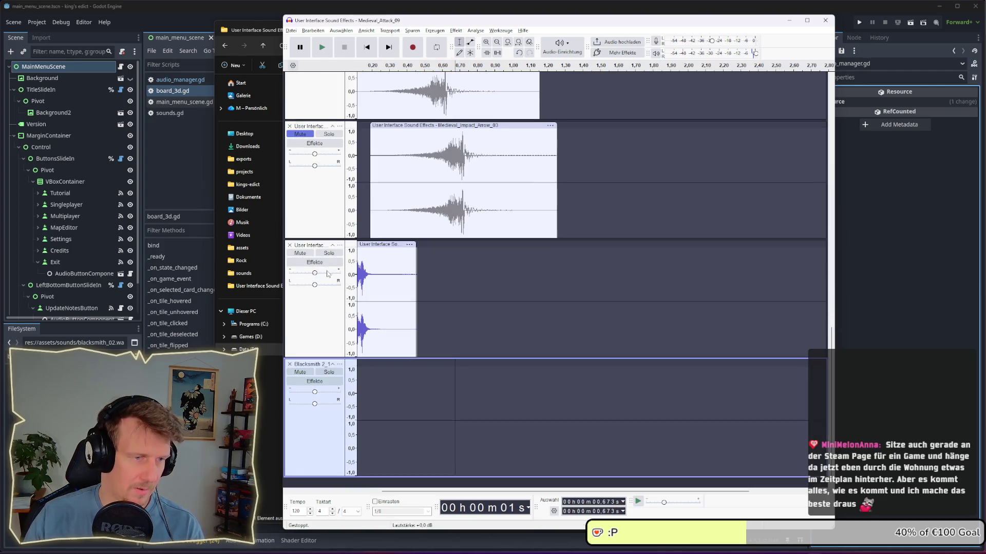
click(290, 353)
scroll(432, 283, up, 2)
scroll(432, 283, down, 2)
Unmute the Impact_Arrow copy track and play the mix from the start
click(300, 248)
click(329, 292)
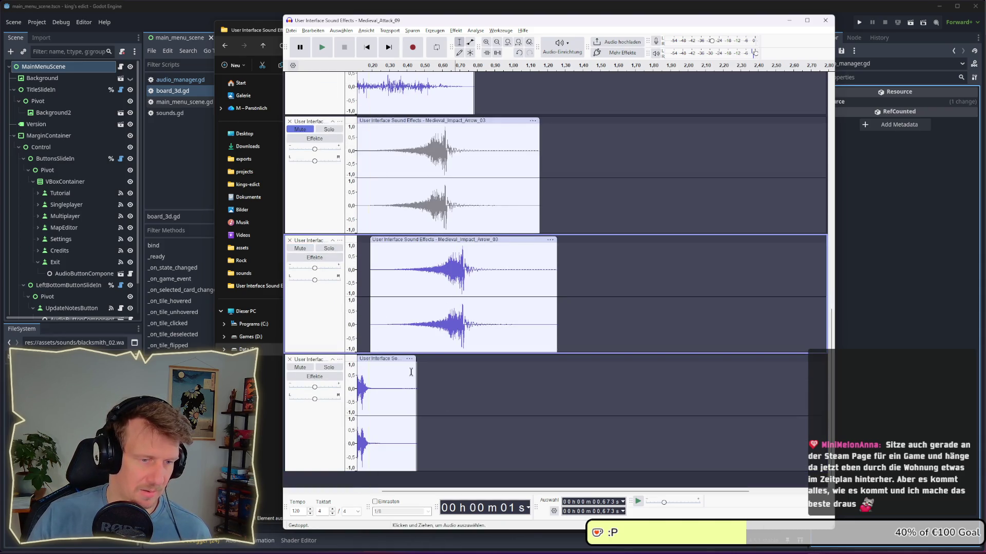
drag(493, 490, 475, 491)
click(358, 320)
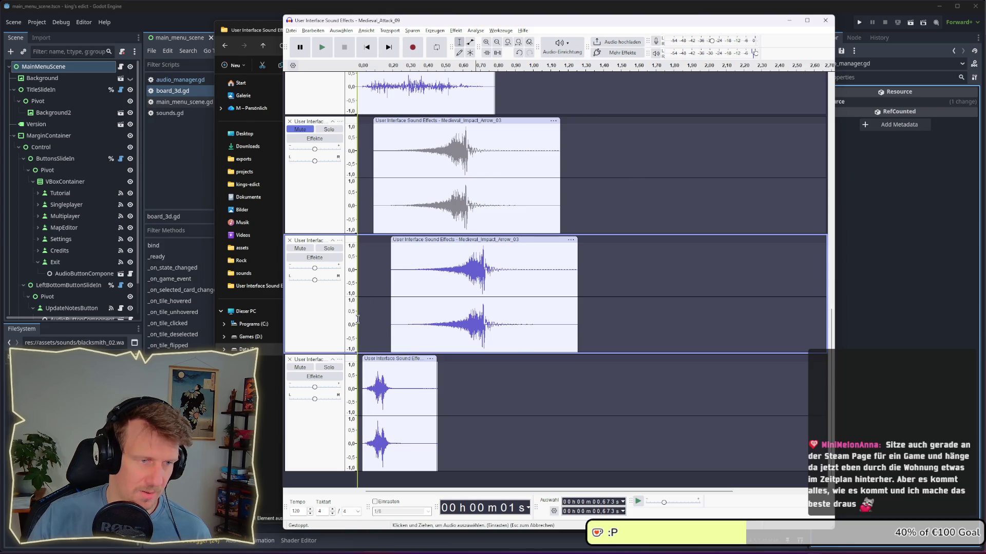
key(space)
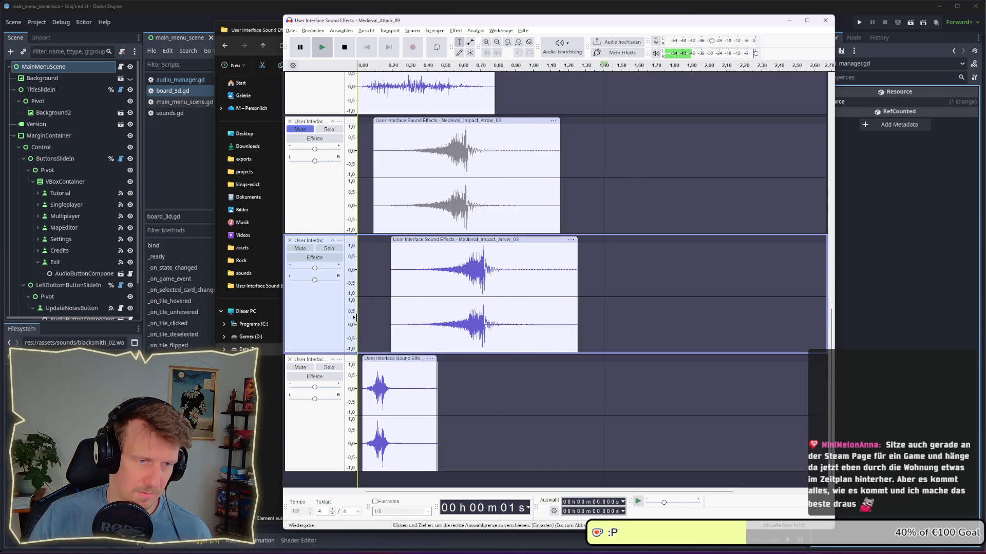
key(space)
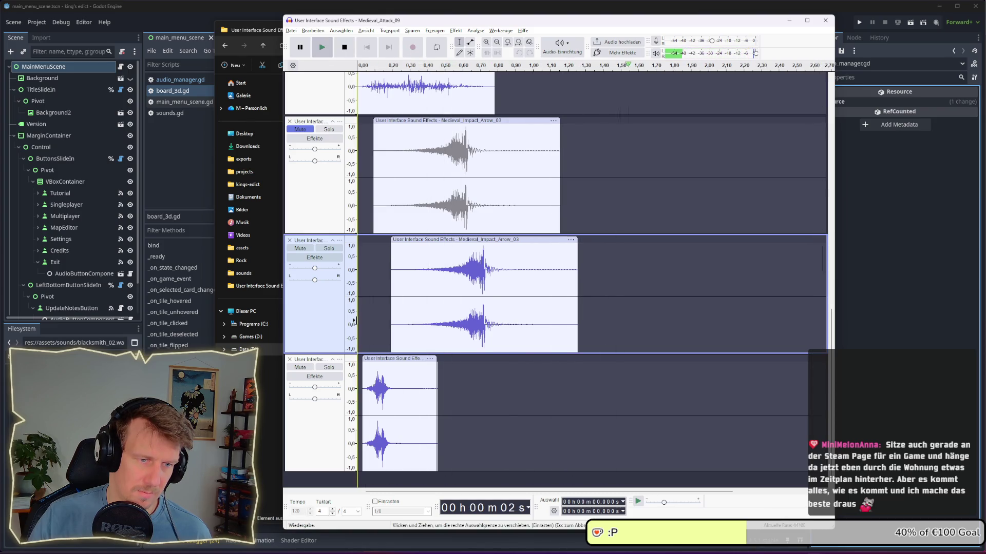
key(space)
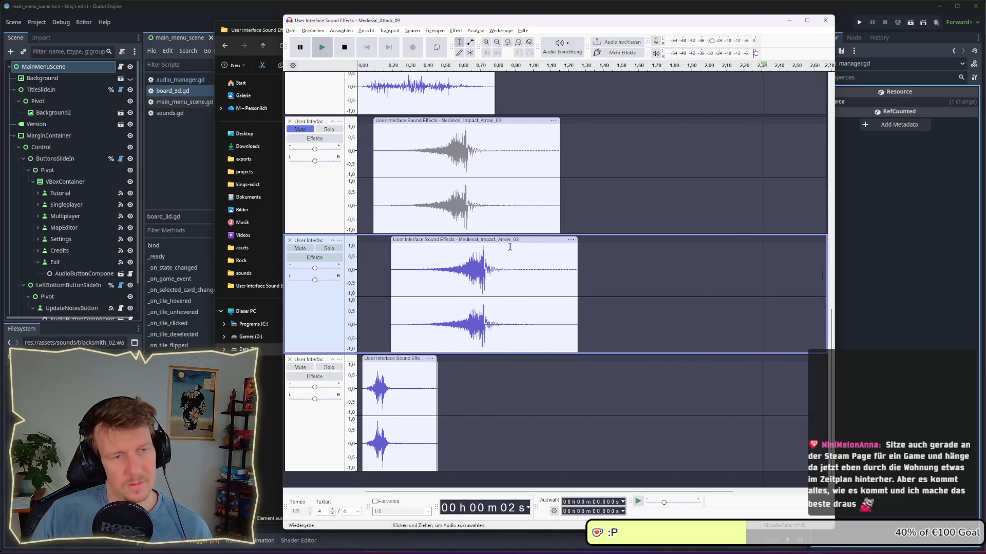
Duplicate the Medieval_Impact_Arrow_03 clip onto a new track, offset to about 0.43 s
click(492, 241)
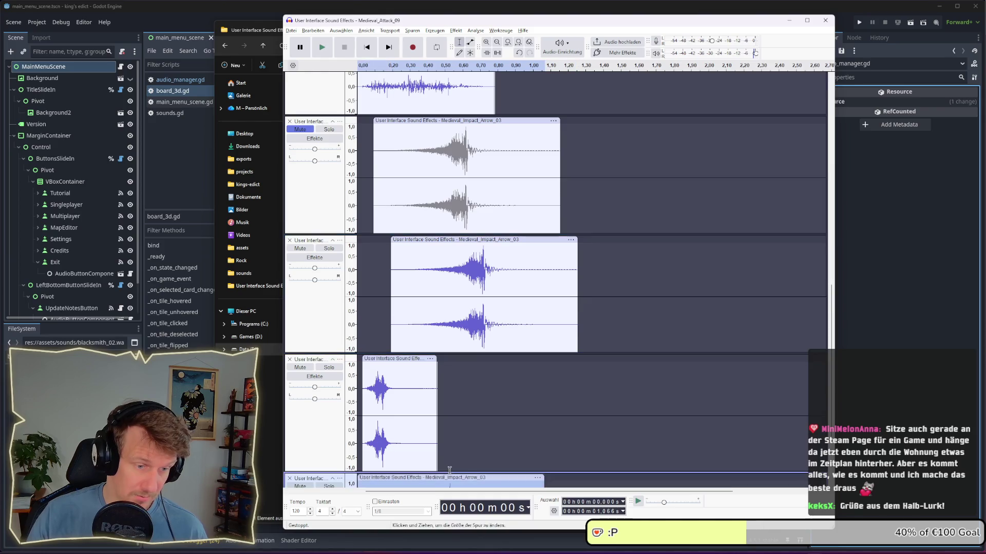
key(ctrl+d)
drag(481, 373, 545, 373)
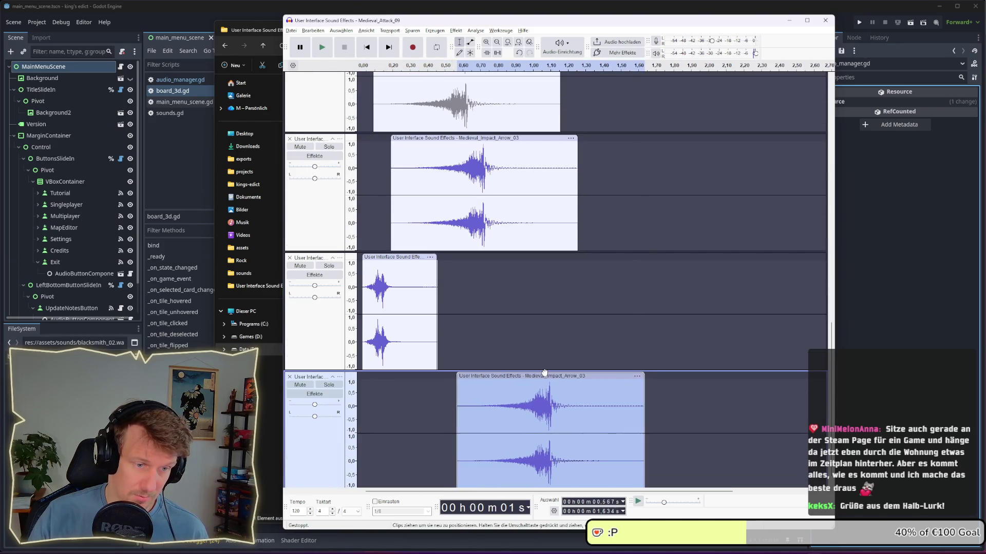
scroll(357, 258, down, 1)
click(360, 259)
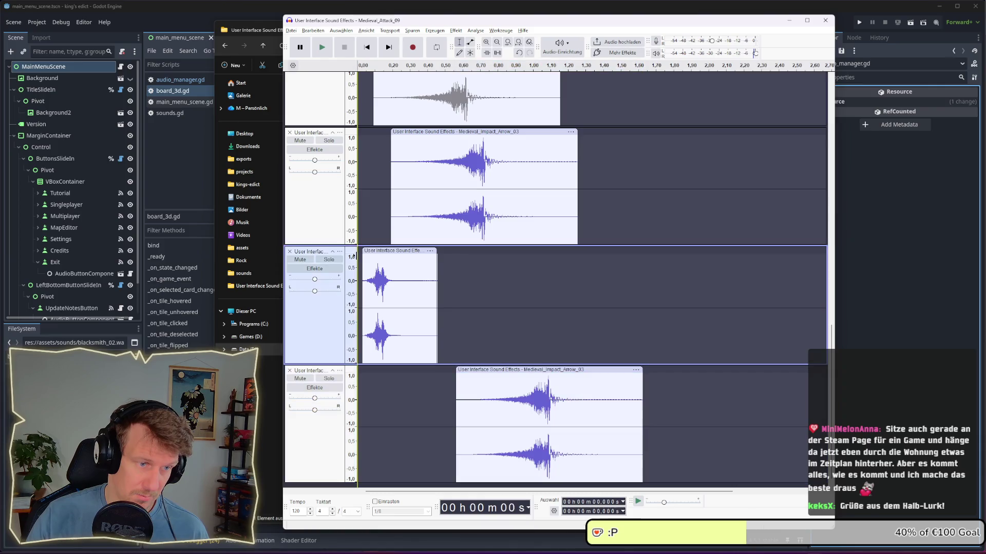
key(space)
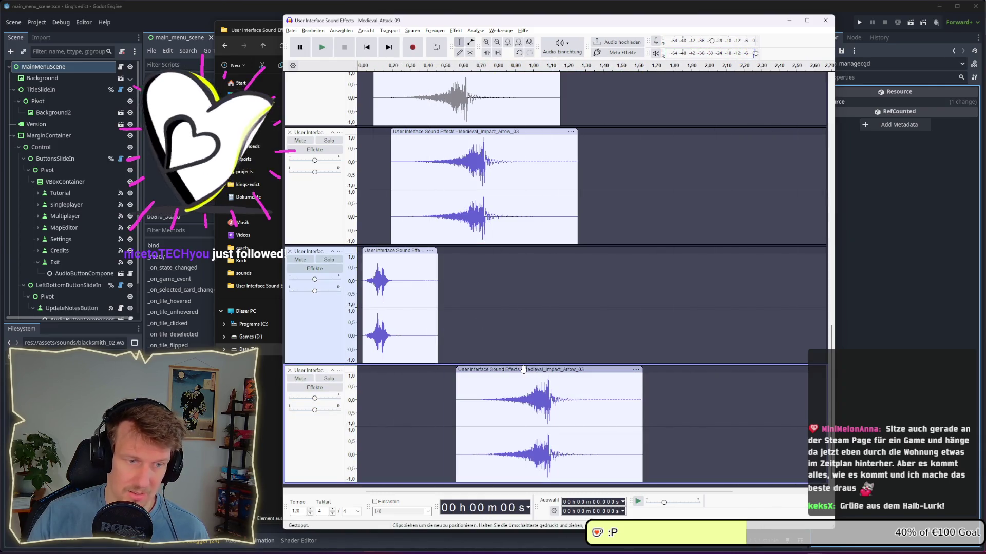
drag(523, 369, 506, 370)
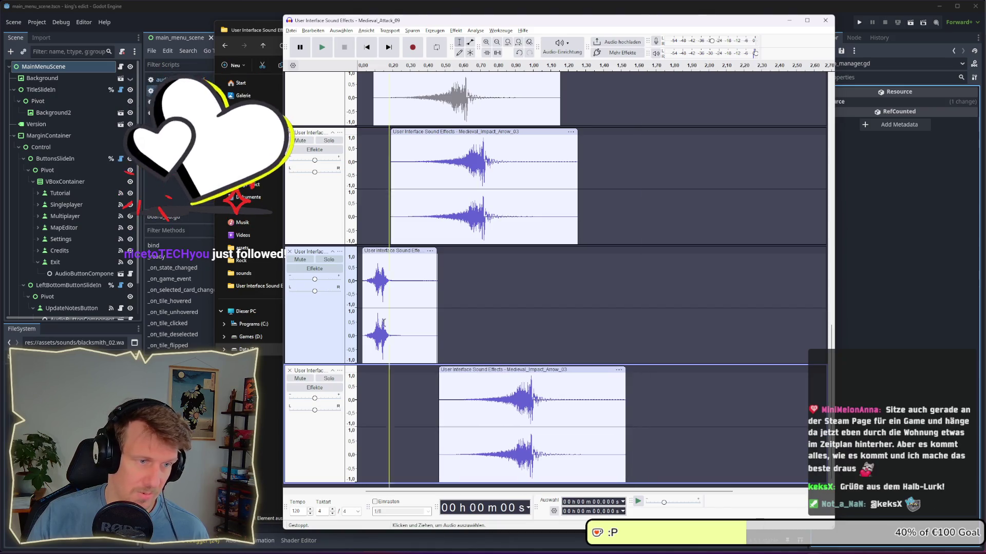
click(356, 317)
key(space)
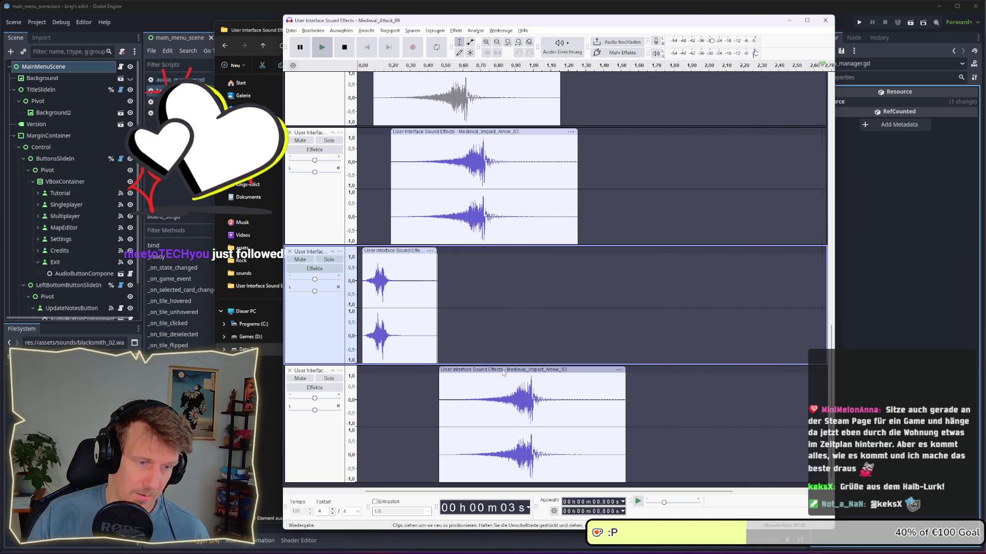
drag(509, 374, 502, 374)
click(358, 332)
key(space)
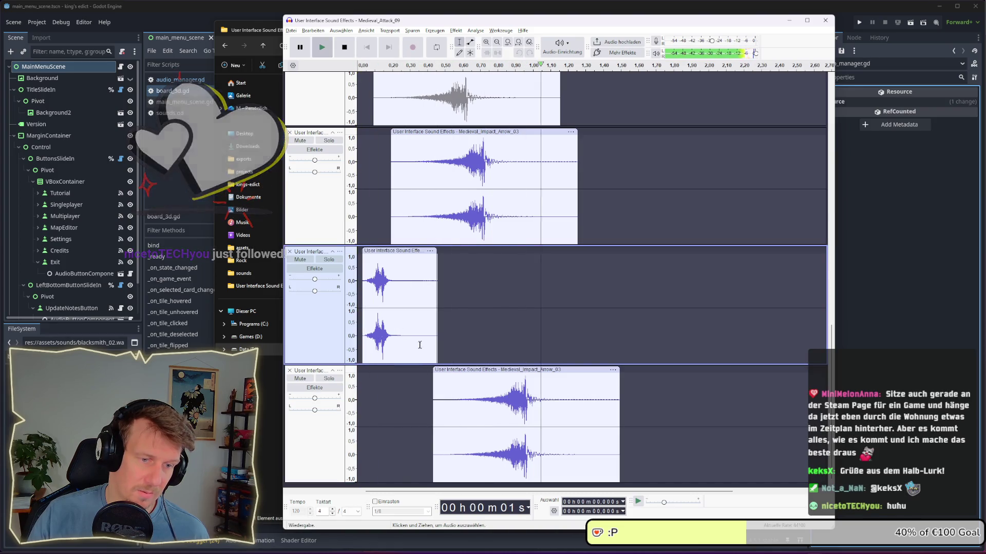
Select the whole bottom duplicate clip
click(514, 372)
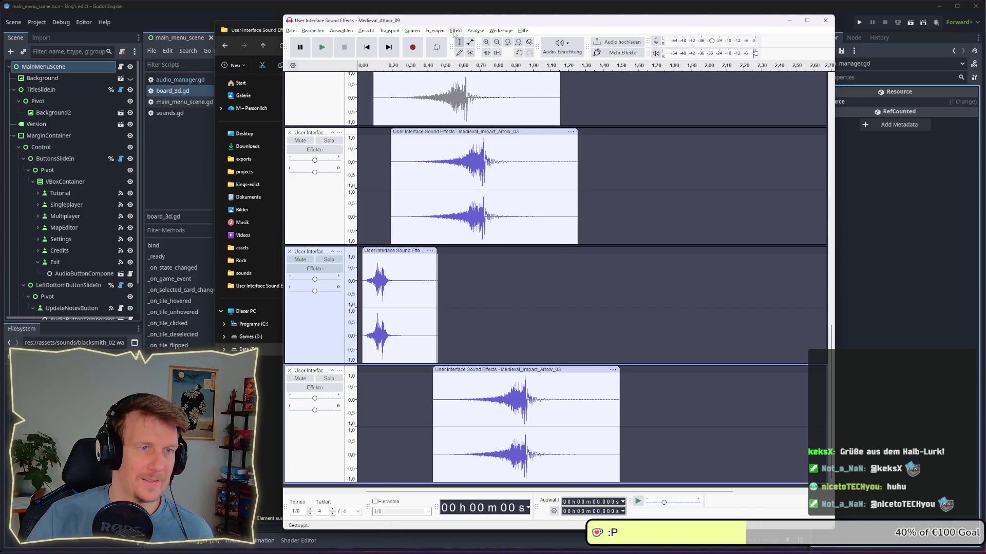
click(454, 31)
click(490, 379)
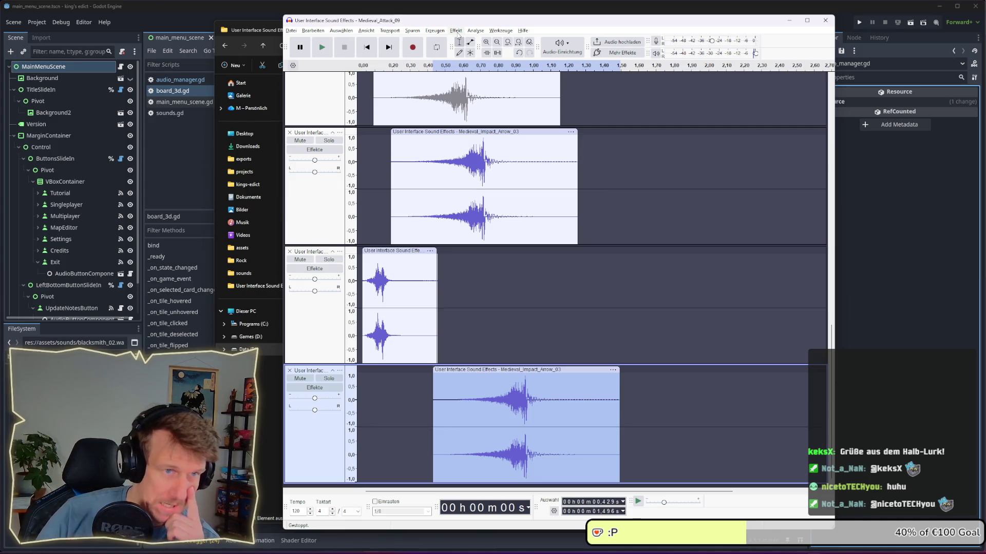
Pitch the bottom Impact_Arrow_03 copy down about 14% with Change Pitch, previewing first, then play the mix
click(457, 30)
mouse_move(497, 94)
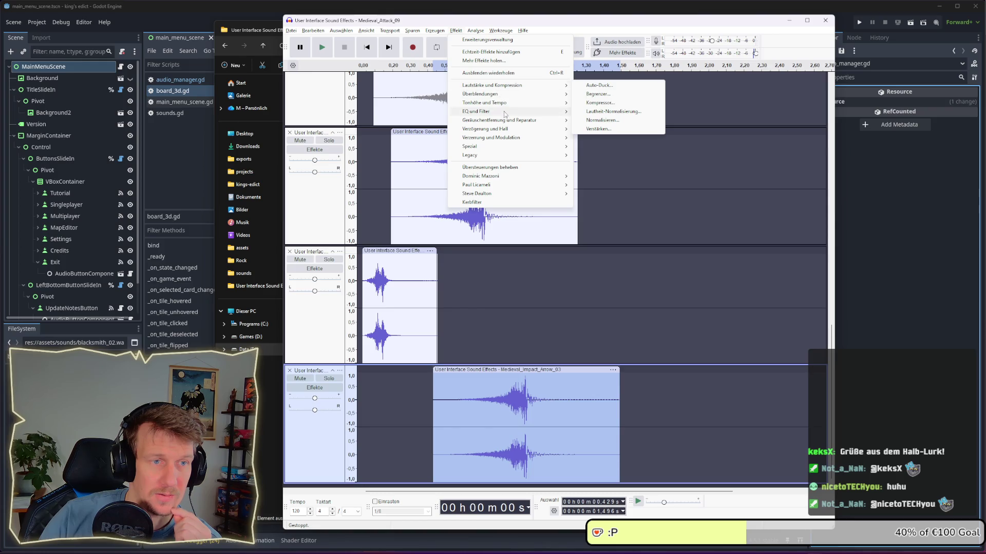
mouse_move(505, 115)
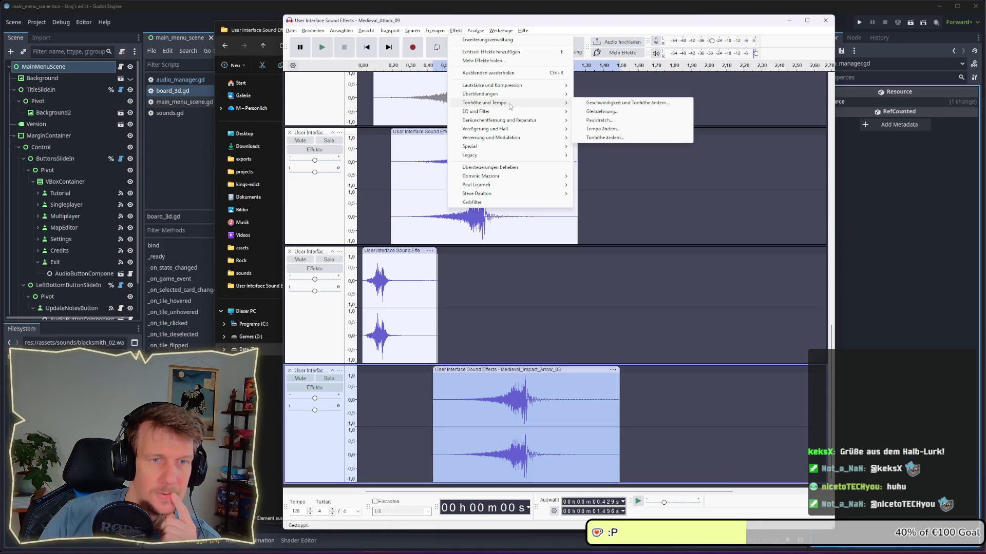
click(605, 138)
click(497, 340)
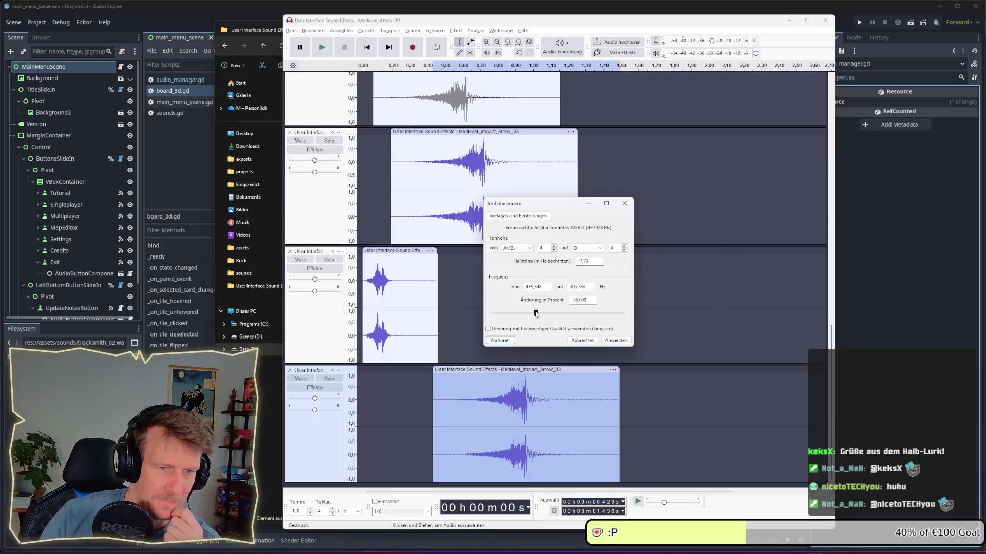
drag(536, 313, 543, 316)
click(499, 340)
drag(548, 314, 554, 318)
click(510, 340)
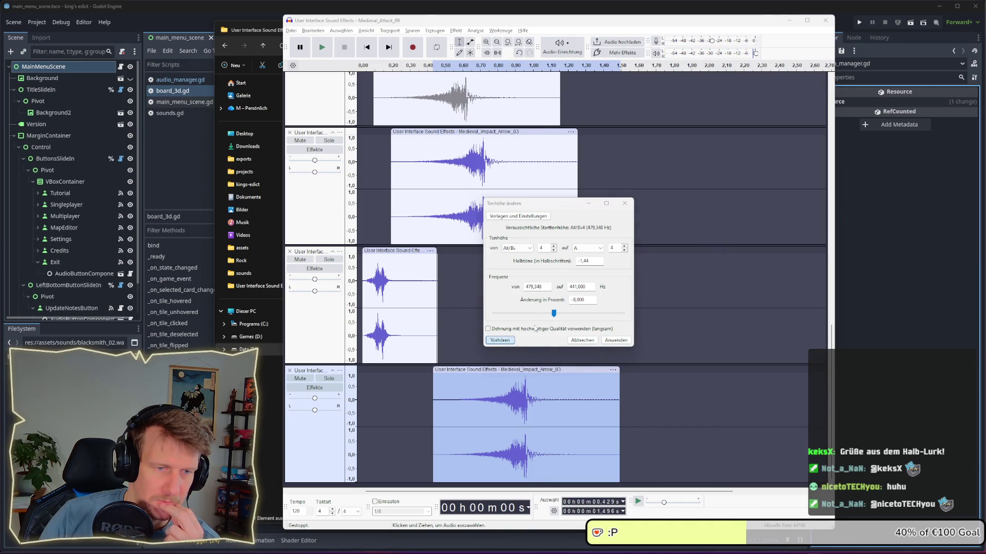
drag(553, 313, 551, 314)
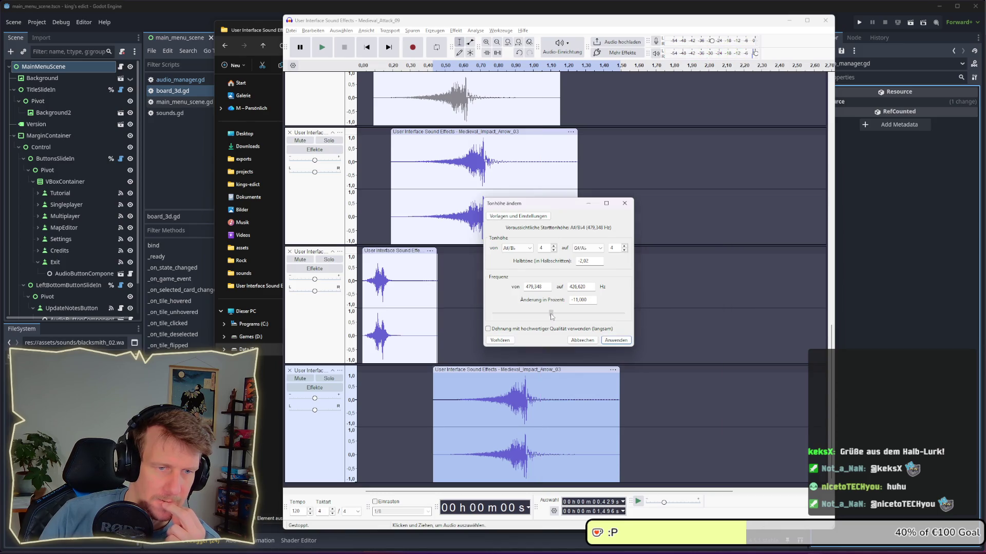
click(500, 340)
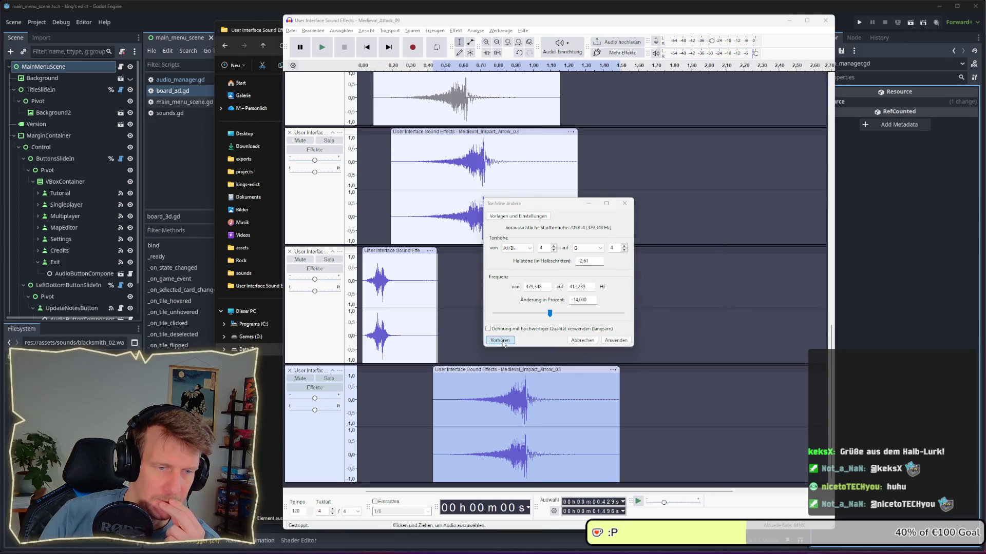
click(616, 341)
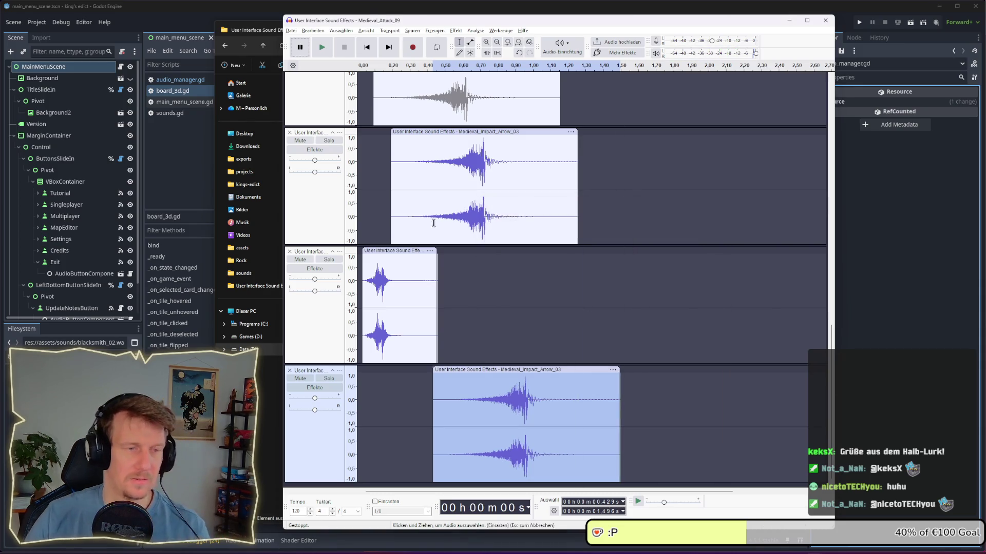
click(357, 195)
key(space)
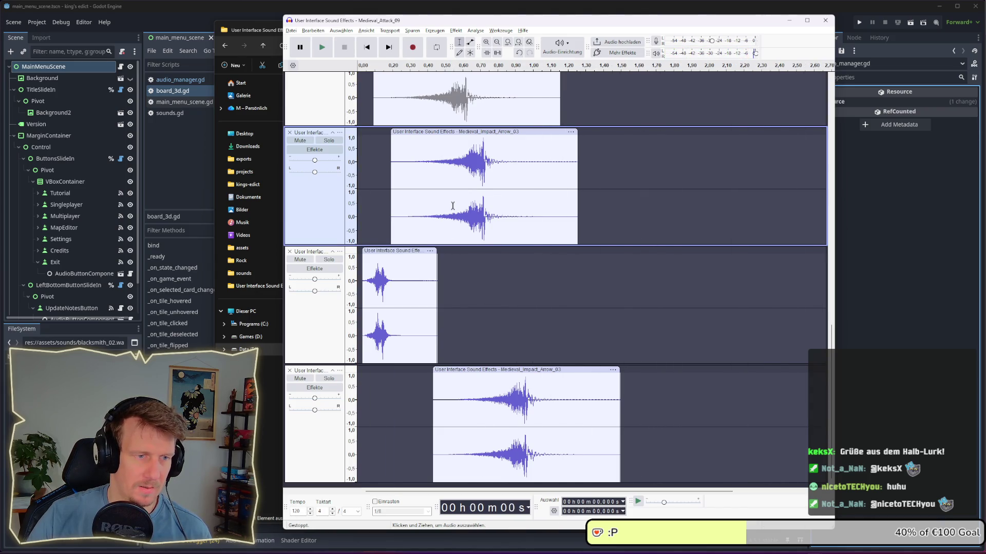
Slide the second track's Medieval_Impact_Arrow_03 clip left to start at 0 s, checking by playback
click(448, 131)
drag(449, 131, 437, 131)
drag(495, 371, 419, 371)
scroll(405, 113, up, 3)
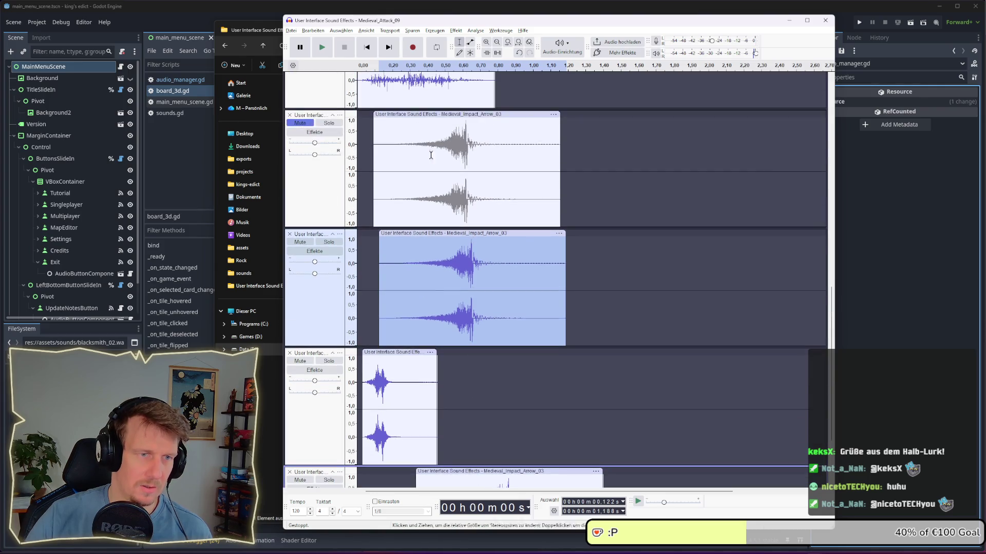
scroll(405, 113, up, 3)
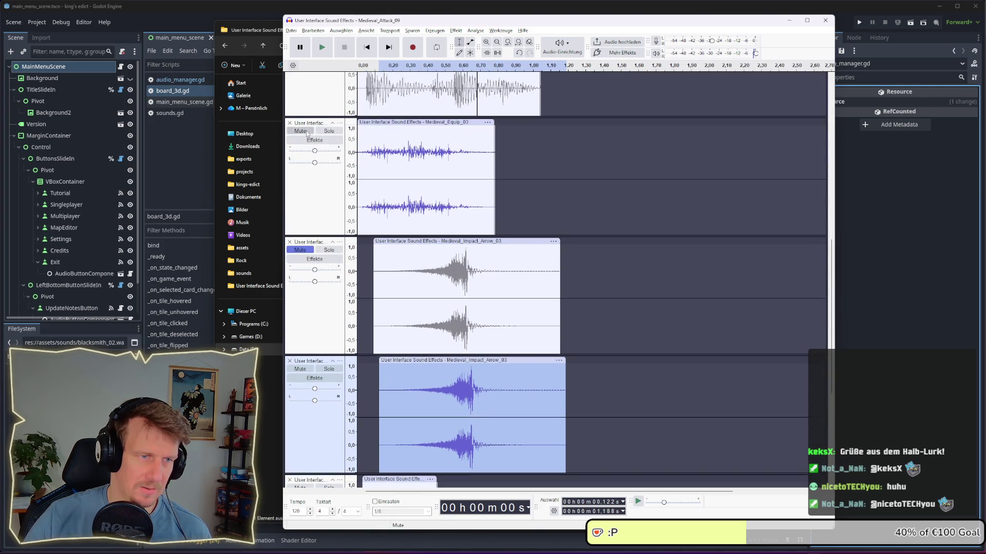
scroll(409, 279, down, 4)
scroll(409, 278, down, 2)
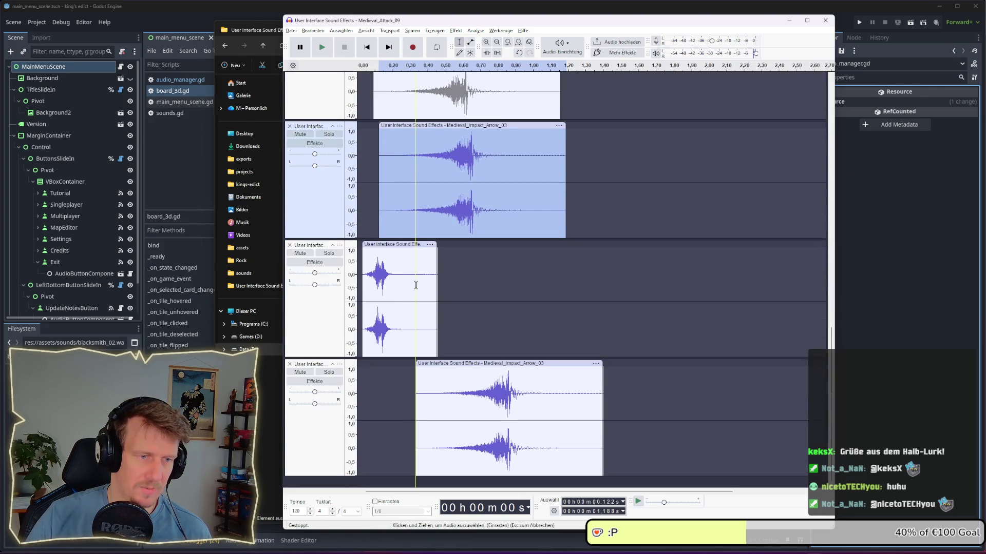
click(354, 299)
key(space)
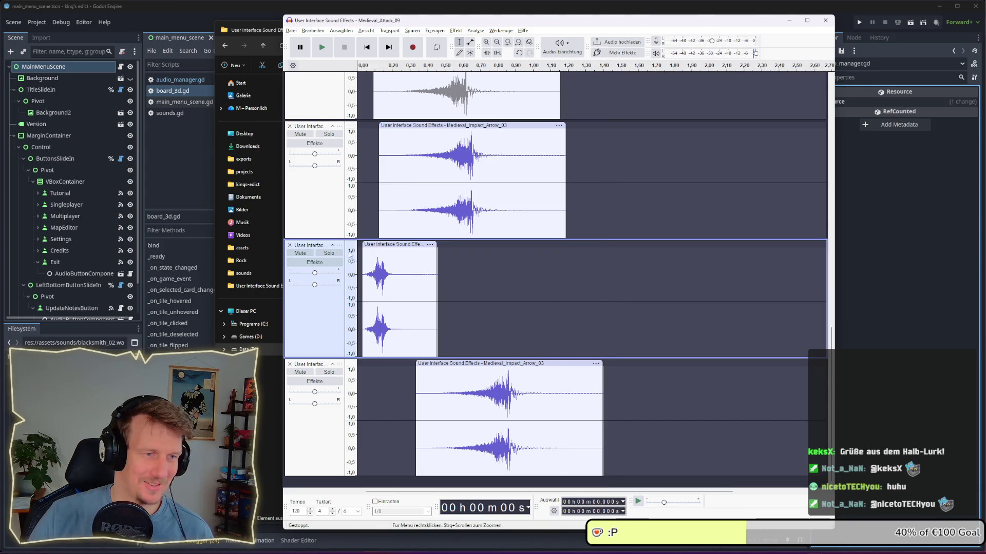
click(354, 234)
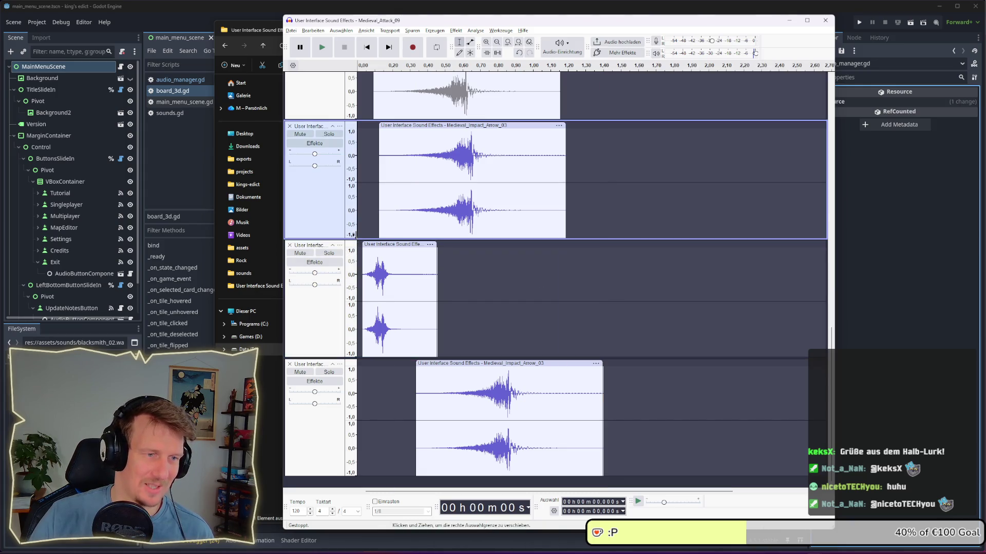
key(space)
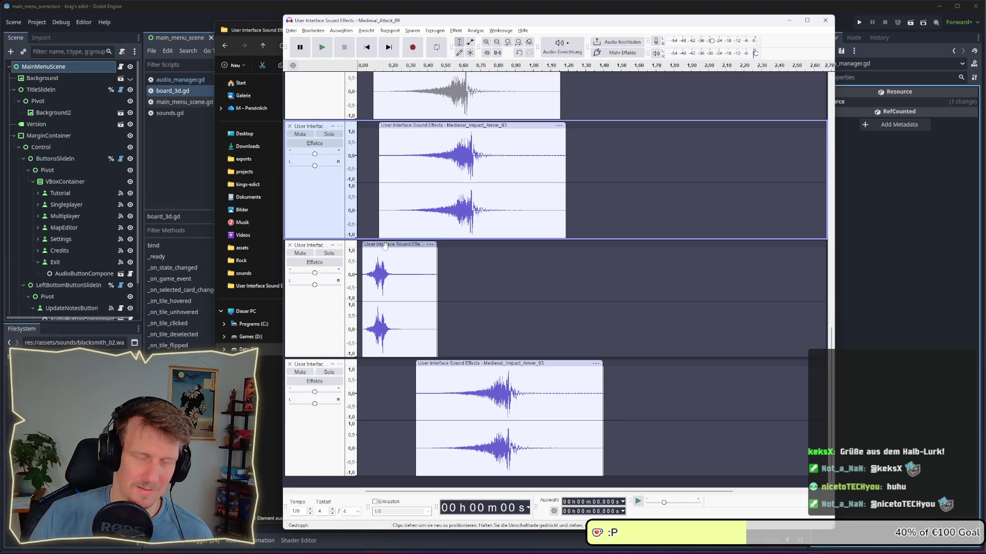
drag(455, 125, 433, 126)
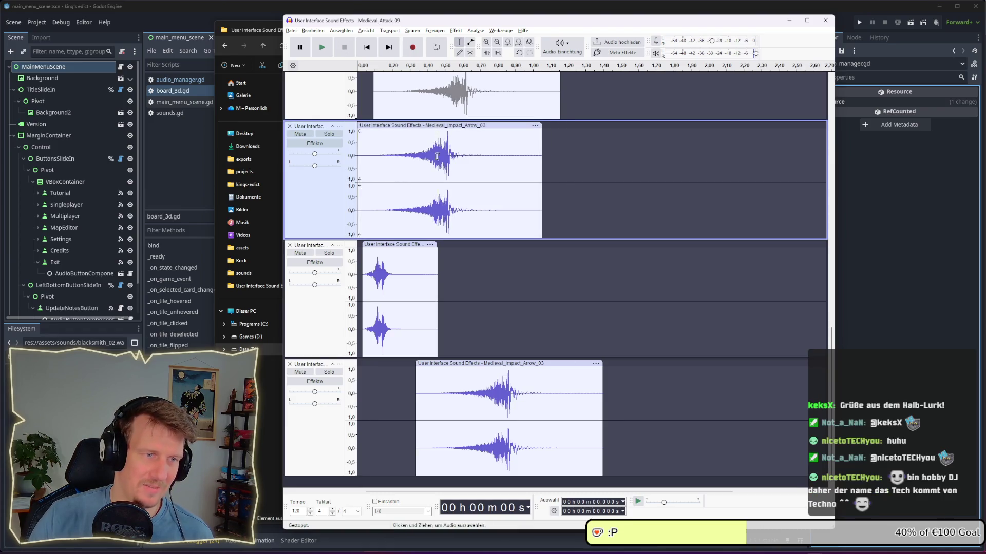
Try later offsets for the third and fourth clips, then undo both moves and replay the mix
drag(406, 245, 496, 246)
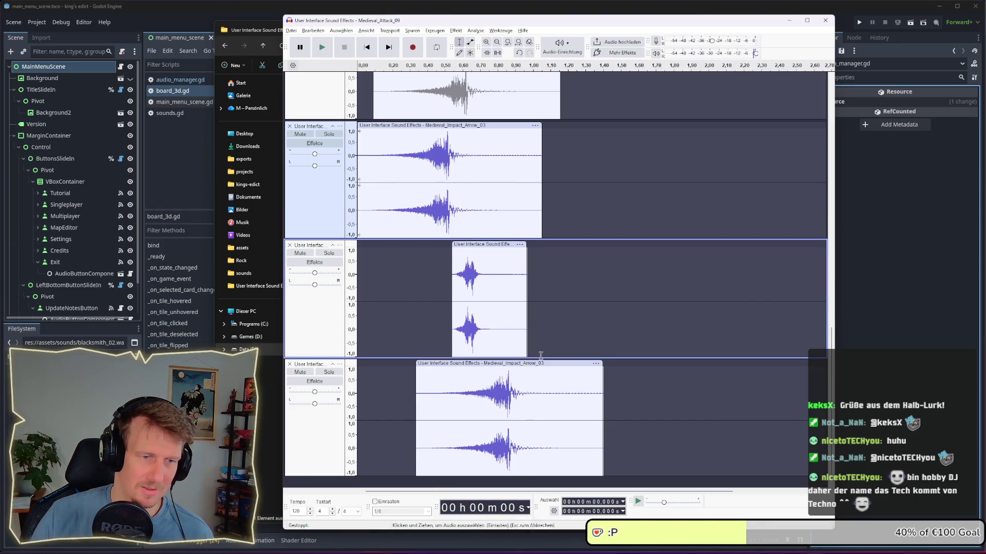
click(556, 375)
drag(556, 366, 576, 365)
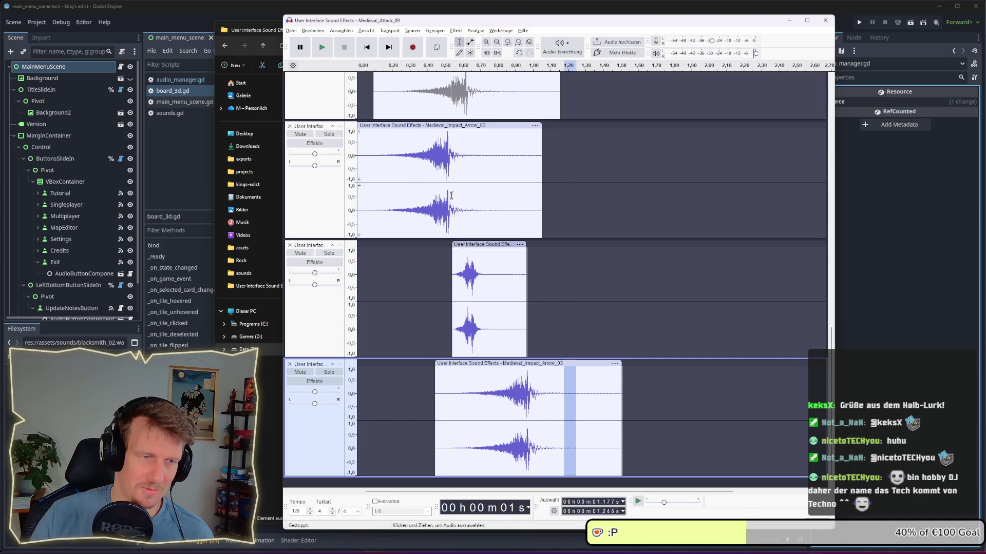
click(359, 149)
key(space)
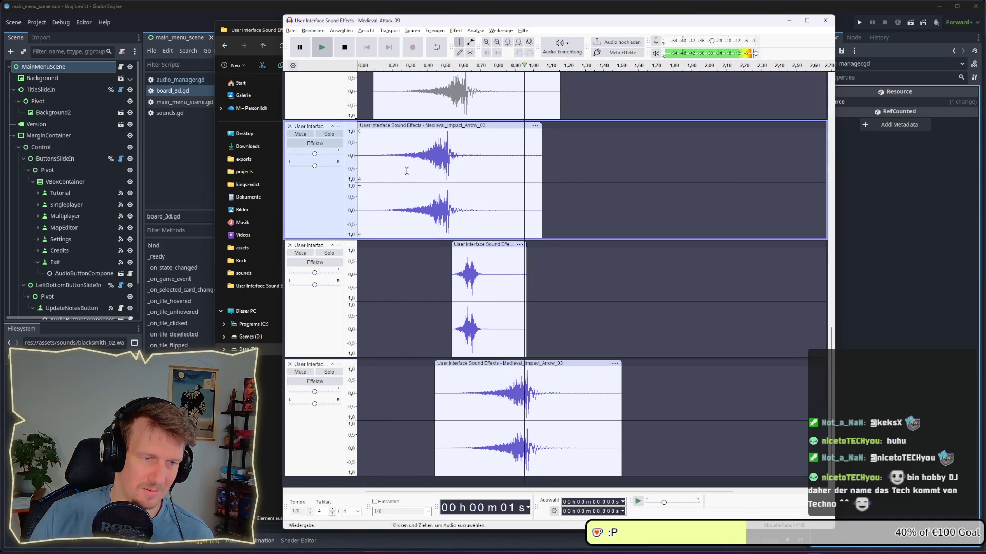
key(ctrl+z)
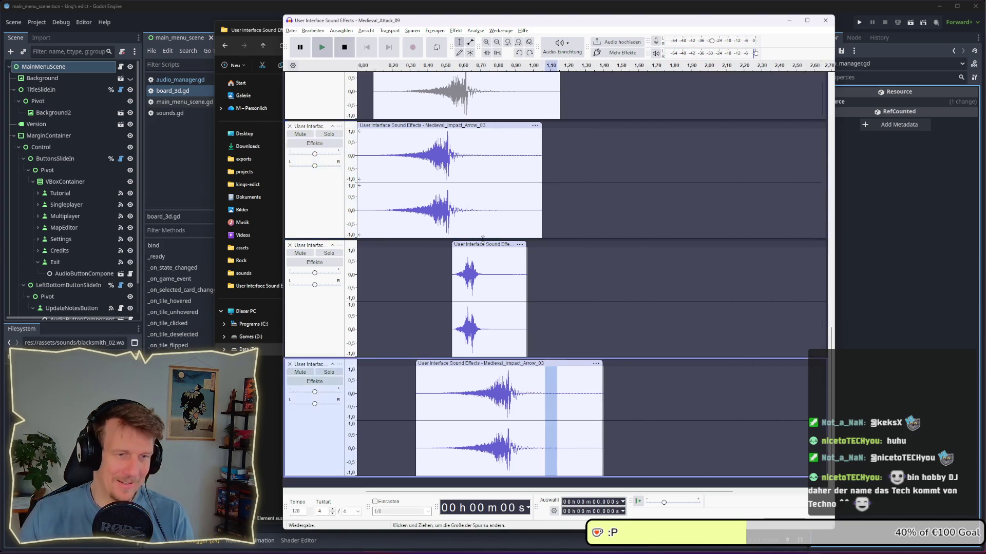
key(ctrl+z)
key(ctrl+z)
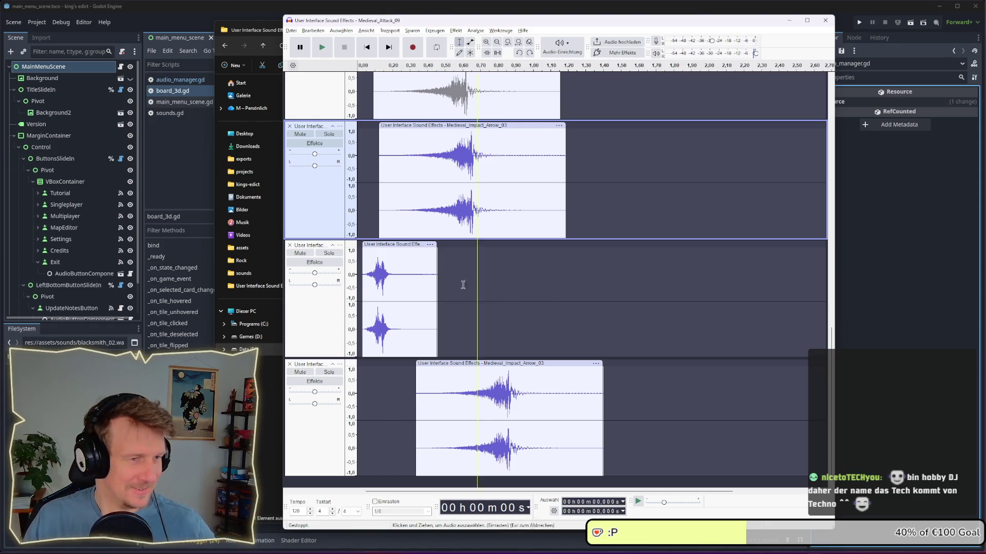
click(357, 277)
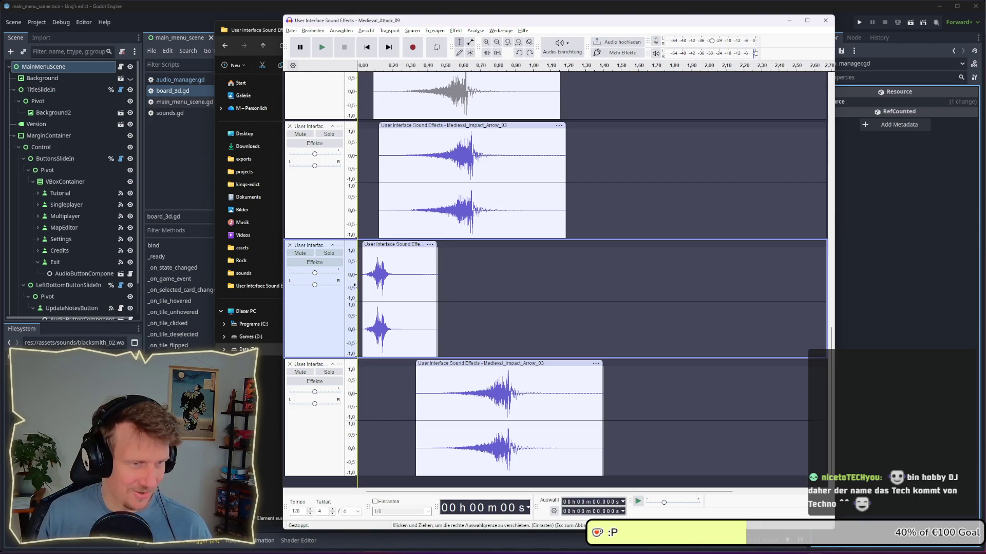
key(space)
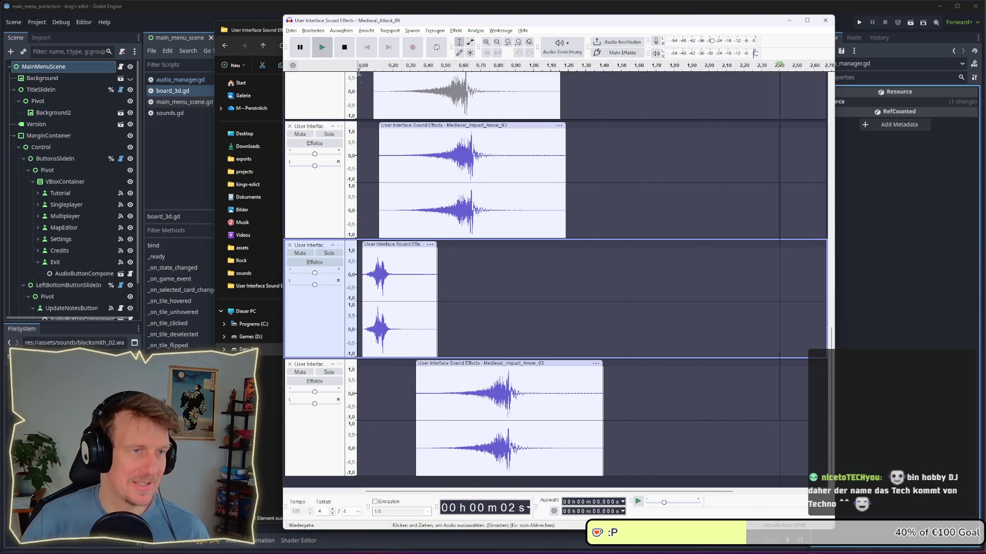
click(522, 324)
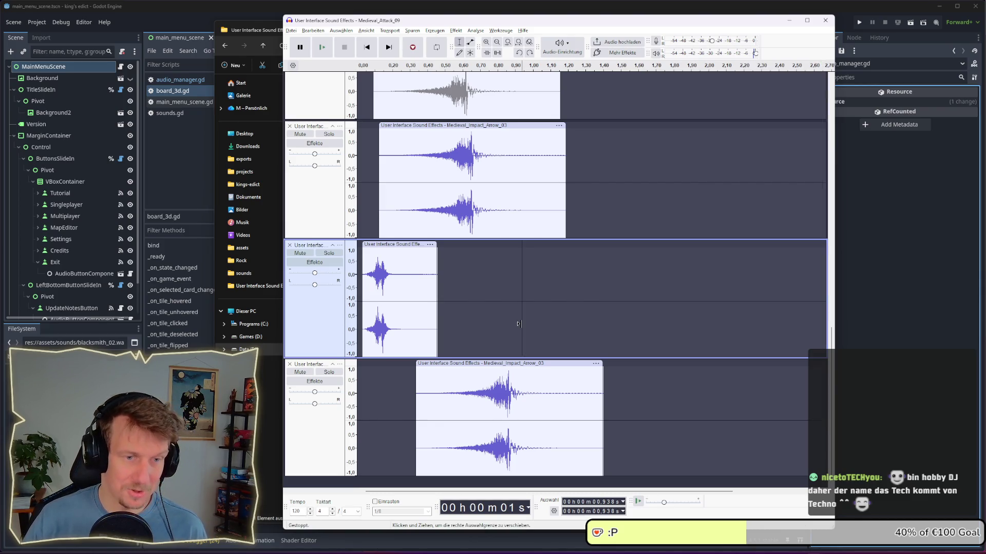
Export the mix as WAV file barracks_01 into E:\exports\sounds
key(ctrl+shift+e)
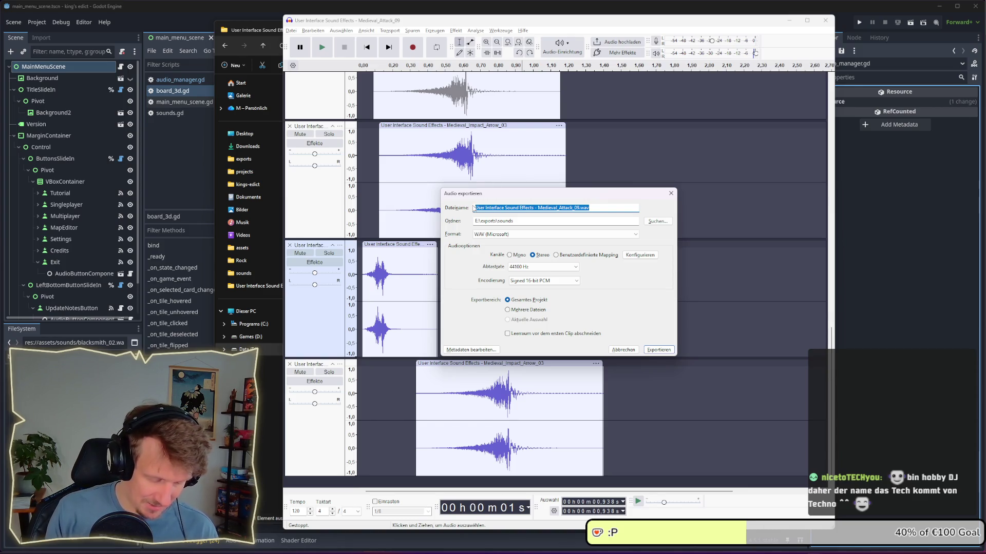
text(baa)
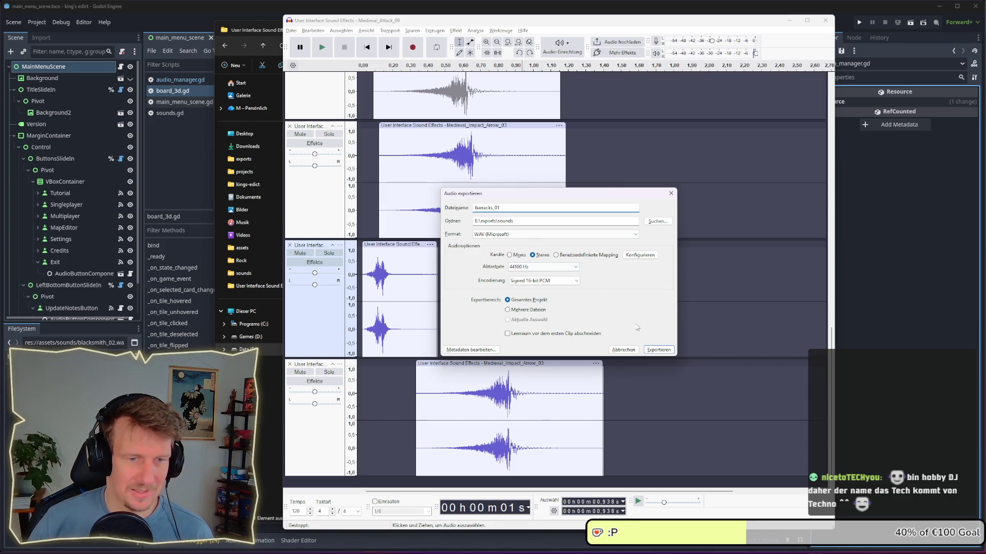
click(659, 351)
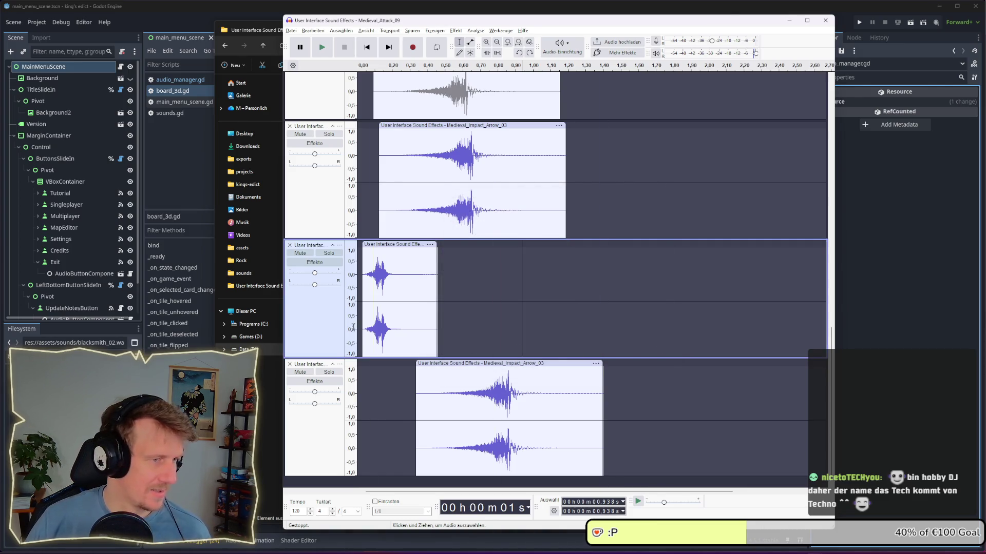
key(alt+Tab)
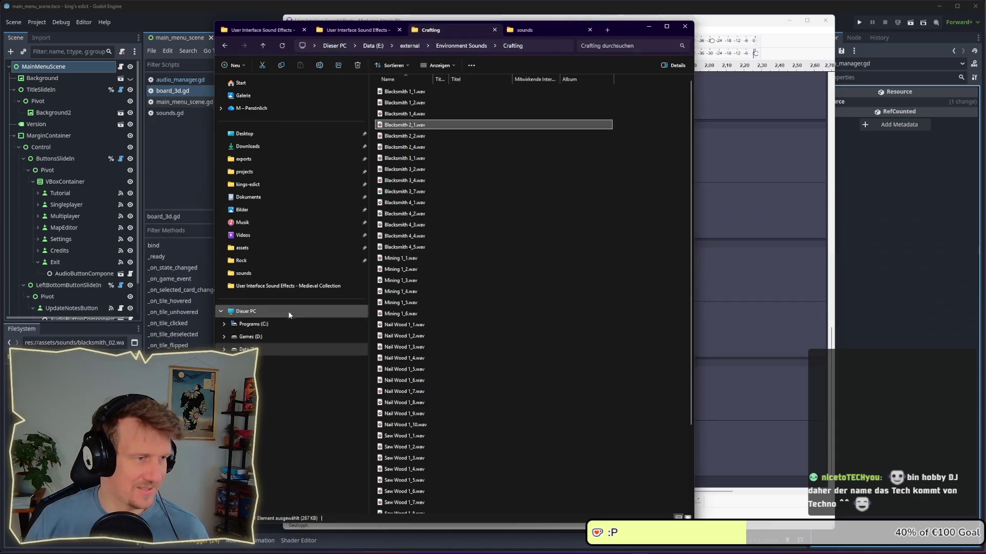
Show the E:\exports\sounds folder in File Explorer to confirm barracks_01.wav is listed
click(570, 29)
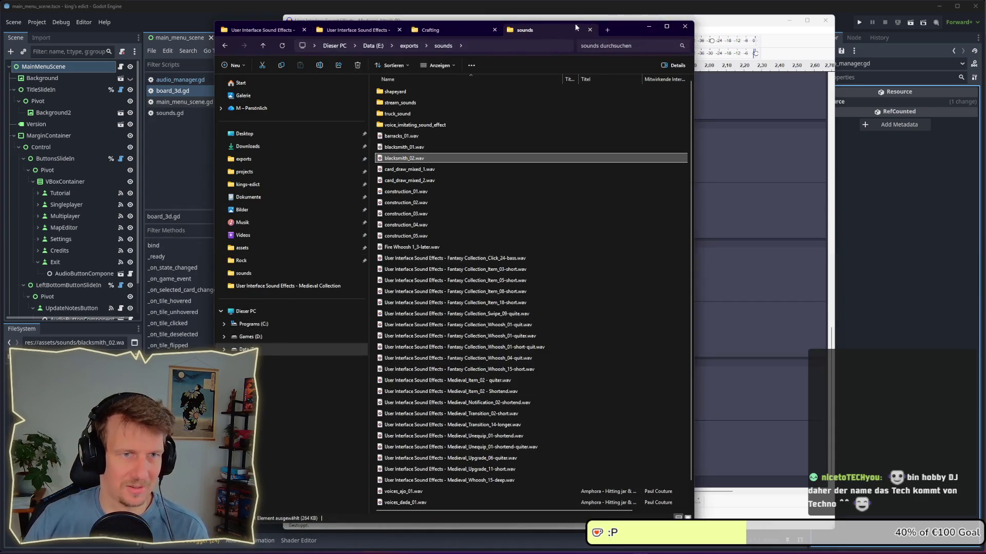
drag(632, 29, 577, 30)
drag(445, 26, 432, 26)
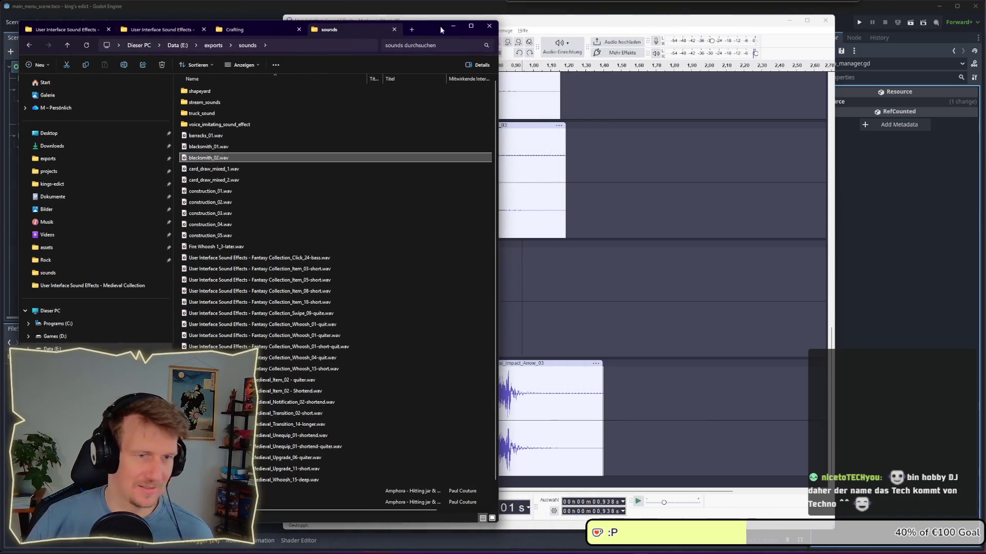
click(848, 11)
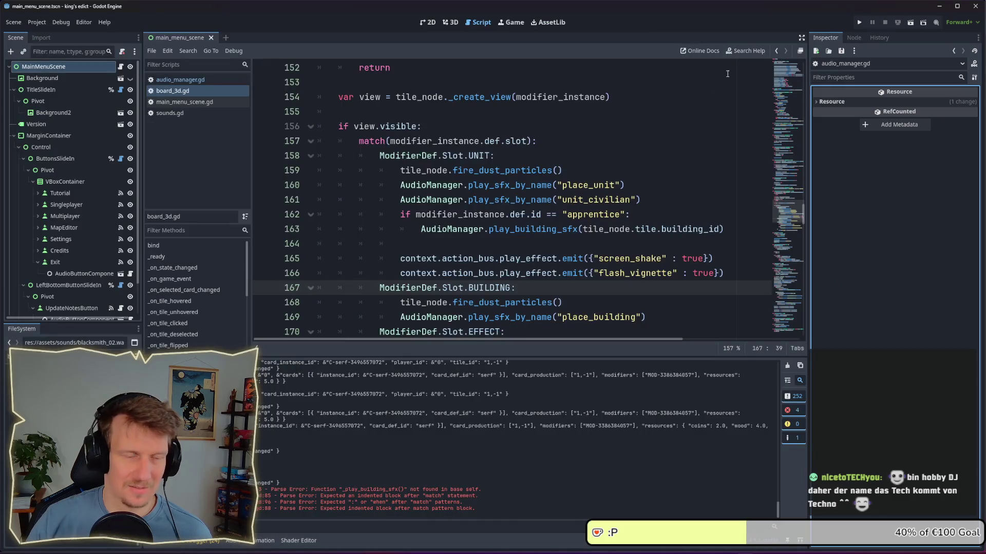
key(alt+Tab)
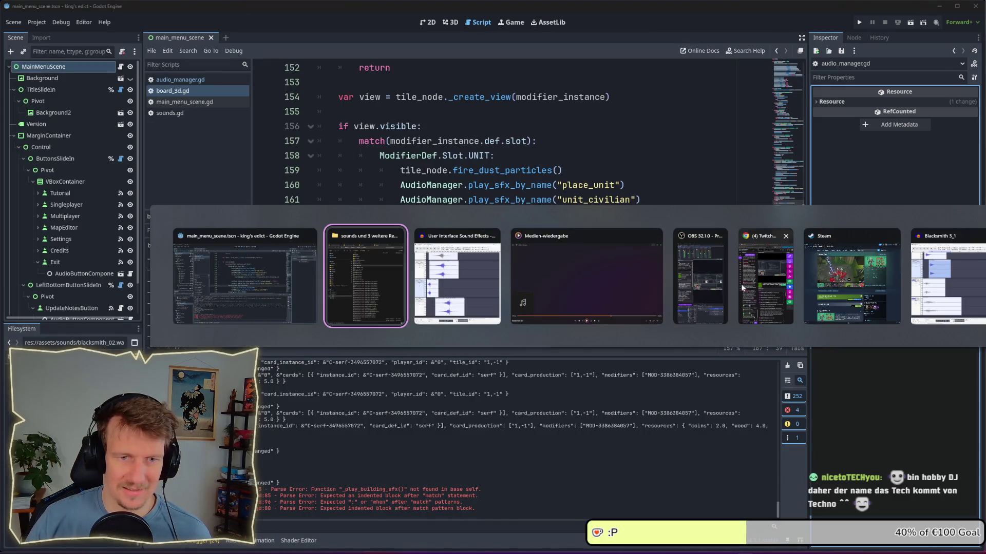
click(259, 281)
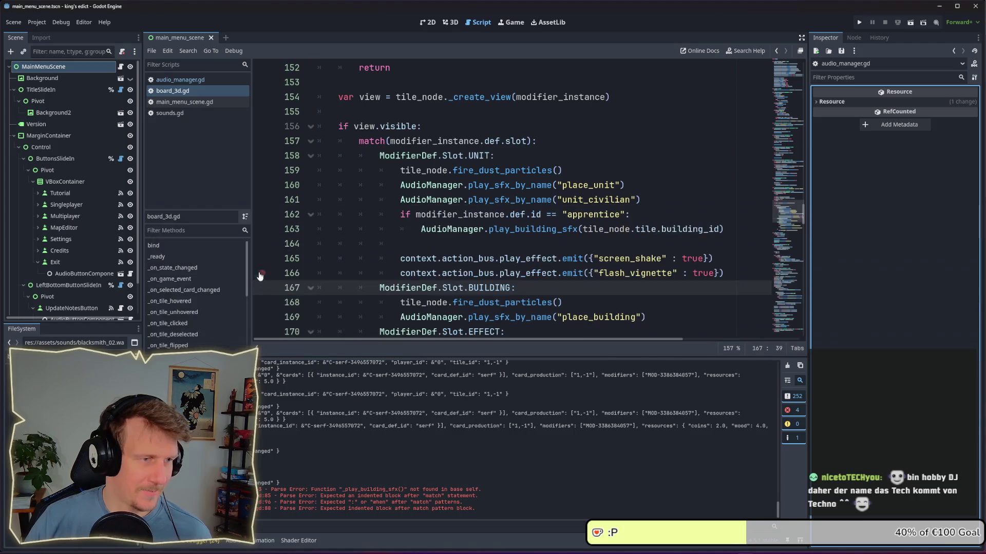
key(alt+Tab)
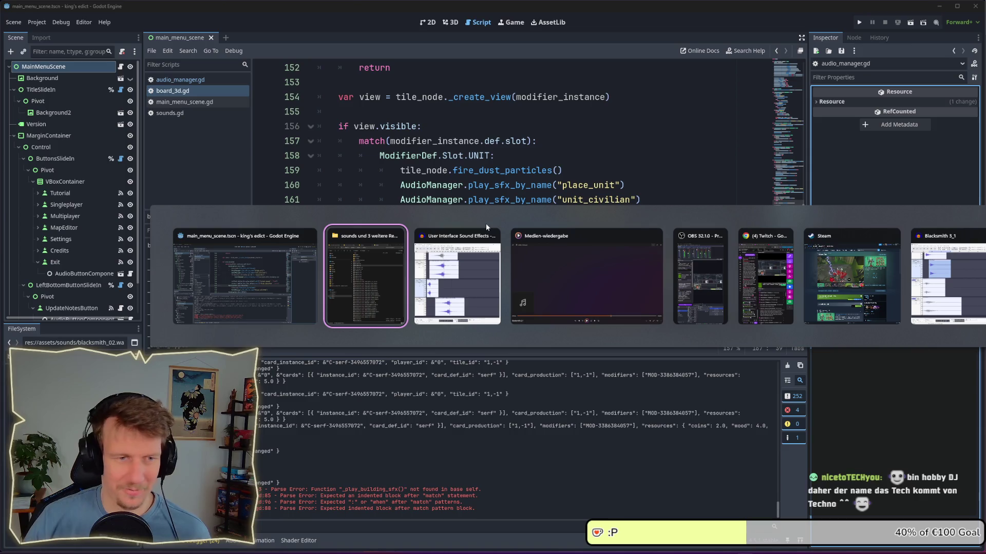
click(282, 281)
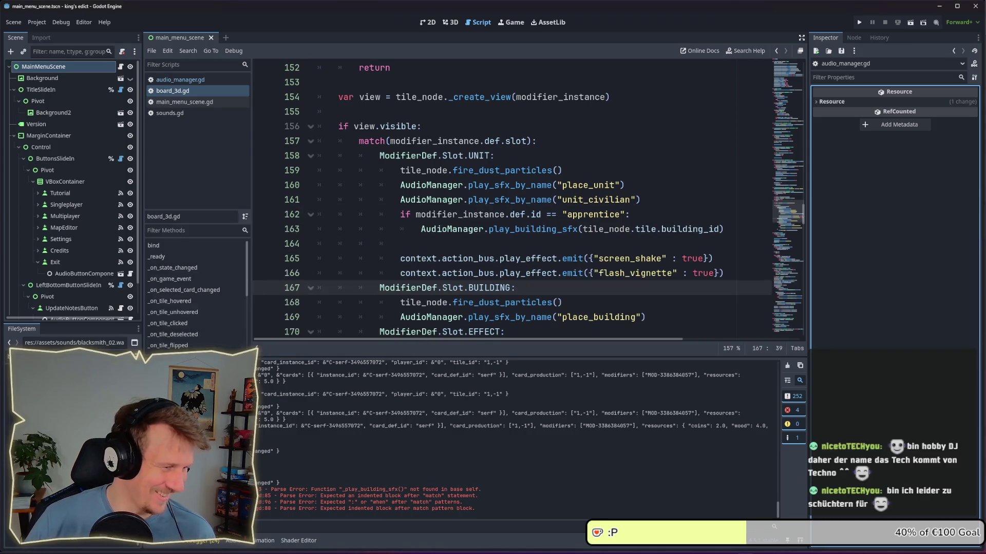
key(alt+Tab)
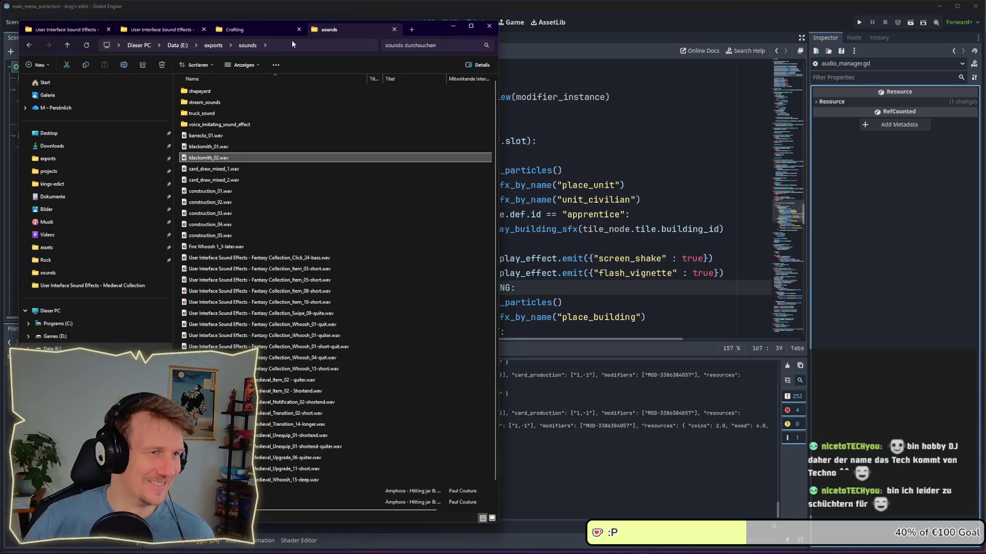
drag(430, 33, 620, 26)
click(411, 157)
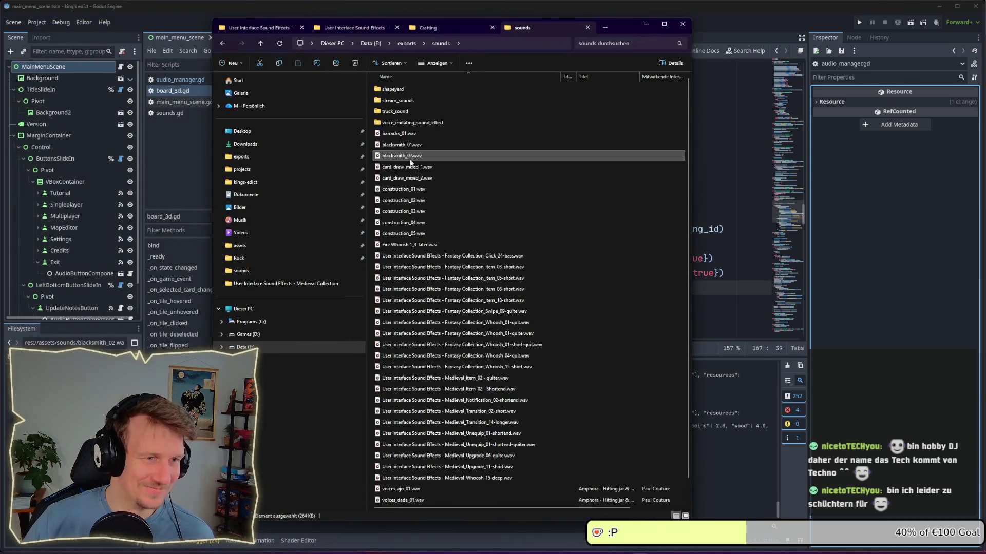